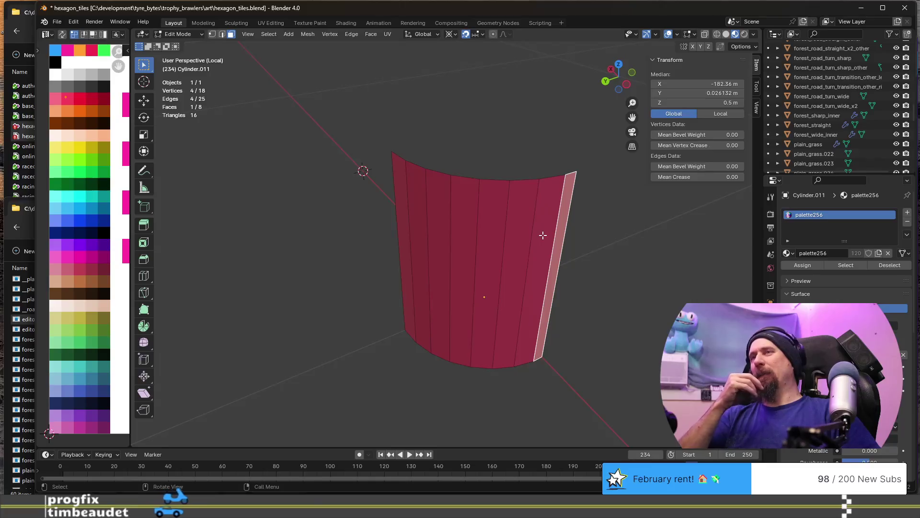
Switch to the browser and have Google calculate 360 / 30 = 12
middle_click_drag(493, 234, 463, 235)
mouse_move(423, 208)
middle_mouse_down()
mouse_move(464, 289)
mouse_move(298, 238)
middle_mouse_up()
key("alt+Tab")
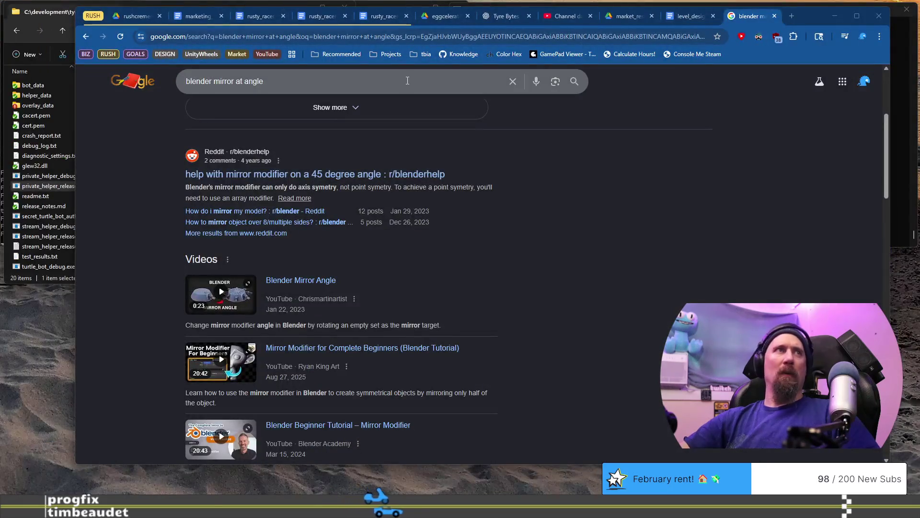
type("36")
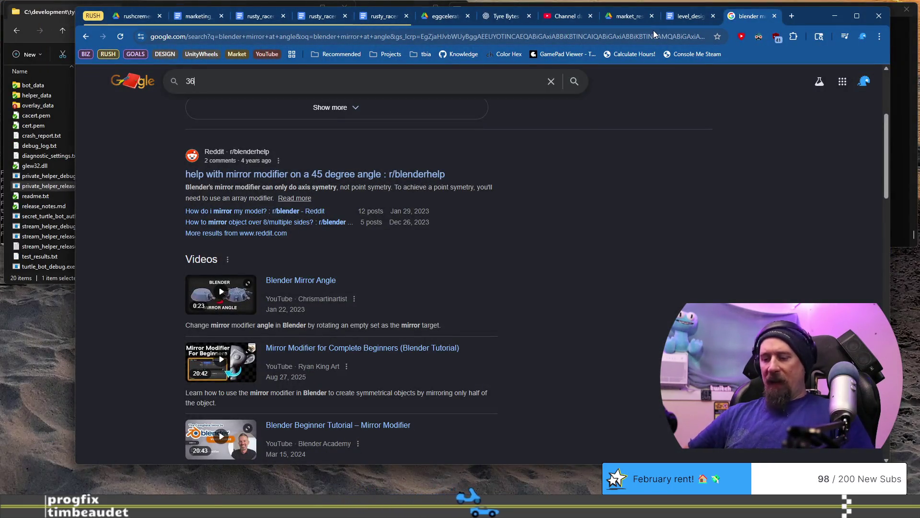
type("0/30")
key("Return")
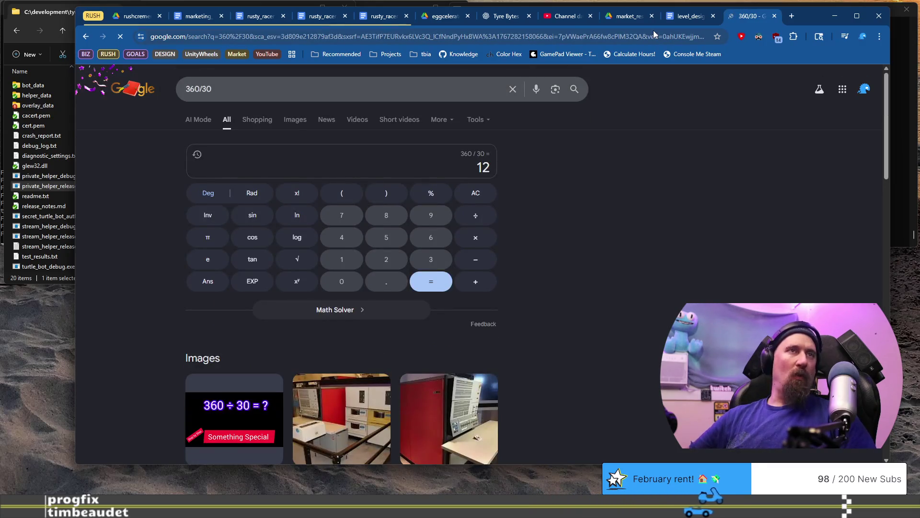
Replace the query with 60 / 5 to get 12 again, then return to Blender
left_click(334, 88)
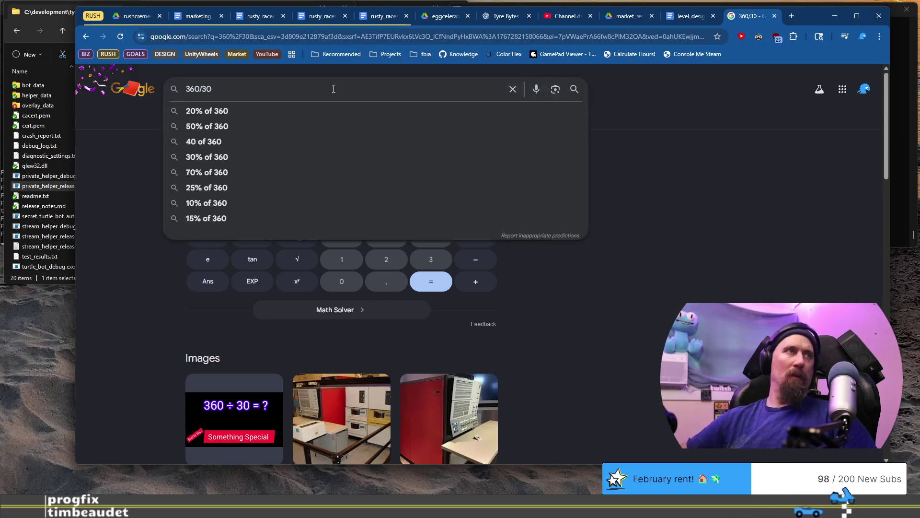
key("ctrl+a")
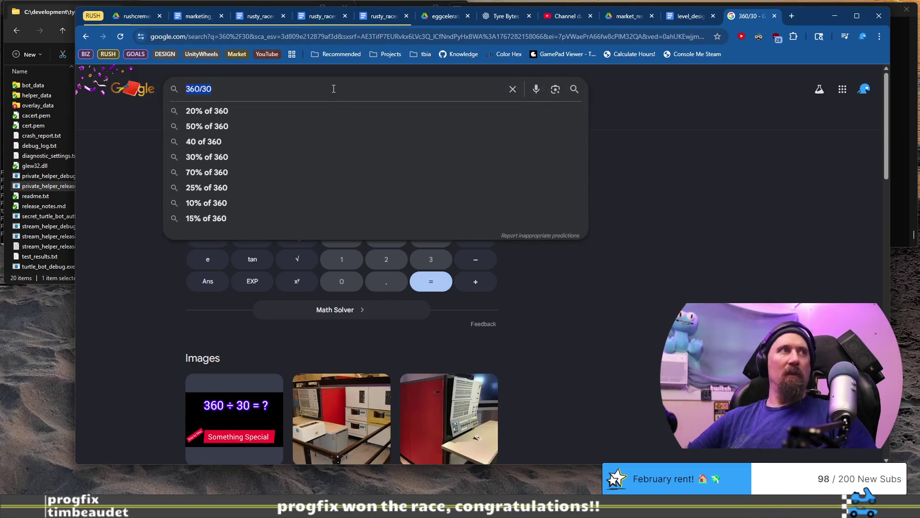
type("60/")
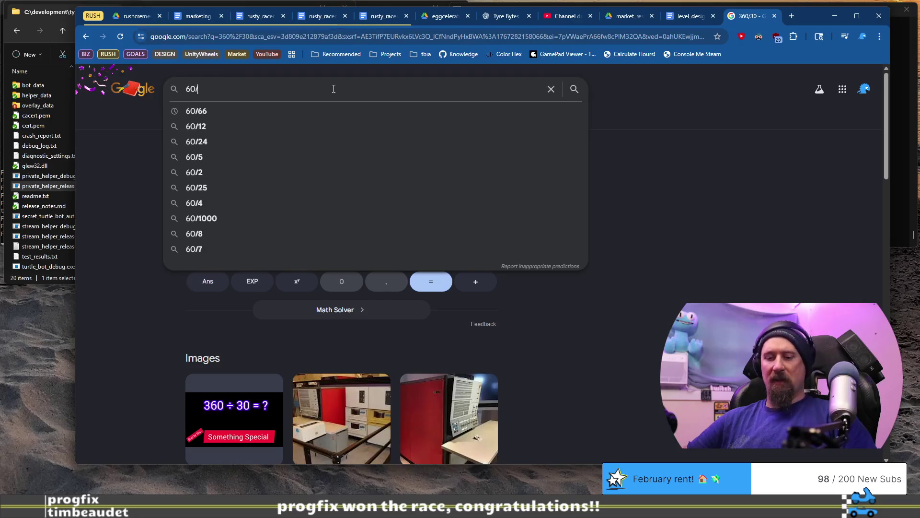
type("1")
key("BackSpace")
type("5")
key("Return")
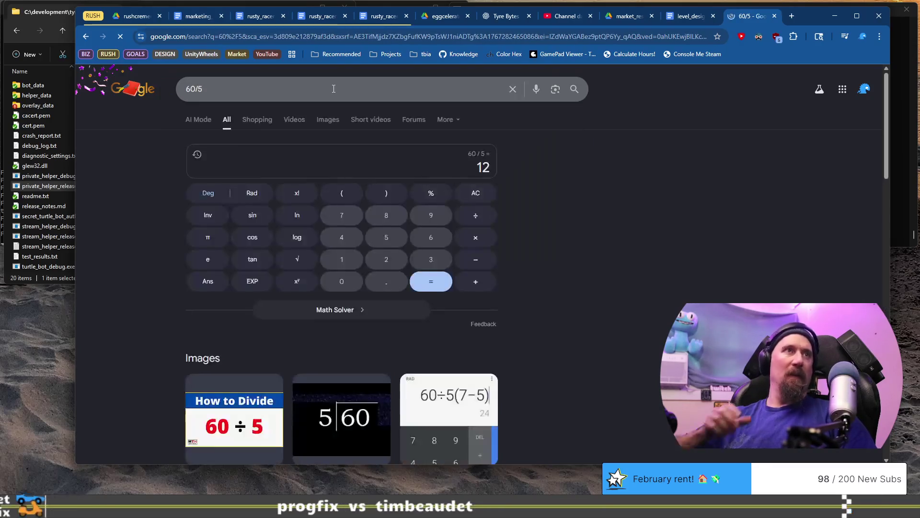
key("alt+Tab")
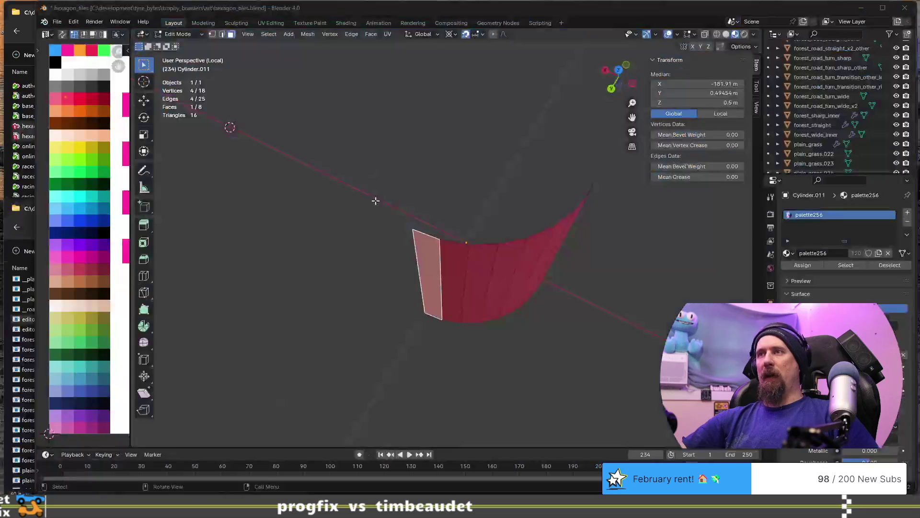
Select three faces of the curved strip in Edit Mode
left_click(454, 272, "shift")
left_click(483, 274, "shift")
left_click(505, 265, "shift")
mouse_move(536, 279)
middle_mouse_down()
mouse_move(504, 257)
mouse_move(516, 261)
middle_mouse_up()
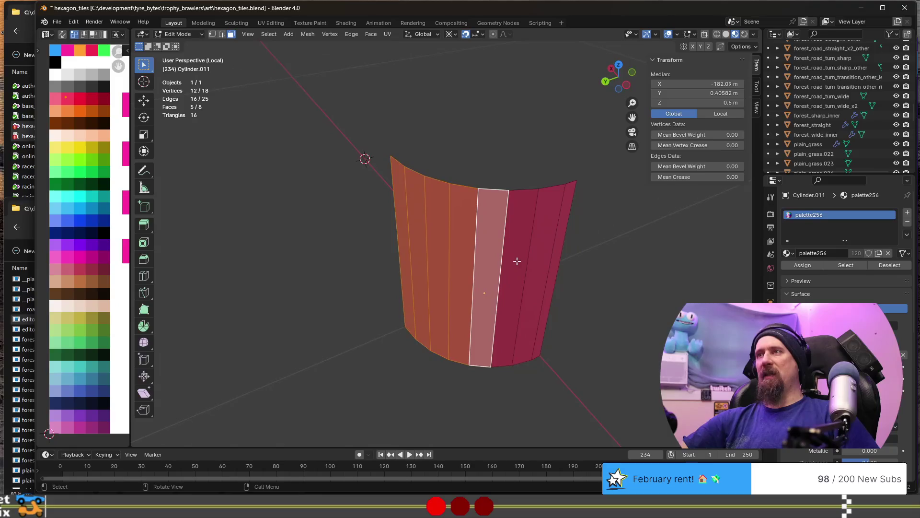
left_click(516, 261)
left_click(557, 256, "shift")
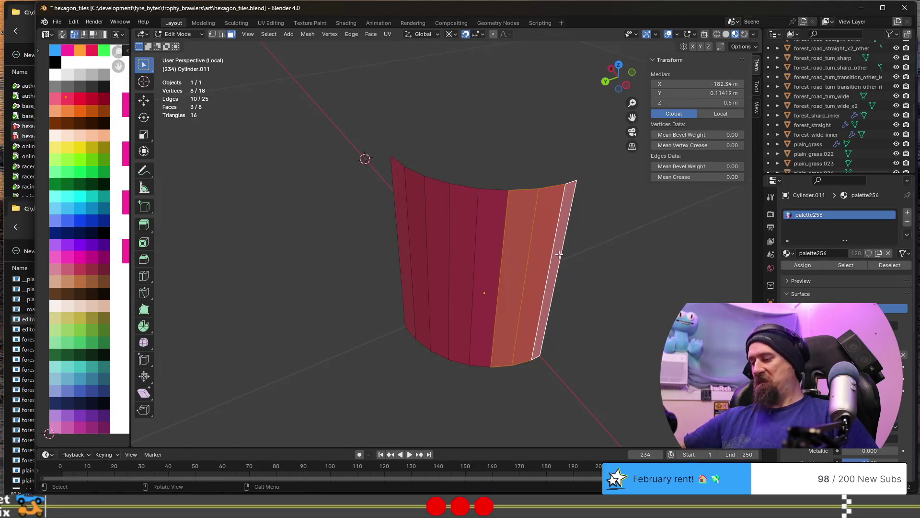
Delete the selected faces, leaving a five-face wedge, and return to Object Mode
key("x")
left_click(559, 255)
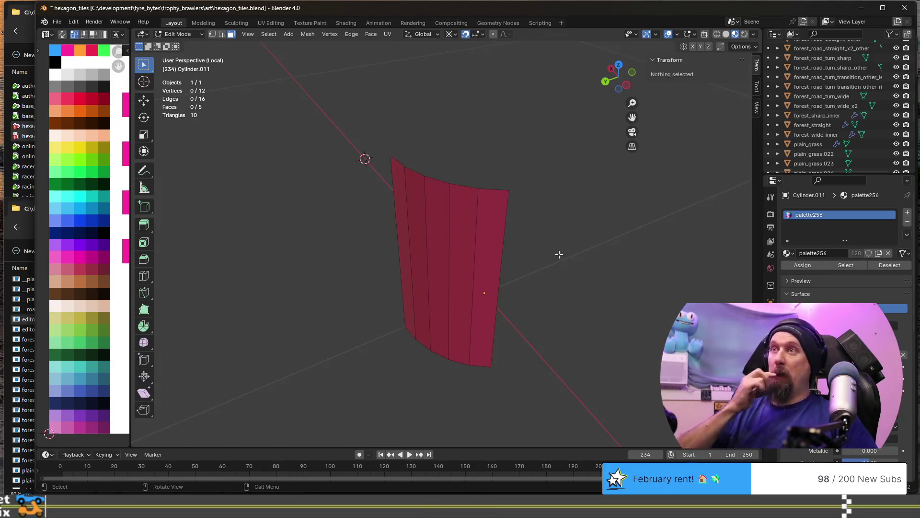
mouse_move(489, 263)
middle_mouse_down()
mouse_move(469, 183)
mouse_move(461, 192)
mouse_move(473, 261)
middle_mouse_up()
key("Tab")
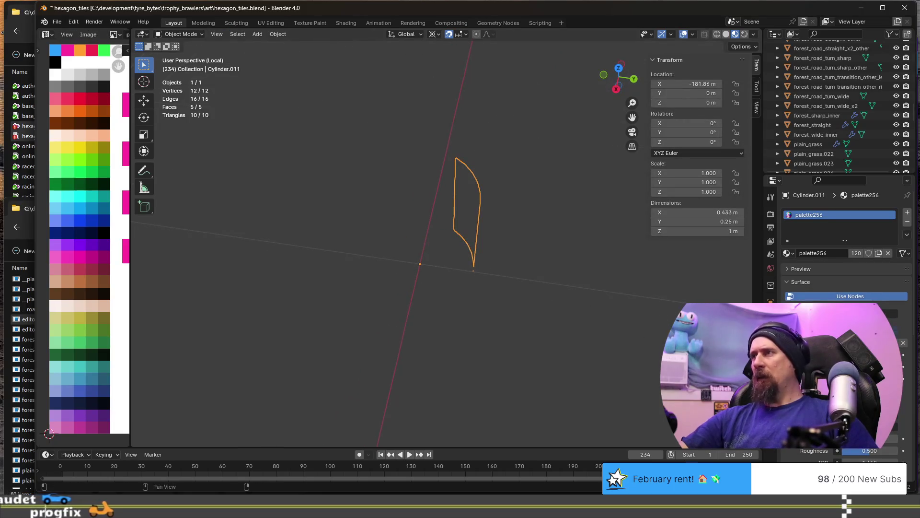
left_click(771, 335)
Add an Array modifier to the wedge with Relative Offset Factor X set to 0
left_click(796, 214)
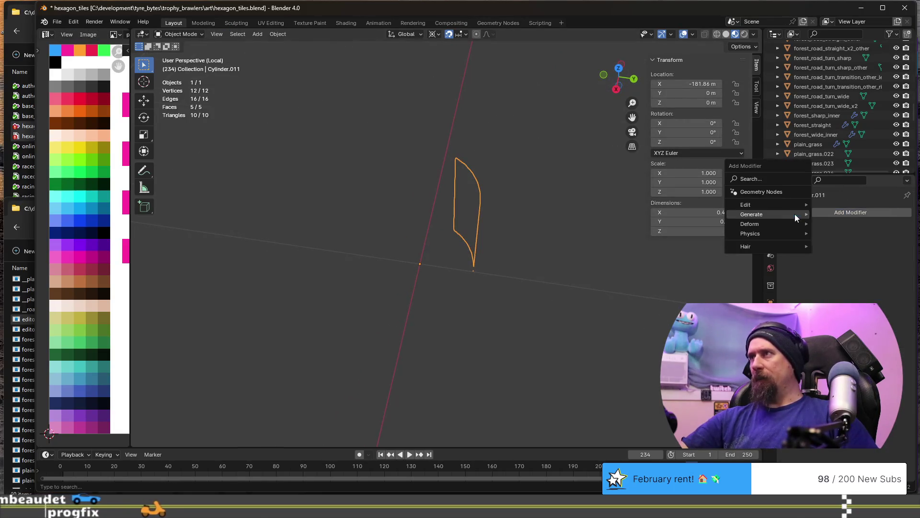
mouse_move(753, 214)
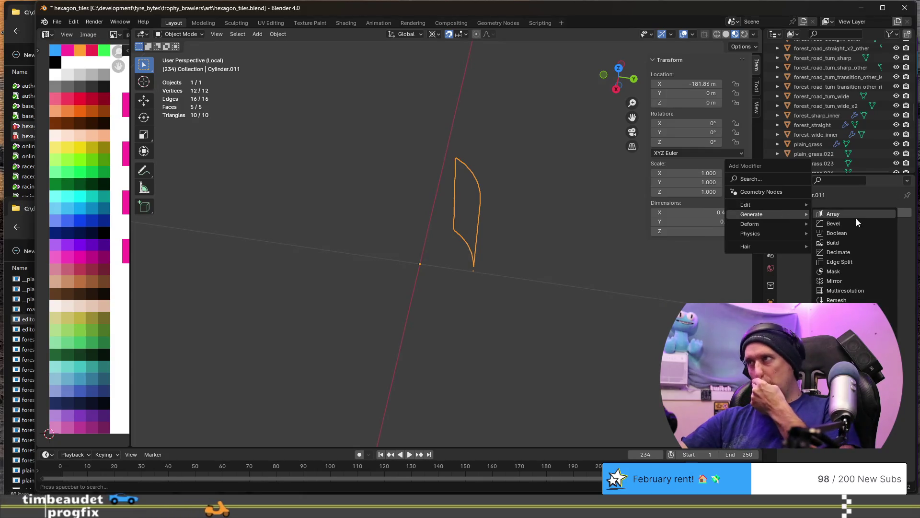
left_click(861, 216)
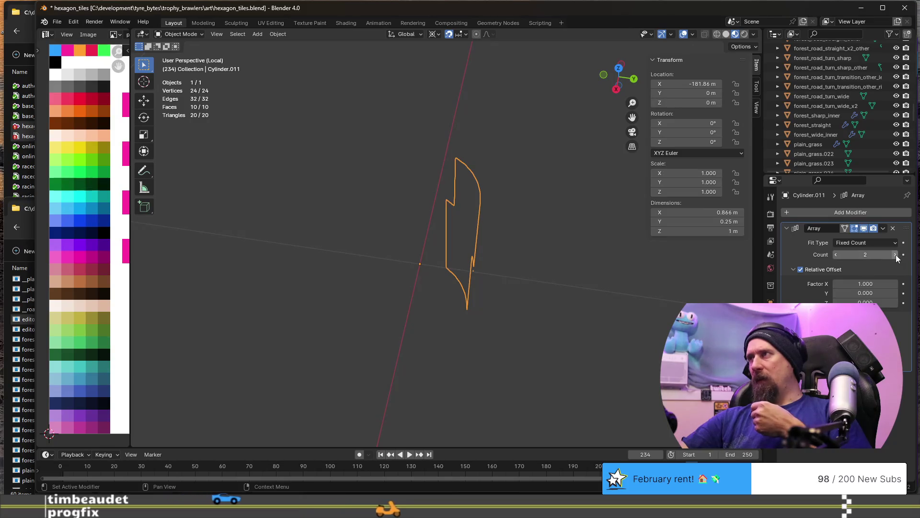
left_click(857, 282)
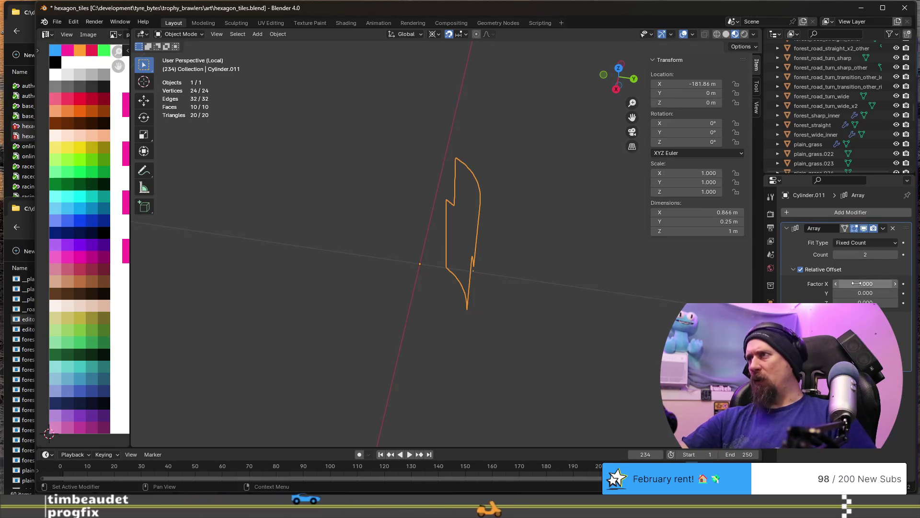
type("0")
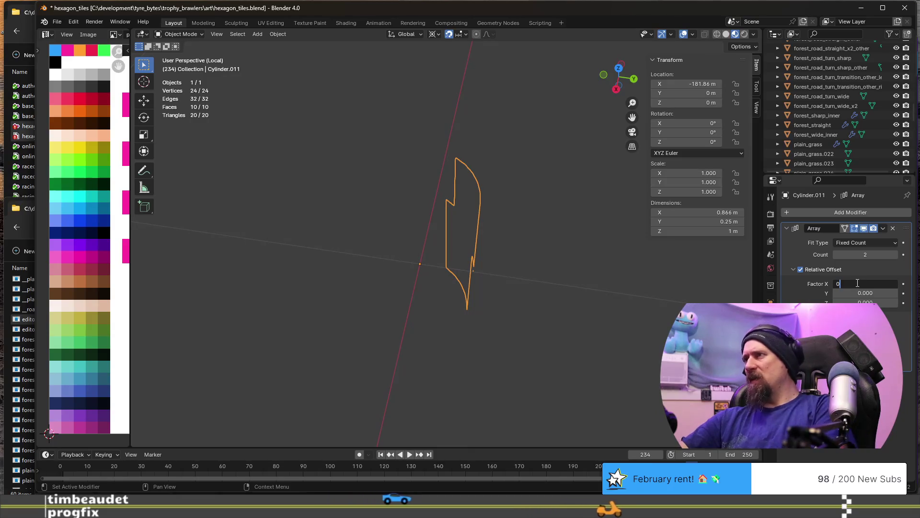
key("Return")
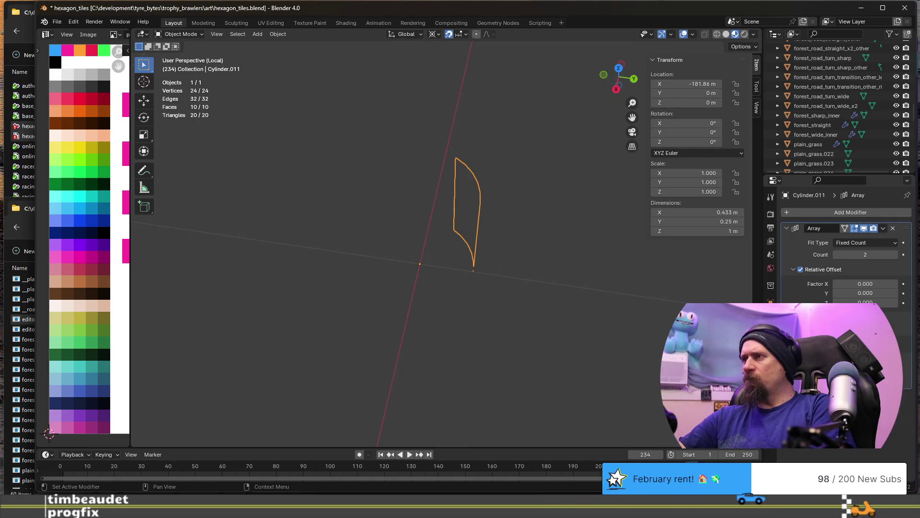
scroll(616, 302, "down", 4)
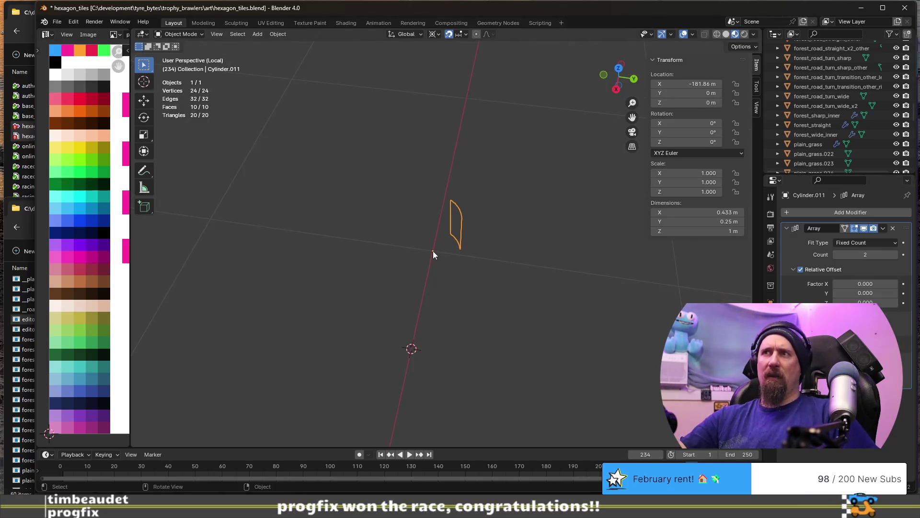
Snap the 3D cursor to the wedge's origin and bring up the Add menu
key("shift+s")
left_click(438, 305)
key("shift+a")
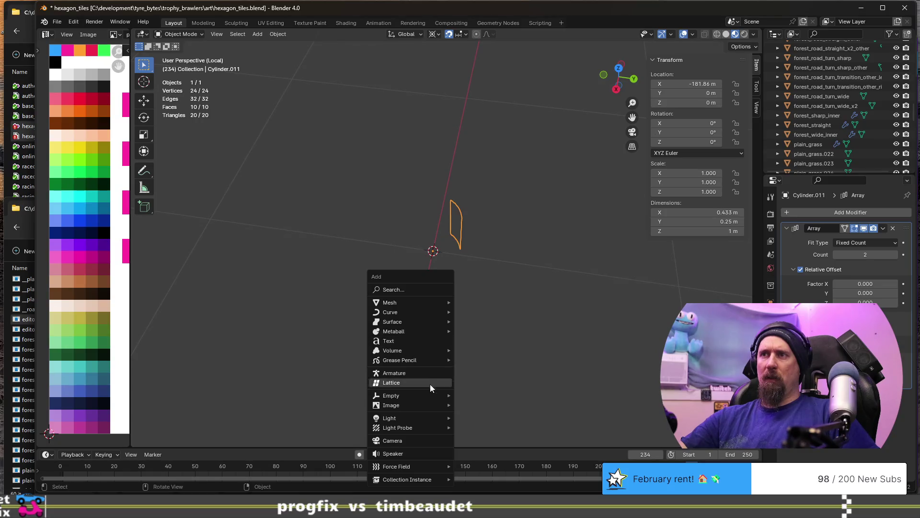
mouse_move(392, 396)
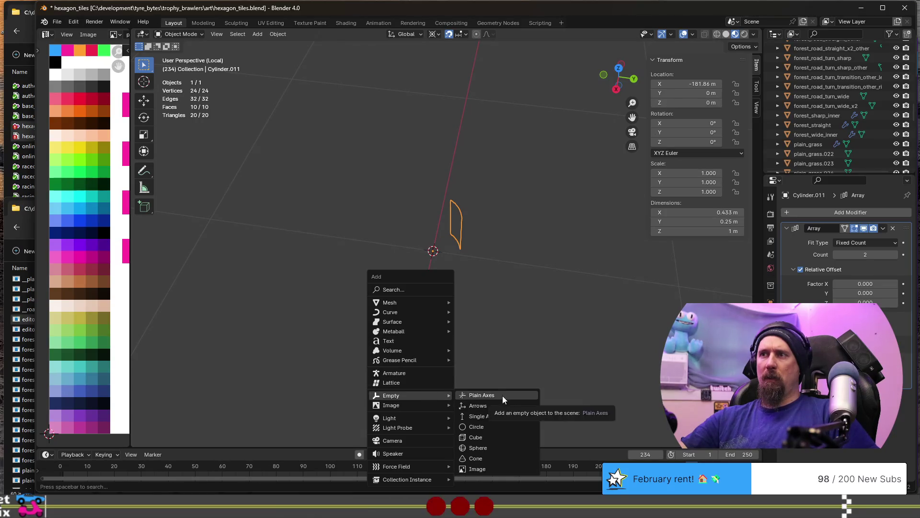
Add an Arrows empty at the cursor, rotate it 60° around Z, and save the file
left_click(503, 404)
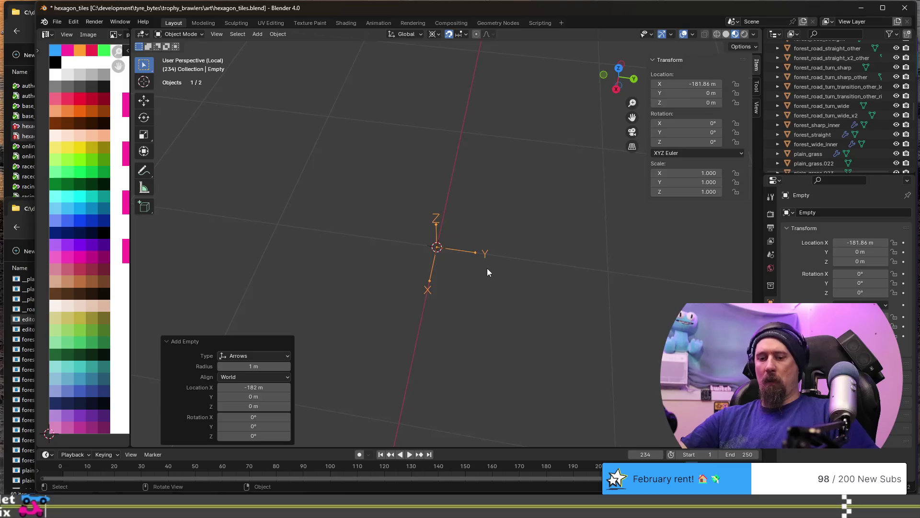
key("r")
key("z")
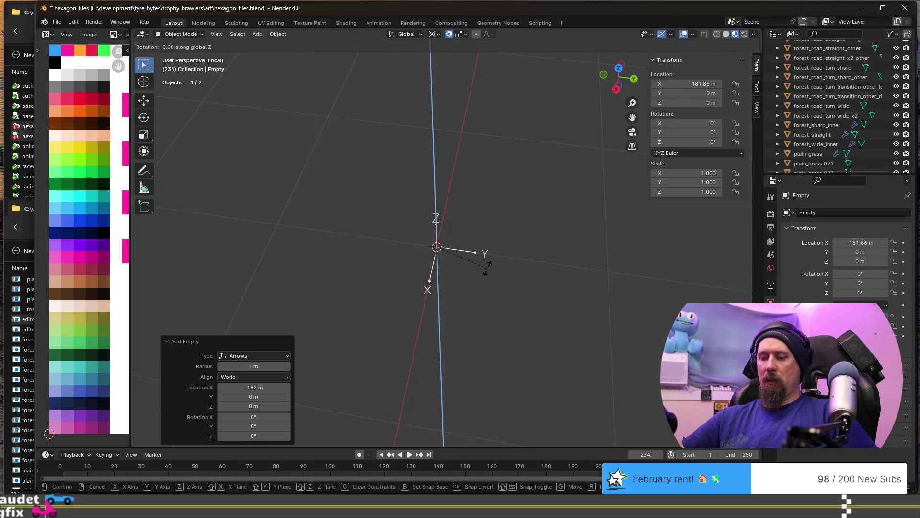
type("60")
key("Return")
key("ctrl+s")
Inspect the wedge, then select the empty and set its Location X to 0
middle_click_drag(468, 223, 397, 205)
scroll(397, 206, "down", 3)
left_click(449, 236)
middle_click_drag(449, 234, 596, 278)
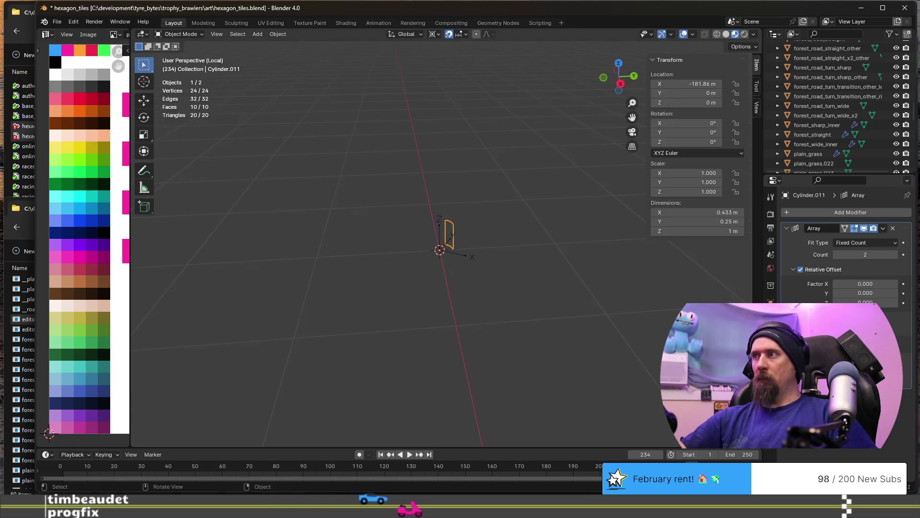
middle_click_drag(457, 297, 501, 302)
scroll(406, 239, "up", 3)
middle_click_drag(406, 240, 422, 251)
scroll(534, 251, "down", 3)
mouse_move(533, 252)
middle_mouse_down()
mouse_move(424, 260)
mouse_move(535, 263)
mouse_move(451, 253)
middle_mouse_up()
left_click(460, 243)
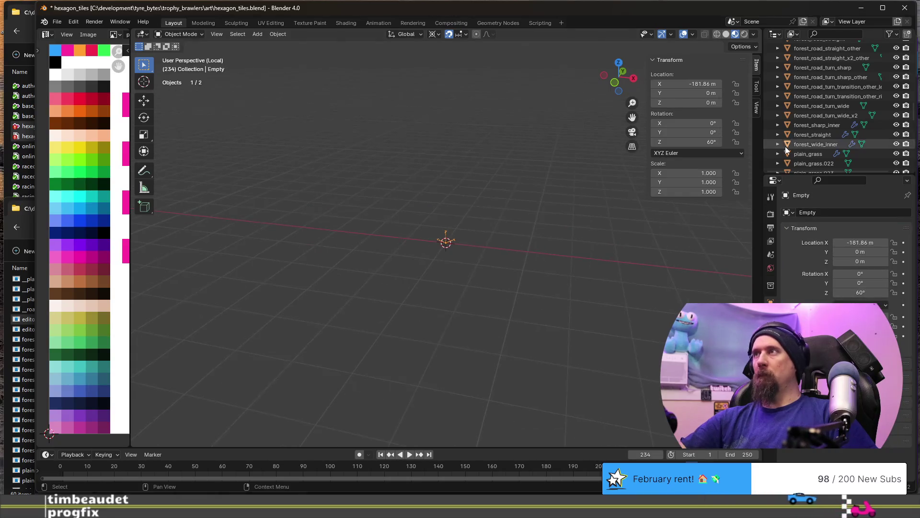
left_click(696, 85)
type("0")
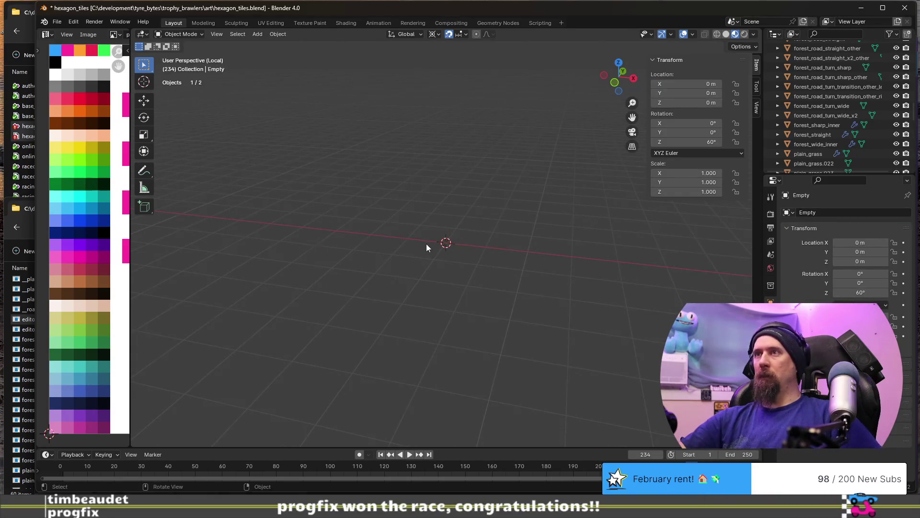
Select the wedge Cylinder.011 and toggle the Array modifier's Relative Offset off
middle_click_drag(426, 243, 318, 251)
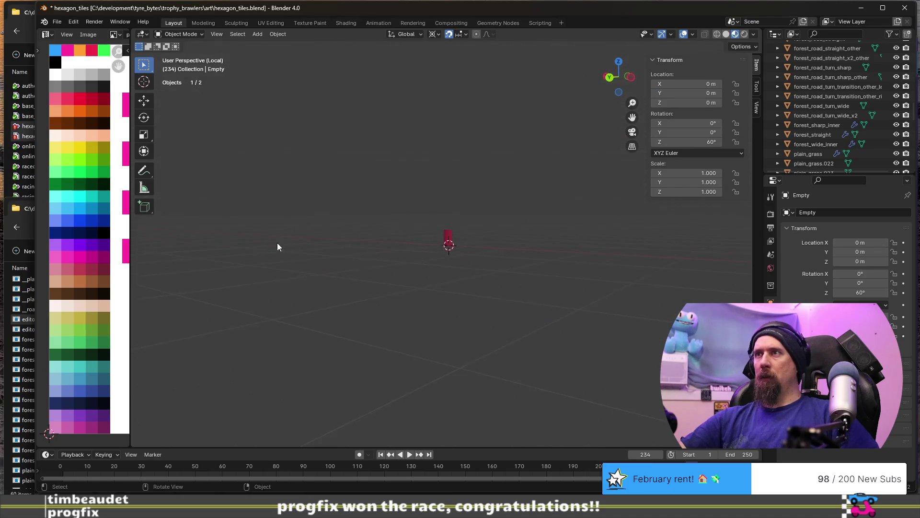
middle_click_drag(439, 279, 503, 267)
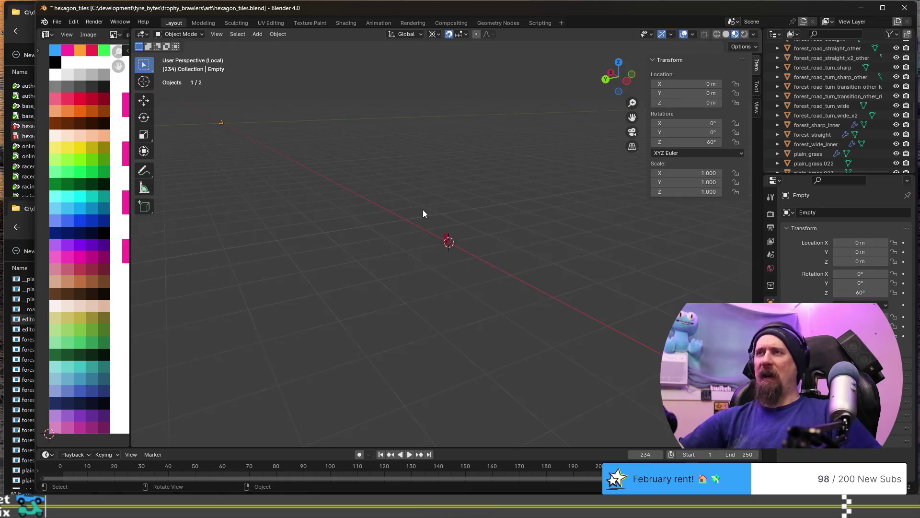
scroll(428, 231, "up", 2)
left_click(452, 239)
mouse_move(452, 235)
middle_mouse_down()
mouse_move(568, 303)
mouse_move(502, 364)
middle_mouse_up()
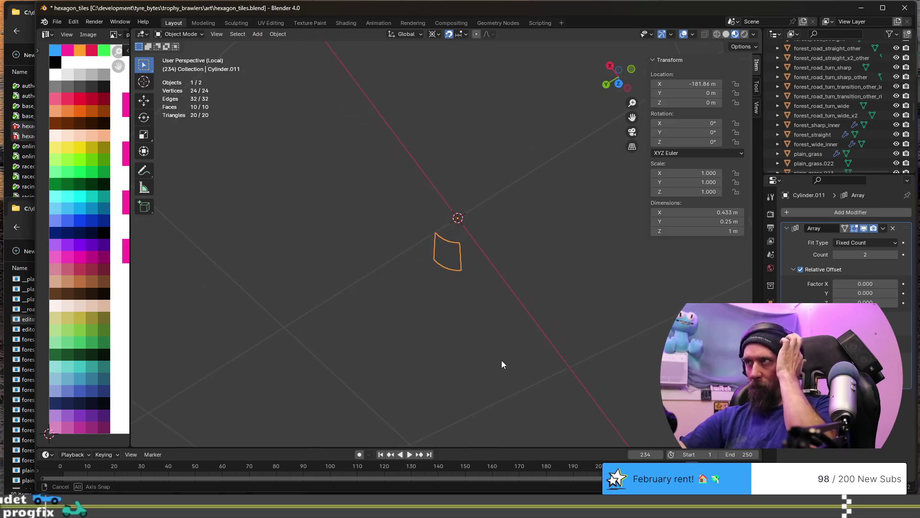
left_click(802, 270)
Check the empty and wedge so the second array copy sits turned beside the first
mouse_move(612, 333)
middle_mouse_down()
mouse_move(478, 210)
mouse_move(389, 262)
middle_mouse_up()
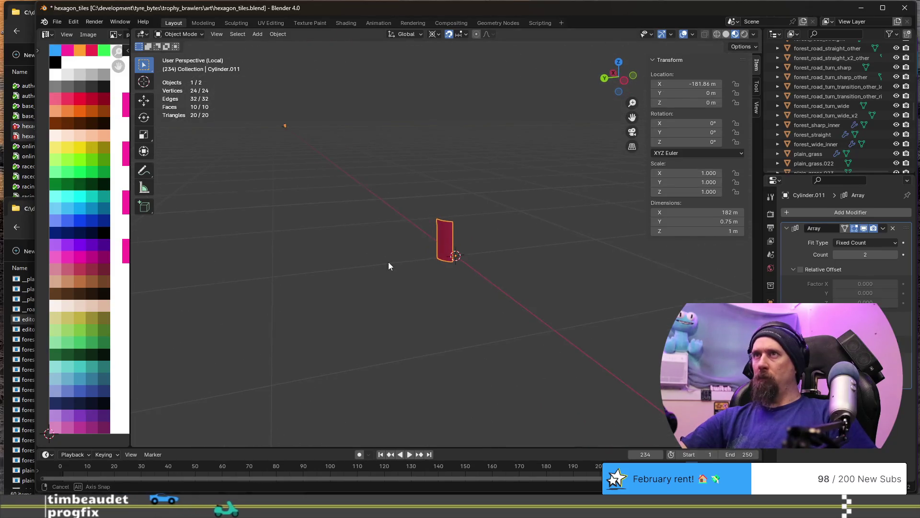
left_click(426, 257)
left_click(449, 240)
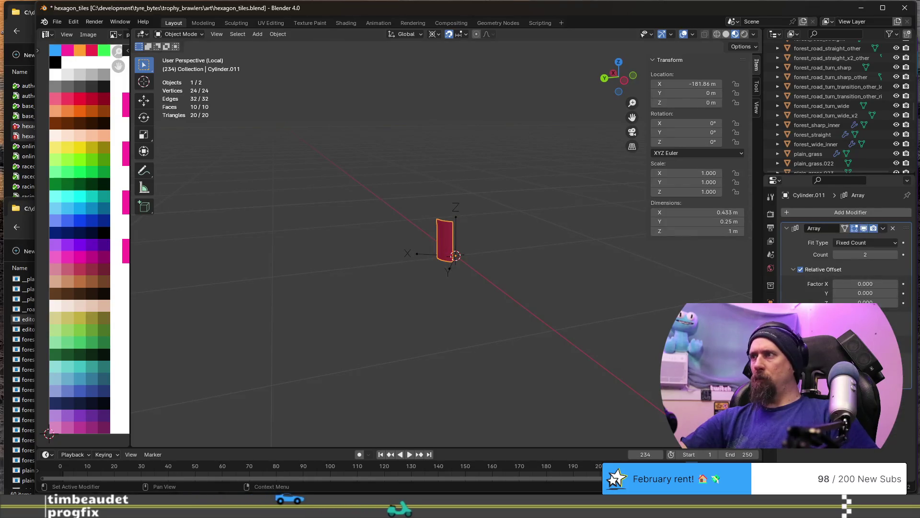
middle_click_drag(437, 295, 416, 356)
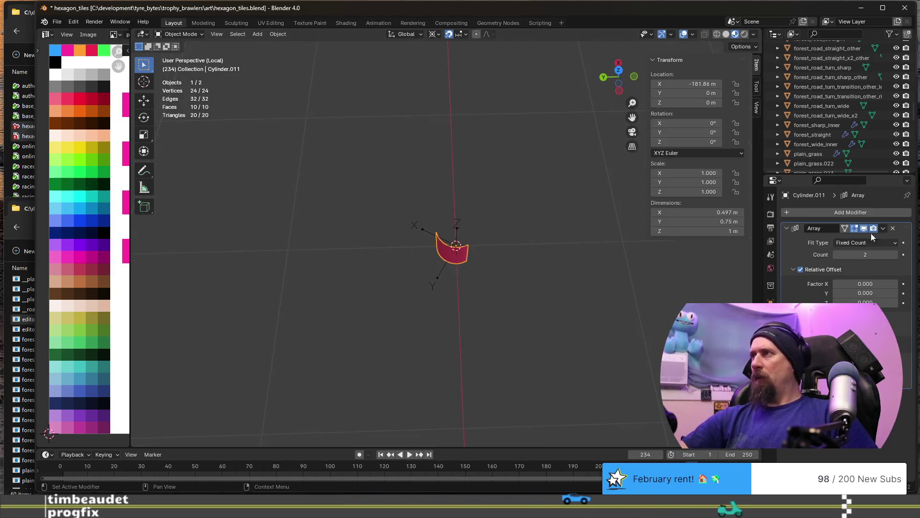
Set the Array Count to 6 so the wedge closes into a full cylinder, then exit Local view
left_click(890, 255)
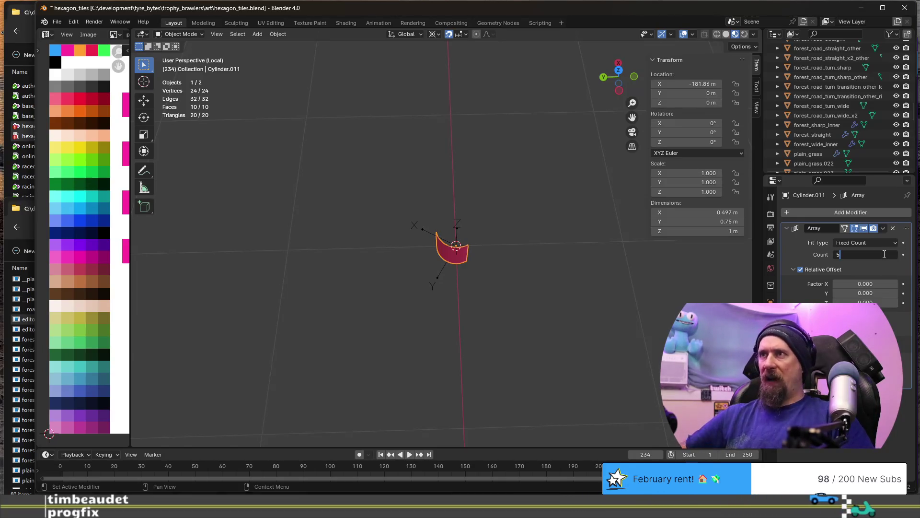
type("5")
key("Return")
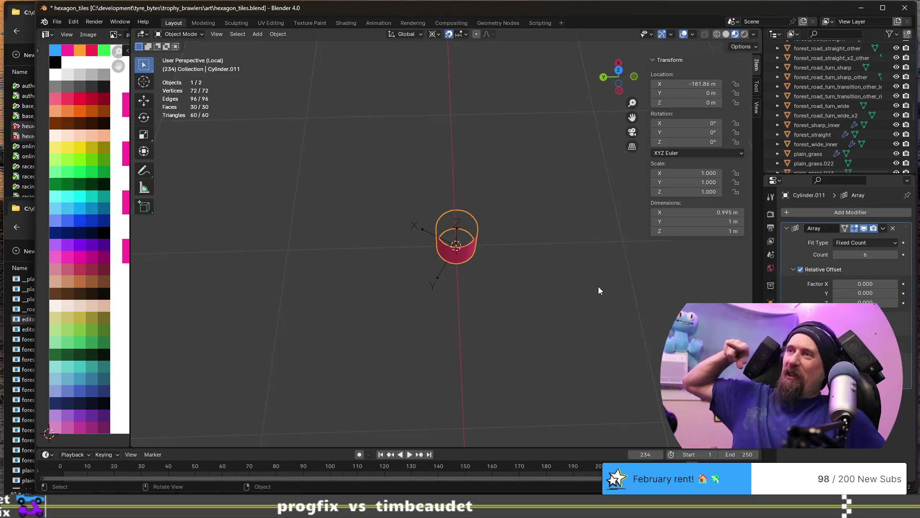
scroll(544, 298, "up", 3)
mouse_move(450, 334)
middle_mouse_down()
mouse_move(461, 227)
mouse_move(456, 241)
middle_mouse_up()
scroll(456, 240, "down", 3)
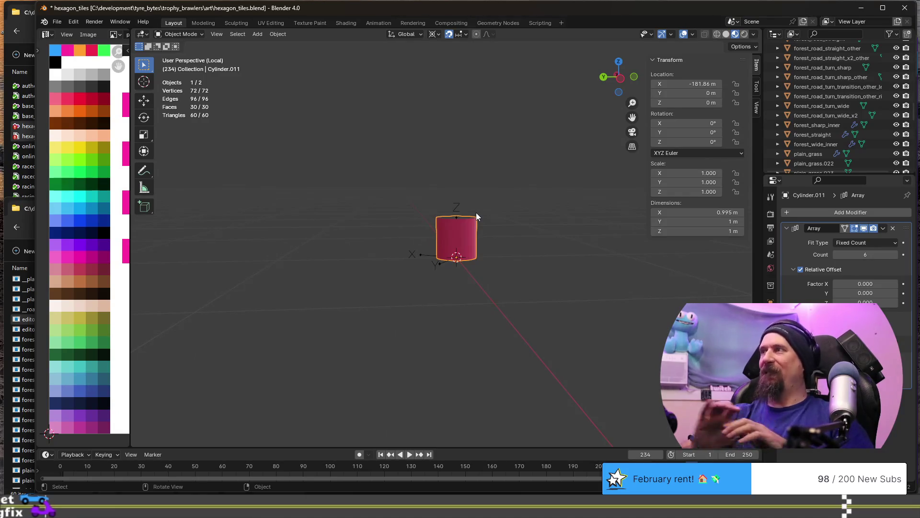
mouse_move(321, 276)
middle_mouse_down()
mouse_move(376, 289)
mouse_move(460, 240)
middle_mouse_up()
scroll(460, 239, "down", 1)
scroll(458, 243, "up", 2)
key("KP_Divide")
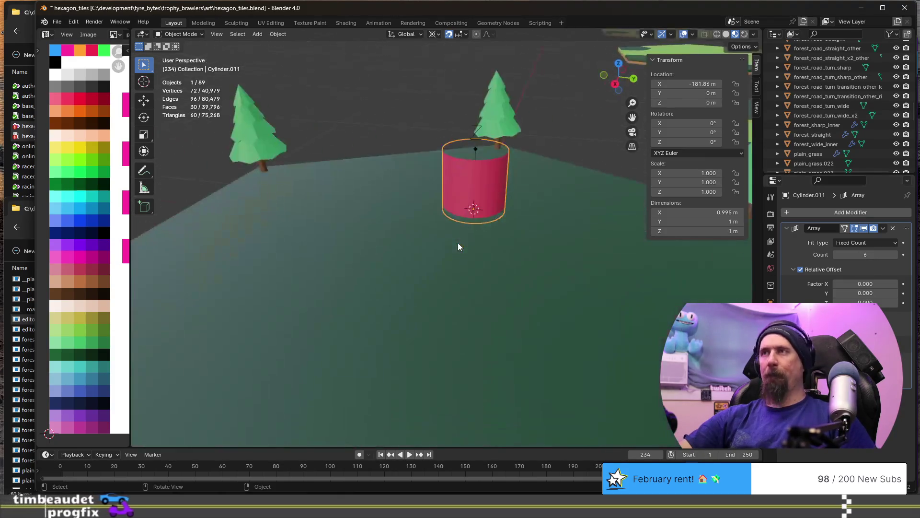
Snap the left green pine onto the 3D cursor so it sits inside the red cylinder
mouse_move(482, 274)
middle_mouse_down()
mouse_move(550, 334)
mouse_move(506, 308)
middle_mouse_up()
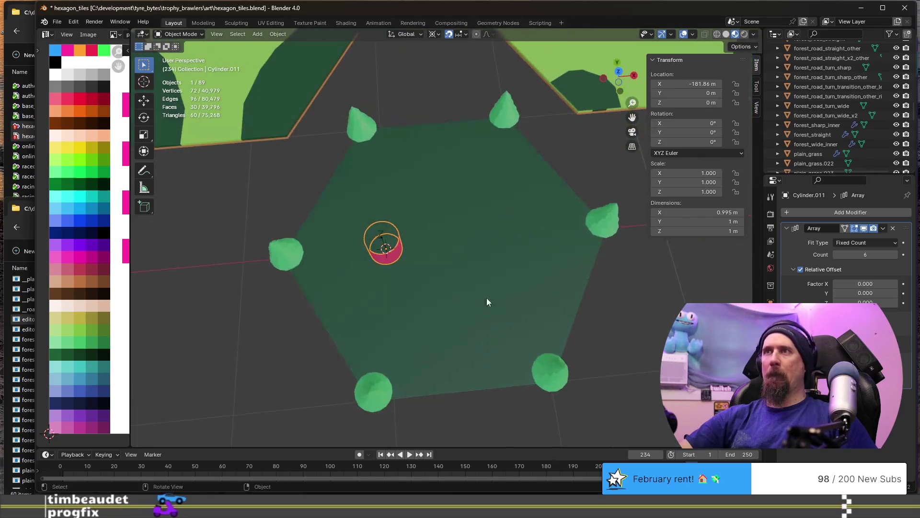
left_click(288, 252)
mouse_move(351, 260)
middle_mouse_down()
mouse_move(383, 287)
mouse_move(379, 278)
middle_mouse_up()
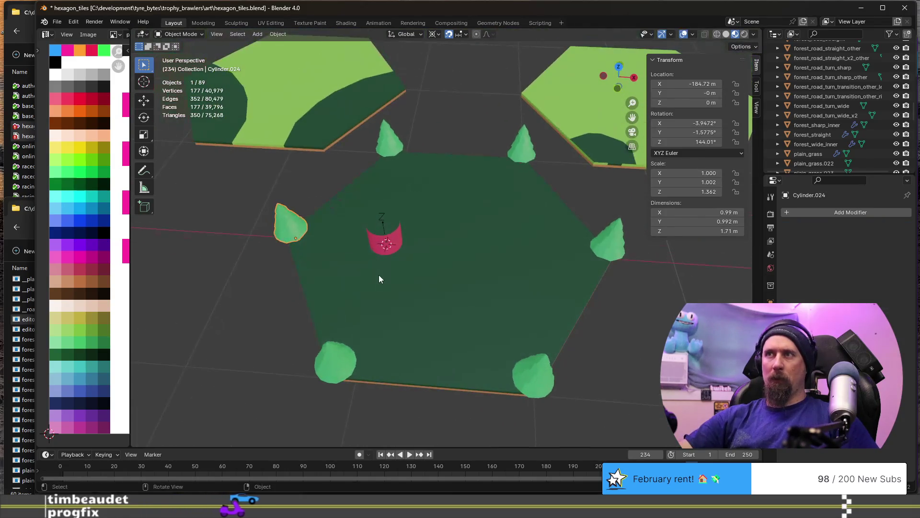
key("shift+s")
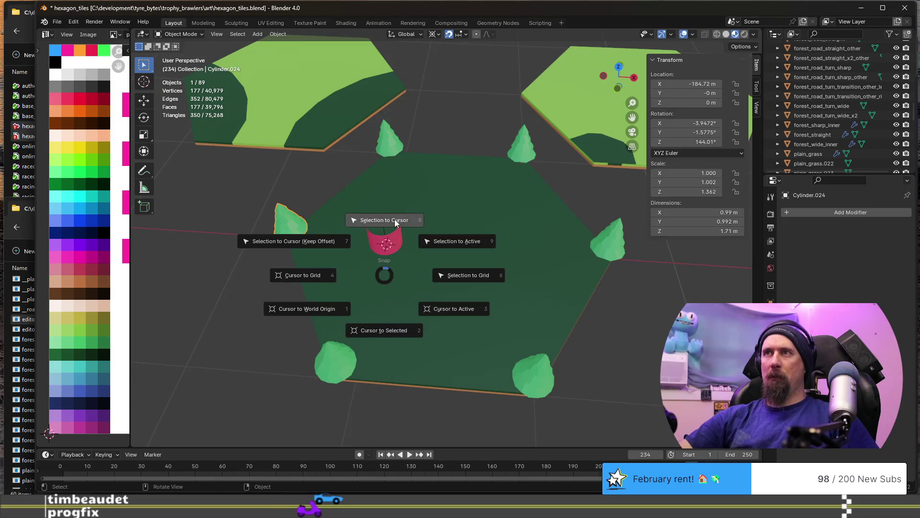
left_click(395, 219)
middle_click_drag(453, 281, 377, 250)
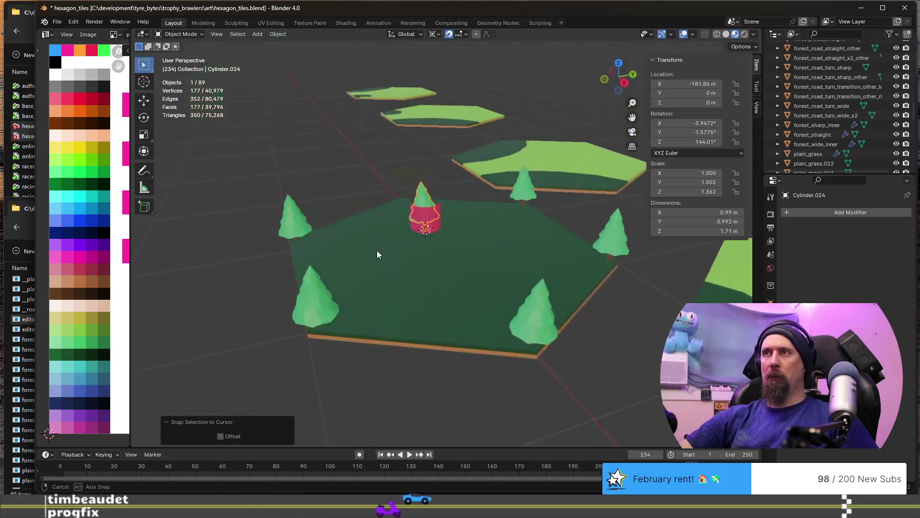
scroll(438, 226, "up", 4)
mouse_move(437, 230)
middle_mouse_down()
mouse_move(396, 209)
mouse_move(541, 250)
mouse_move(548, 284)
mouse_move(507, 326)
mouse_move(475, 297)
mouse_move(462, 321)
middle_mouse_up()
scroll(551, 292, "up", 3)
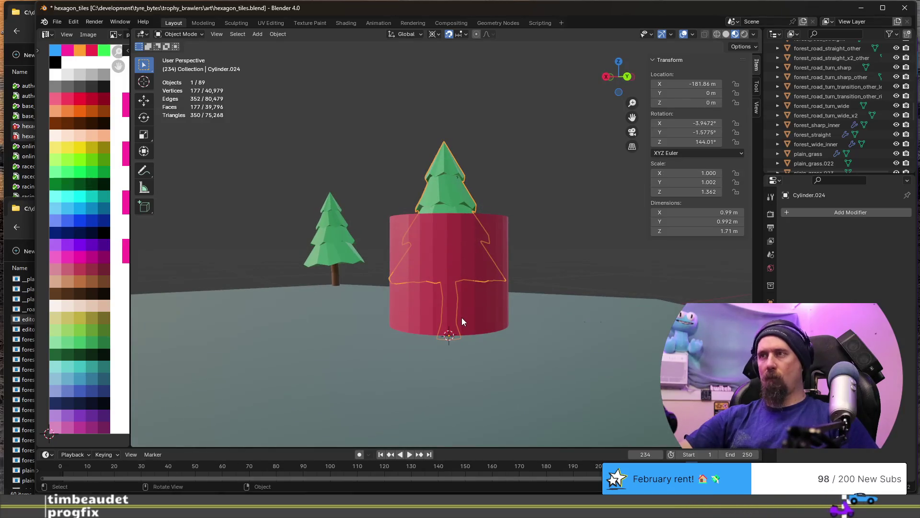
Select the pine and the cylinder together and isolate them in Local view
key("KP_3")
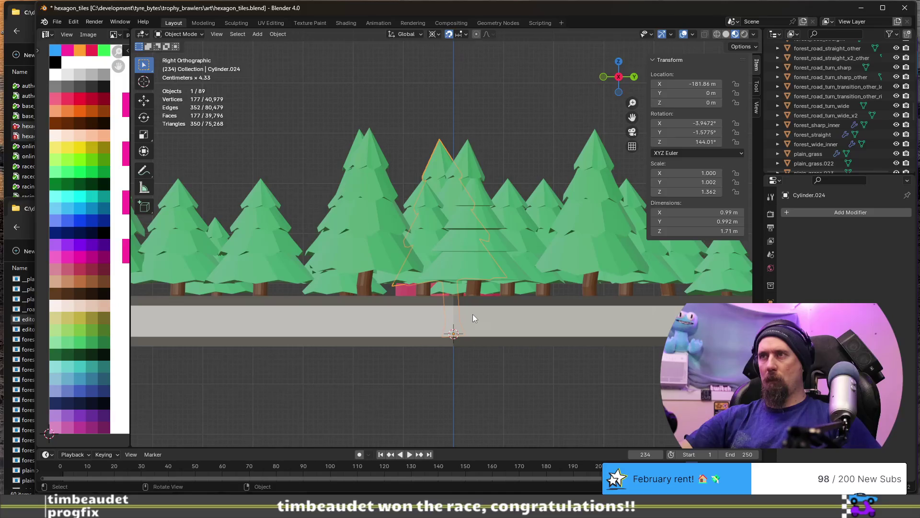
middle_click_drag(451, 254, 438, 315)
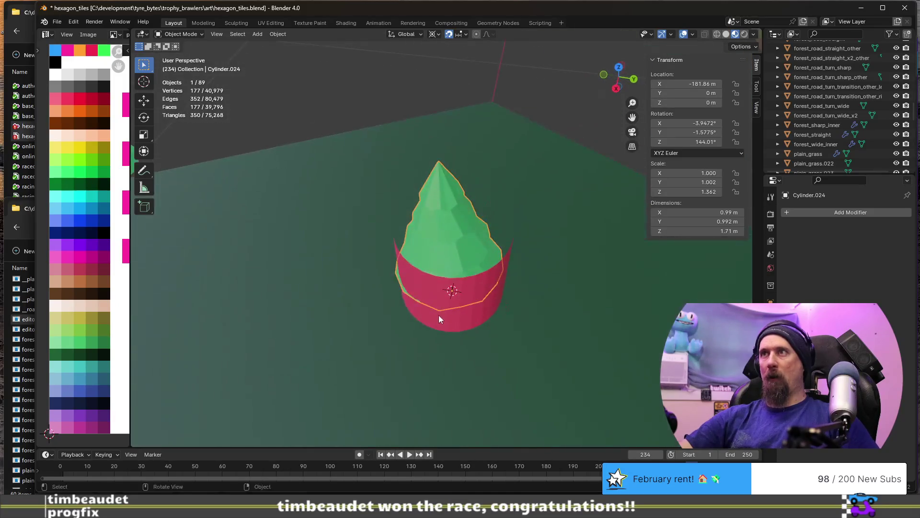
left_click(480, 303, "shift")
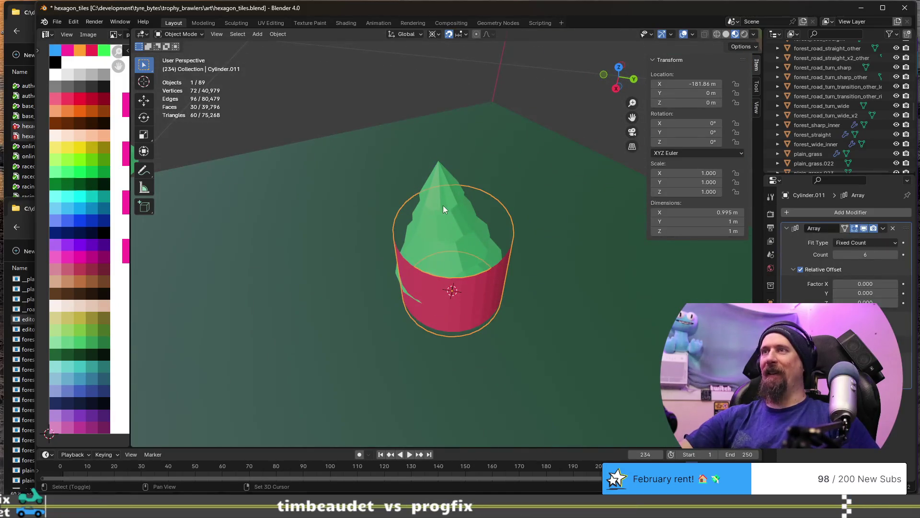
left_click(449, 216, "shift")
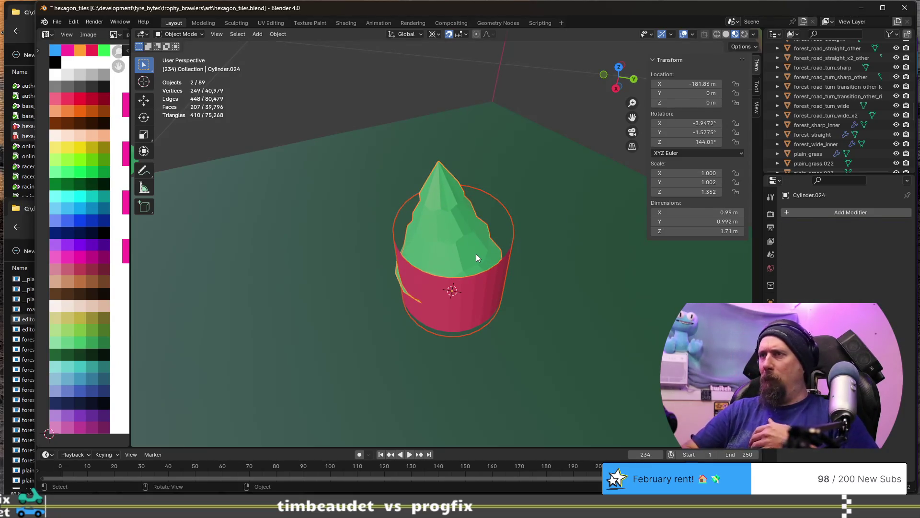
key("KP_Divide")
middle_click_drag(525, 330, 495, 263)
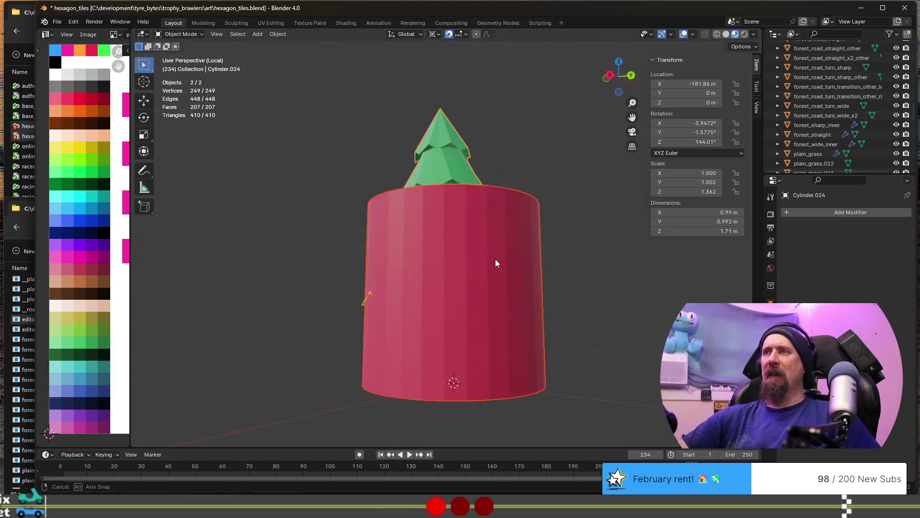
Enter Edit Mode and cut a centred horizontal edge loop around the red cylinder
key("Tab")
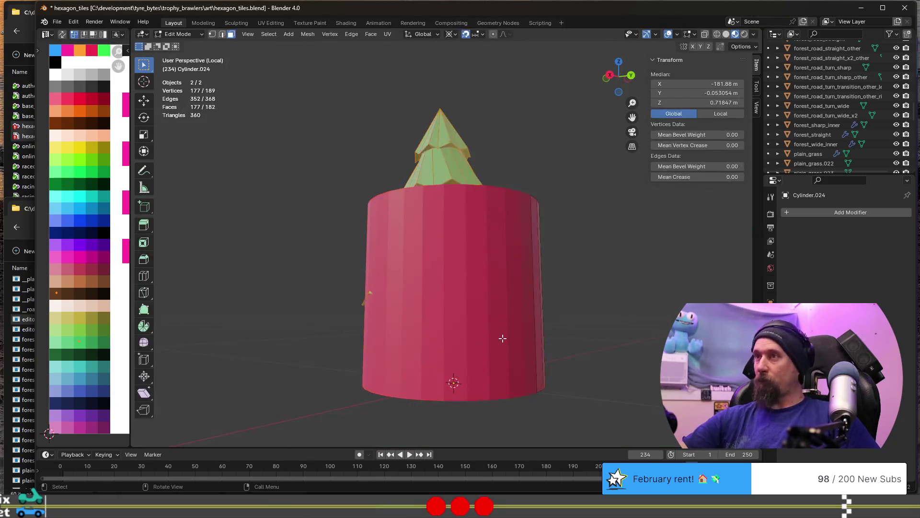
middle_click_drag(504, 335, 445, 341)
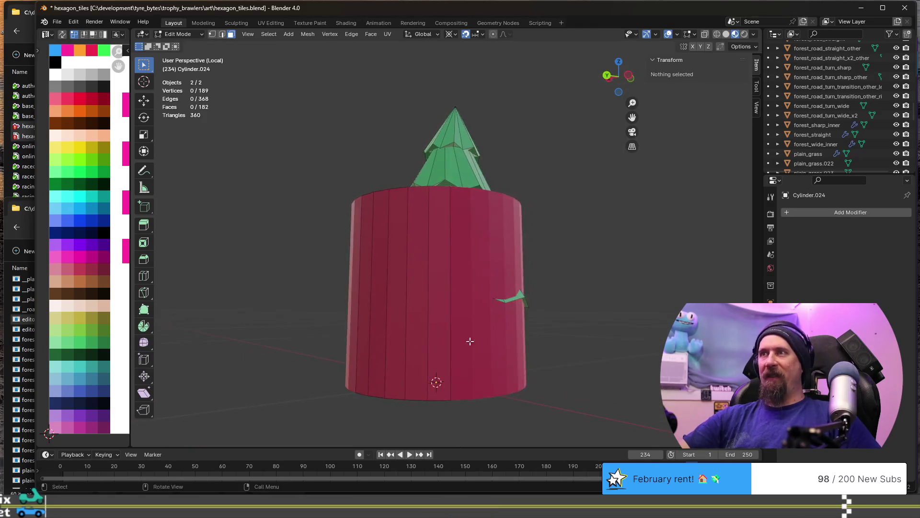
key("ctrl+r")
left_click(431, 331)
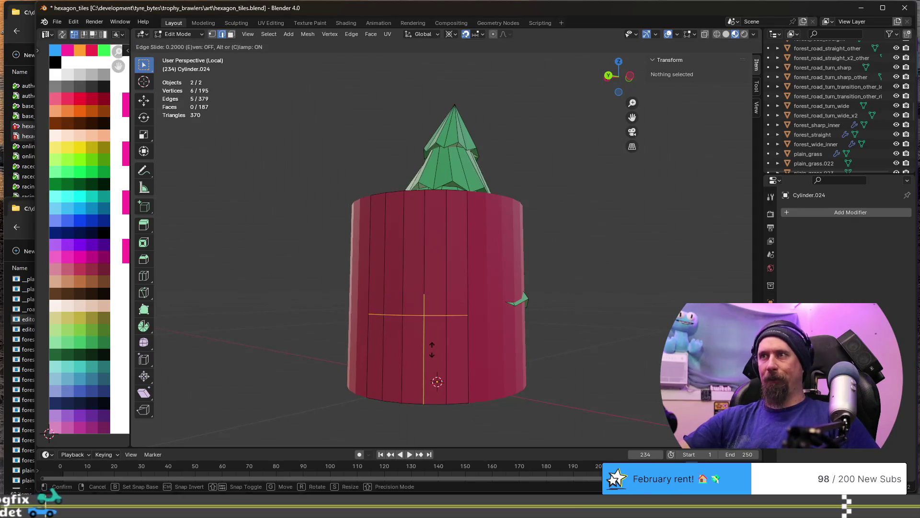
right_click(434, 351)
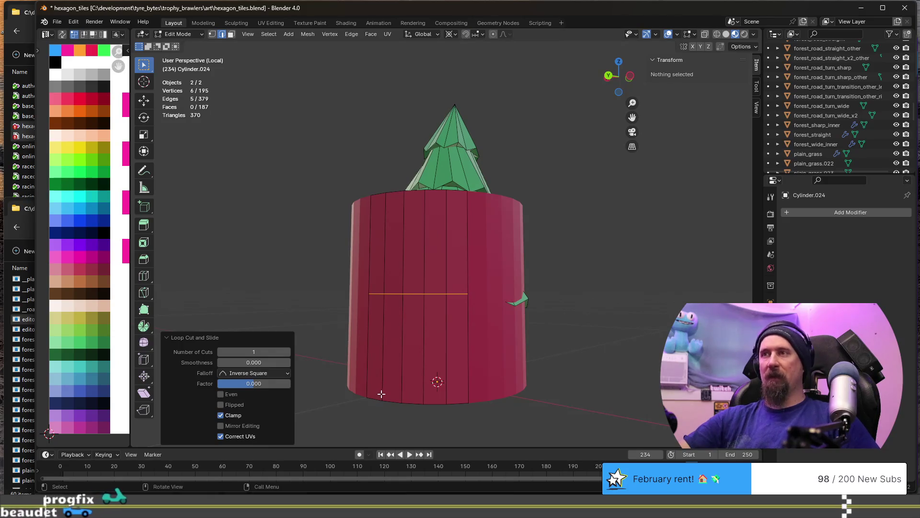
Slide the new loop lower to mark off a bottom band, then select a face in that band
key("g")
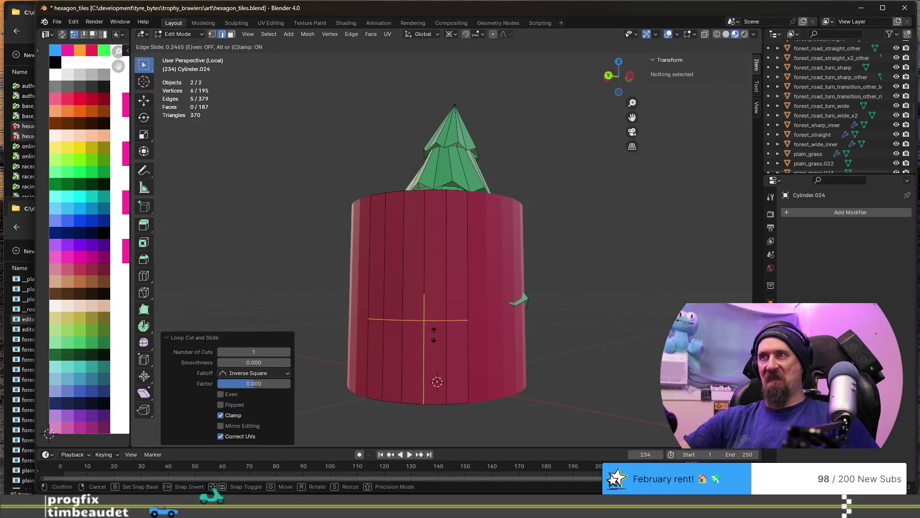
left_click(435, 338)
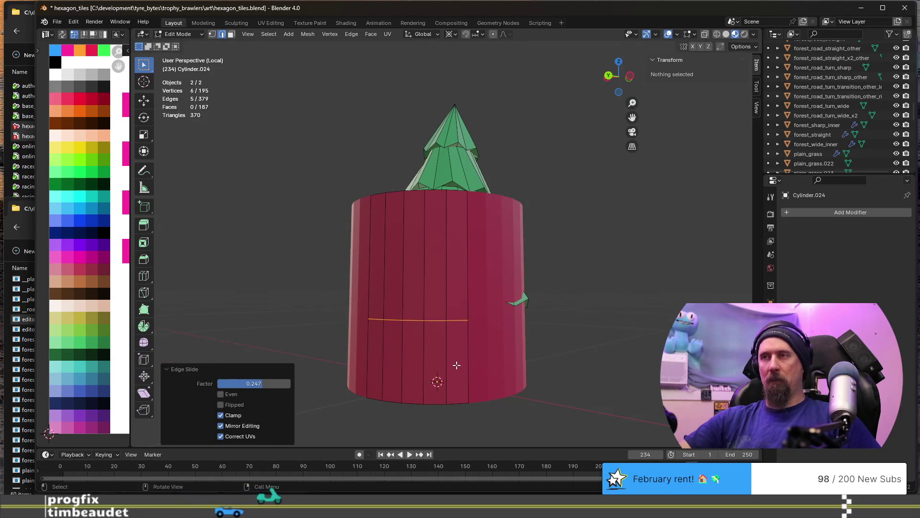
key("e")
key("Escape")
key("g")
key("g")
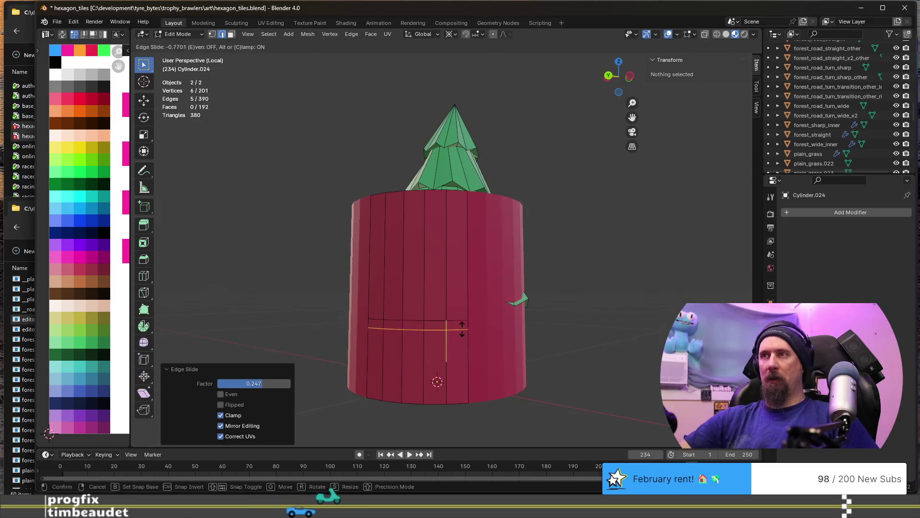
left_click(463, 322)
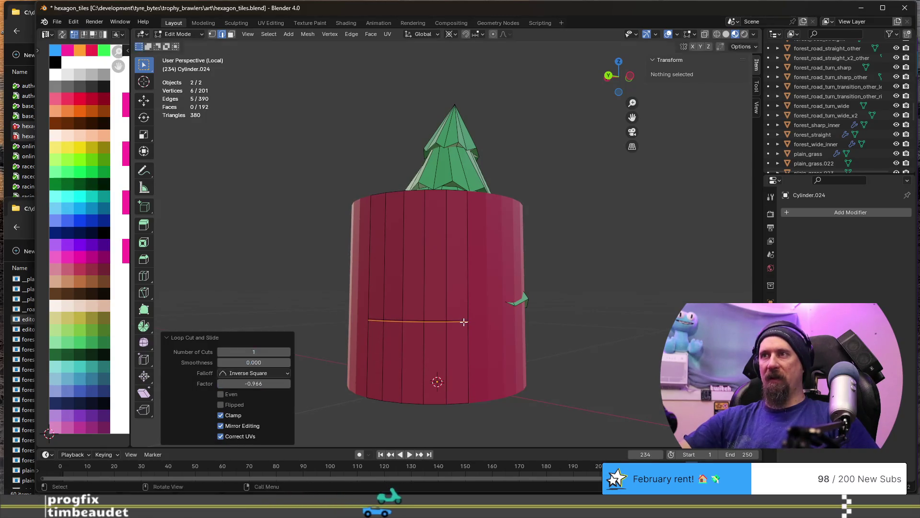
key("alt+a")
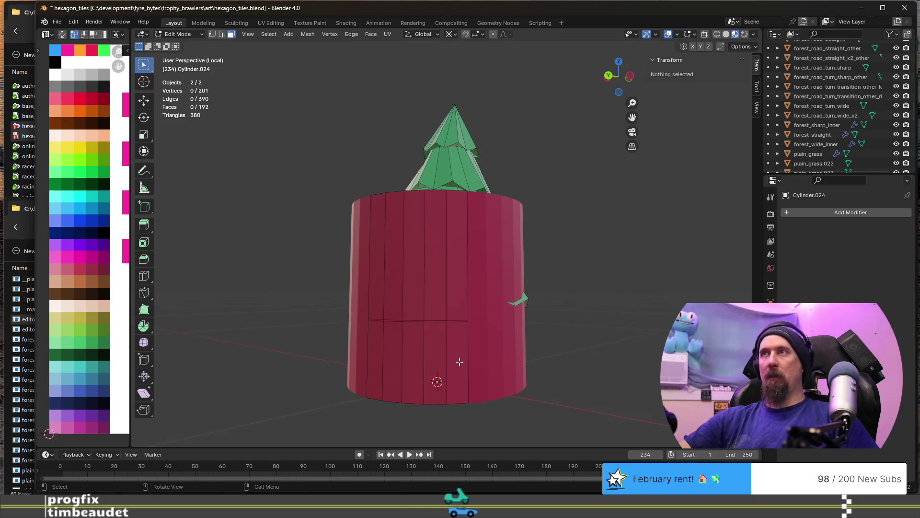
left_click(436, 365)
Select the whole bottom face ring and switch transform orientation to Cursor
left_click(453, 362)
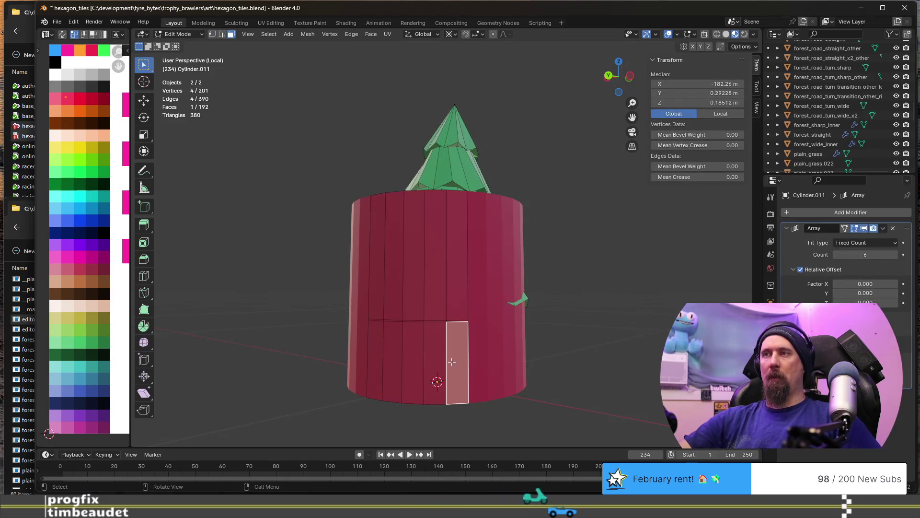
left_click(424, 35)
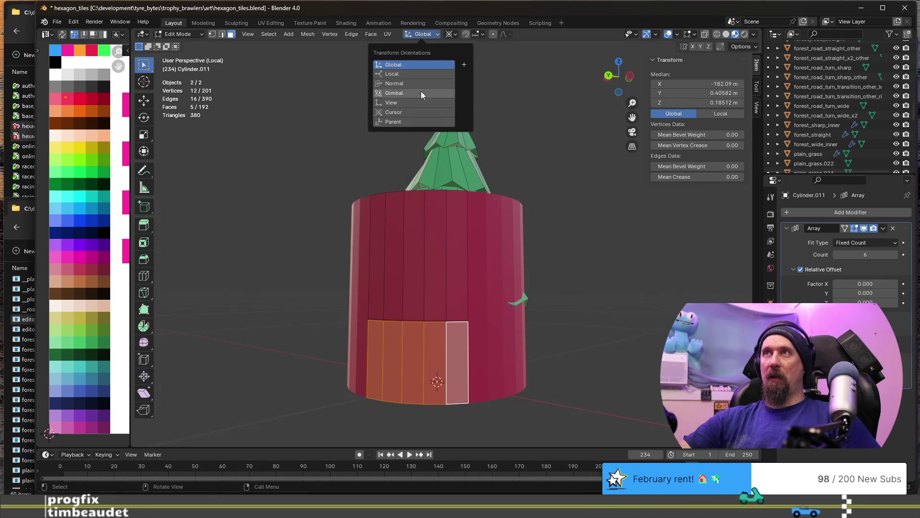
left_click(418, 111)
middle_click_drag(469, 242, 489, 319)
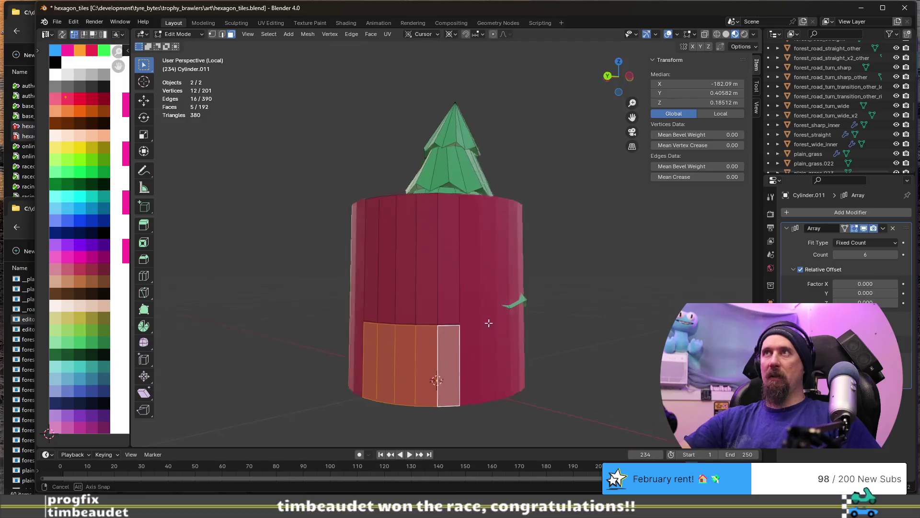
Scale the bottom band horizontally to about 0.178, forming a narrow trunk
key("s")
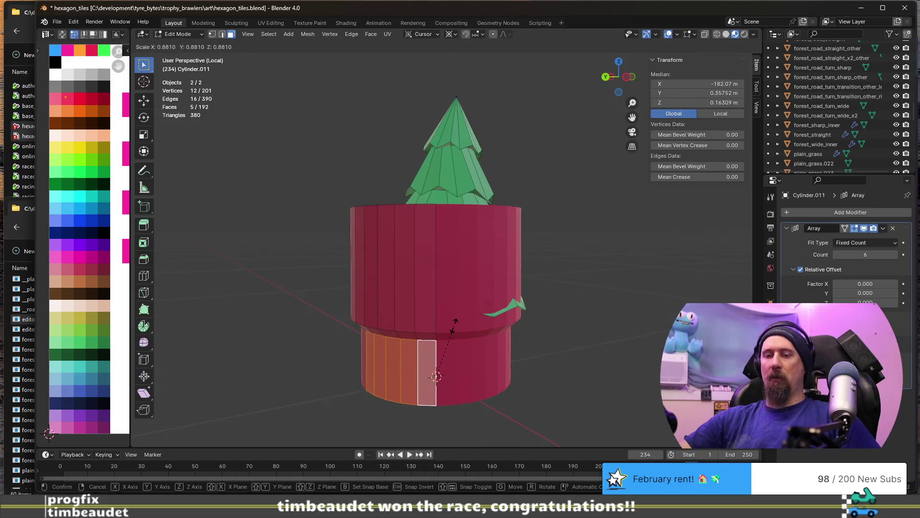
key("shift+z")
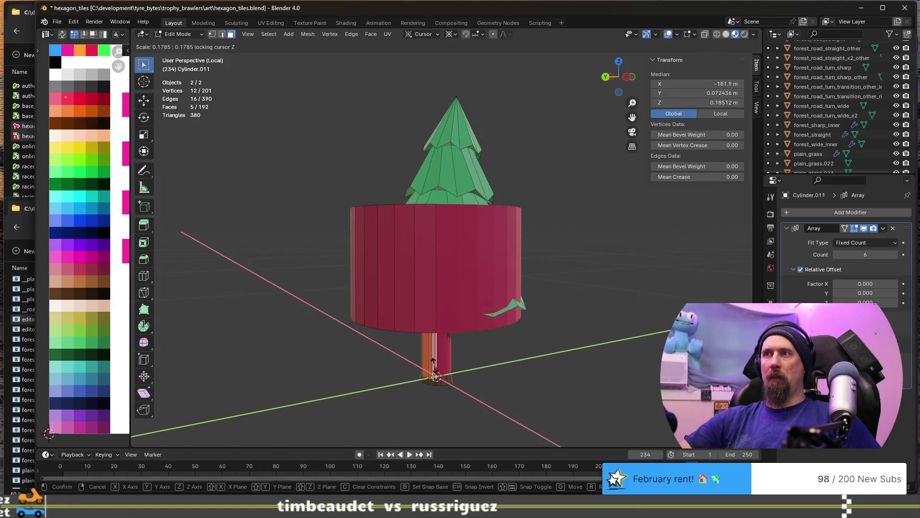
left_click(434, 372)
scroll(435, 360, "up", 2)
scroll(453, 302, "up", 2)
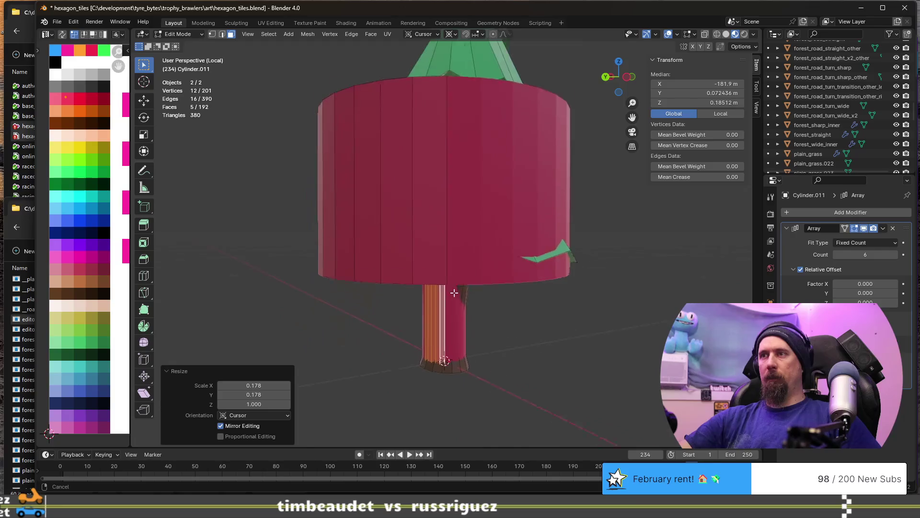
scroll(472, 227, "up", 2)
mouse_move(471, 227)
middle_mouse_down()
mouse_move(506, 264)
mouse_move(430, 275)
middle_mouse_up()
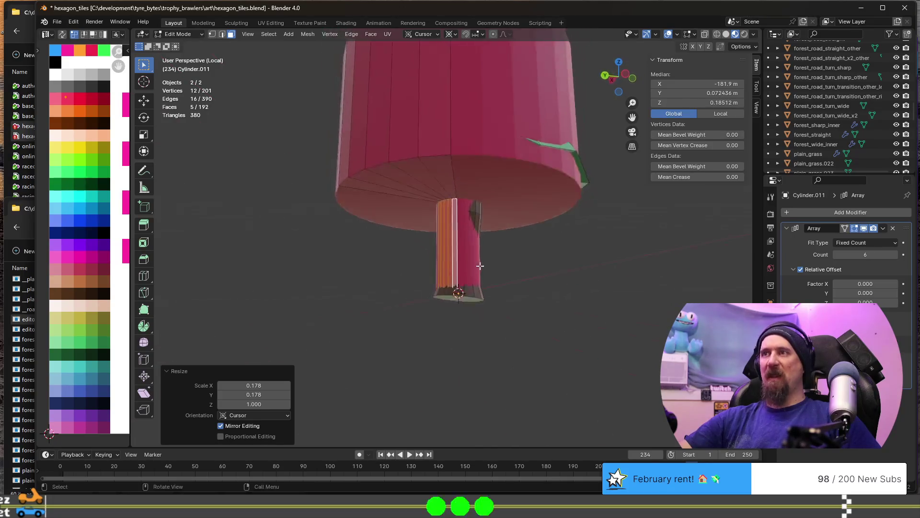
middle_click_drag(430, 276, 485, 295)
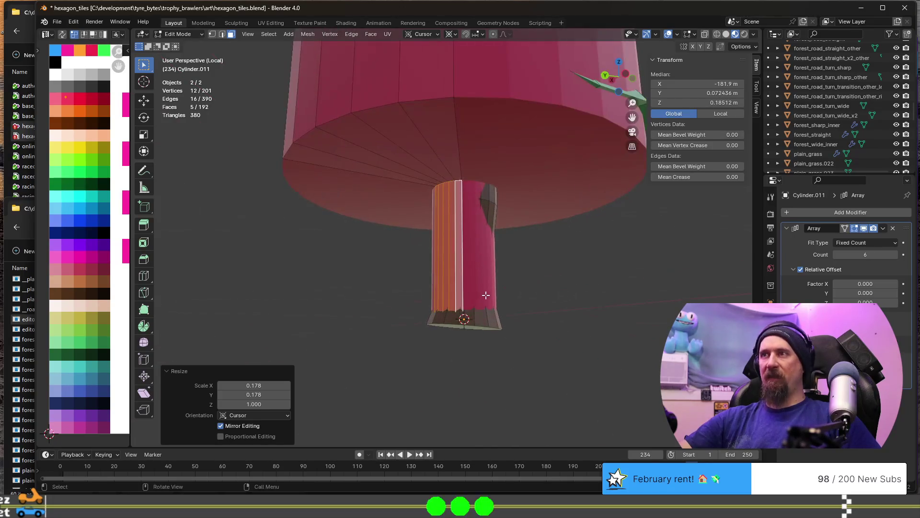
left_click(442, 294)
left_click(447, 337)
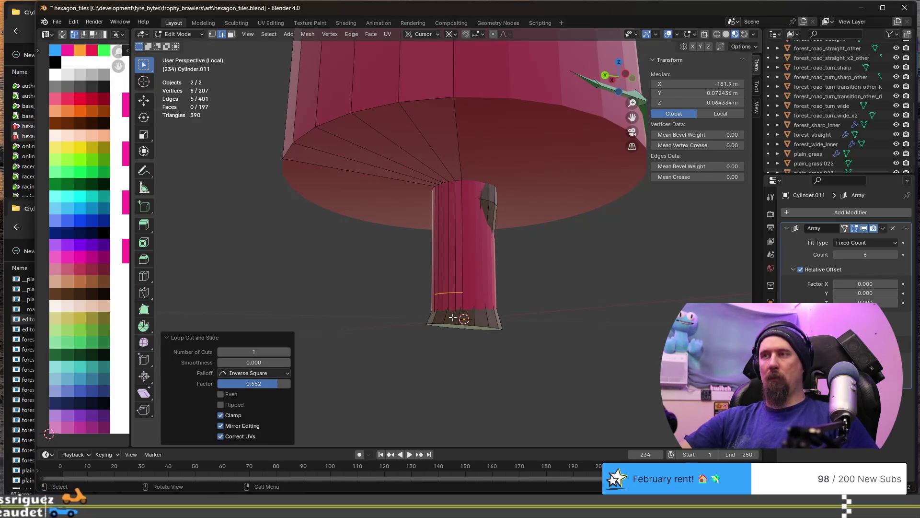
left_click(450, 317, "alt")
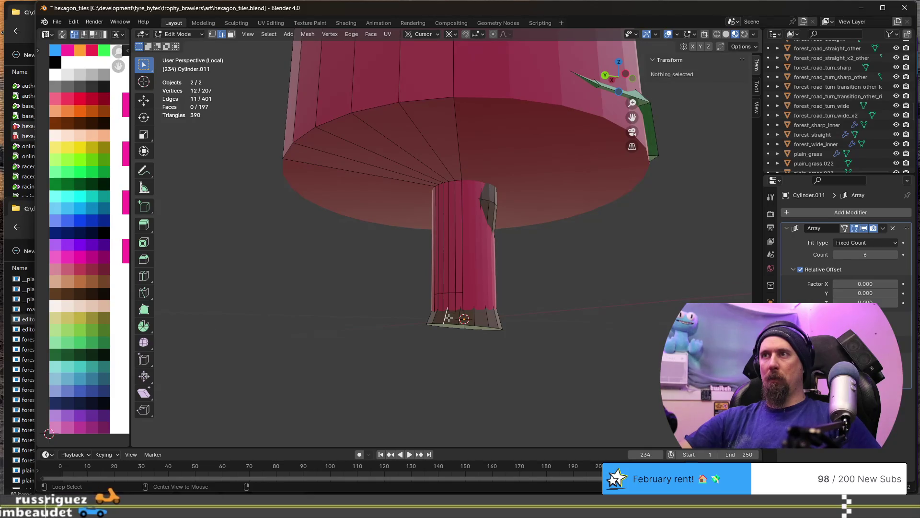
left_click(457, 318, "alt")
scroll(450, 327, "up", 2)
scroll(467, 353, "up", 2)
middle_click_drag(471, 355, 488, 335)
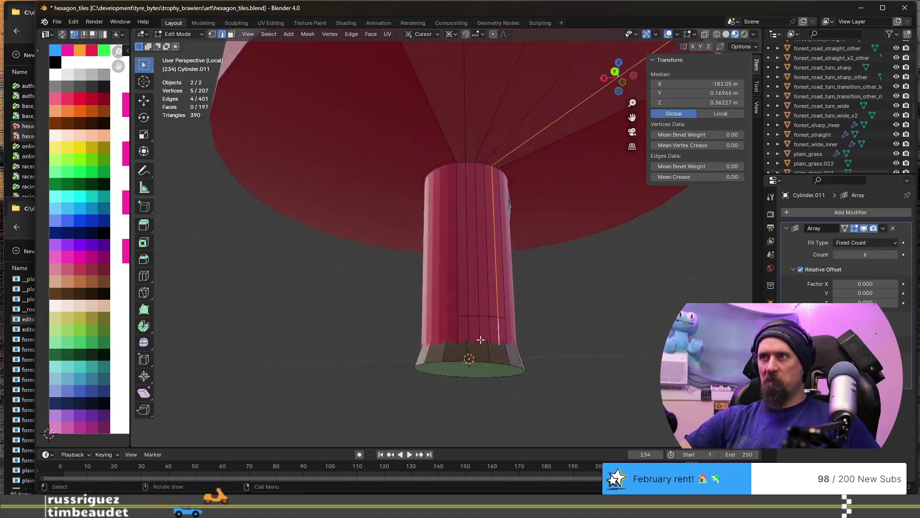
left_click(457, 354, "alt")
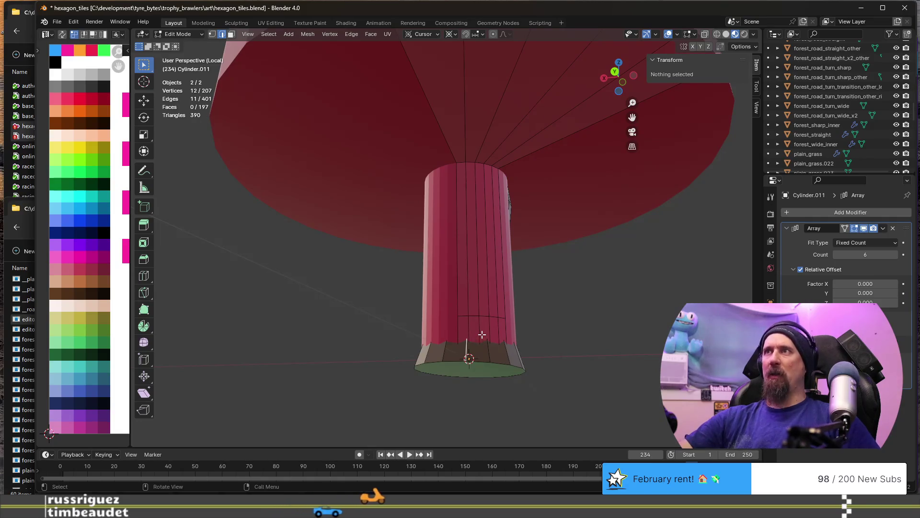
middle_click_drag(482, 335, 470, 278)
scroll(448, 307, "up", 3)
scroll(458, 302, "up", 2)
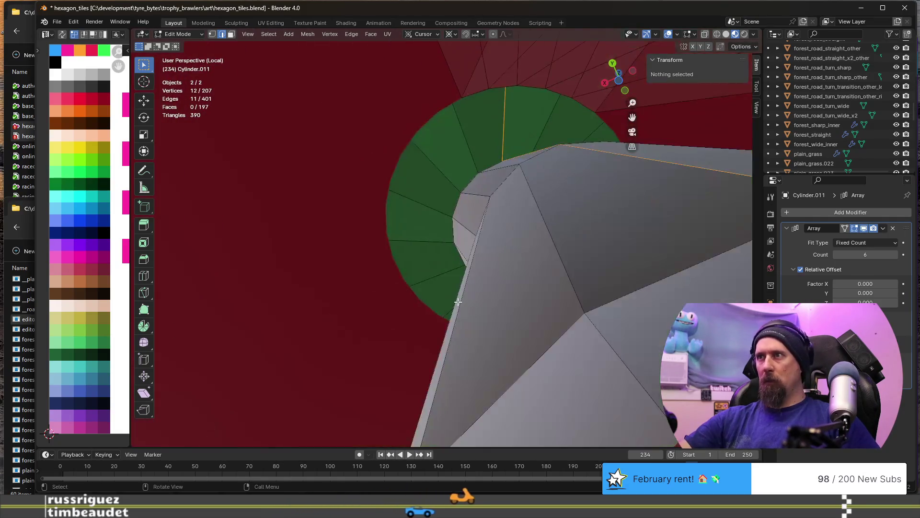
scroll(458, 302, "up", 2)
scroll(474, 325, "down", 2)
scroll(458, 310, "up", 2)
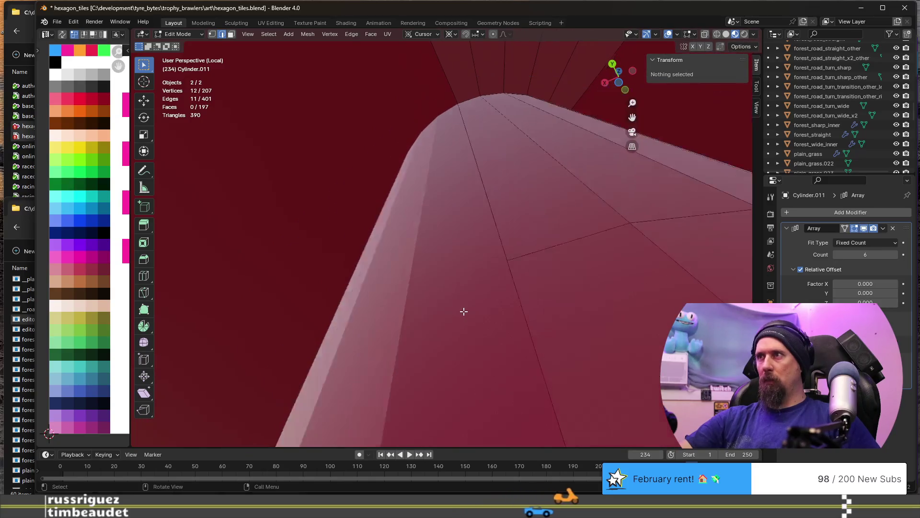
scroll(548, 309, "down", 2)
mouse_move(560, 329)
middle_mouse_down()
mouse_move(574, 239)
mouse_move(556, 308)
middle_mouse_up()
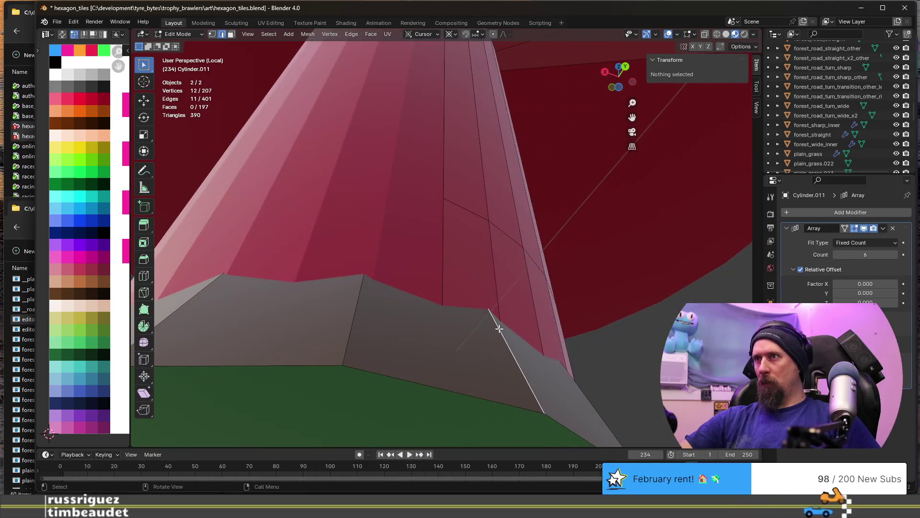
scroll(557, 308, "up", 3)
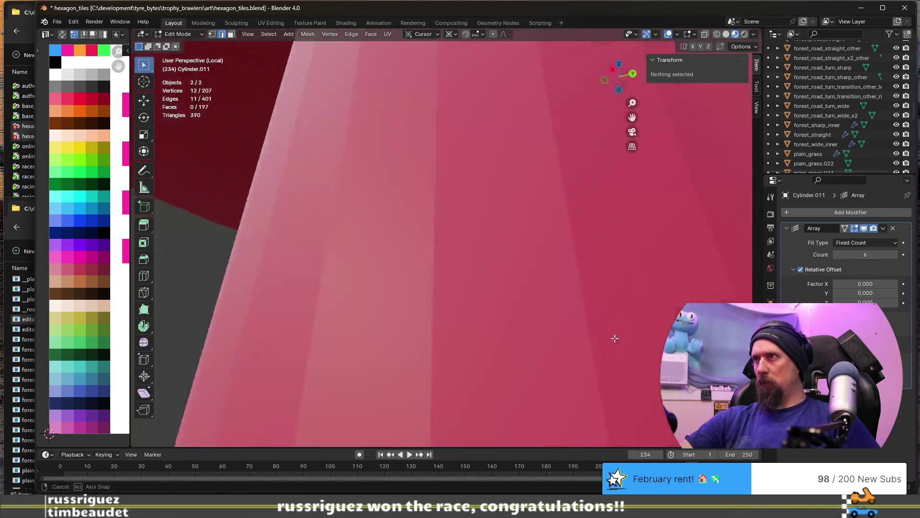
scroll(561, 311, "down", 3)
scroll(573, 316, "up", 4)
scroll(565, 307, "down", 4)
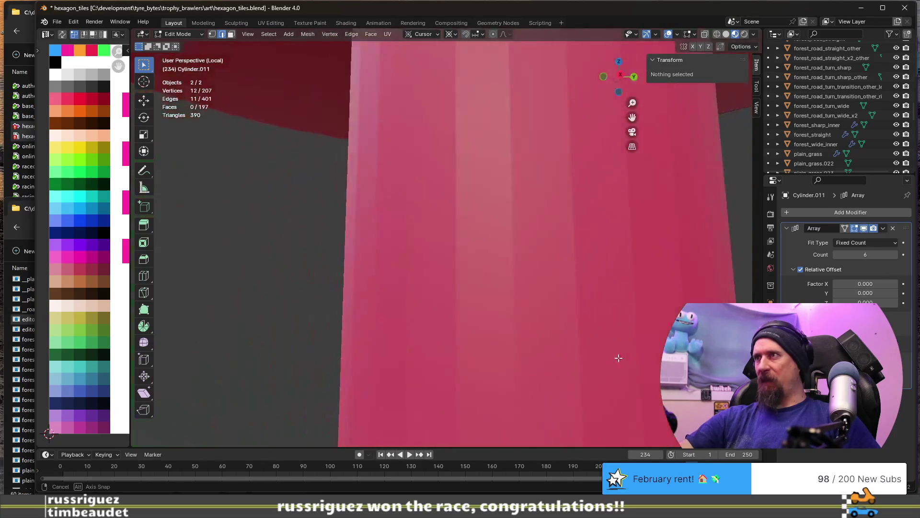
middle_click_drag(604, 312, 419, 210)
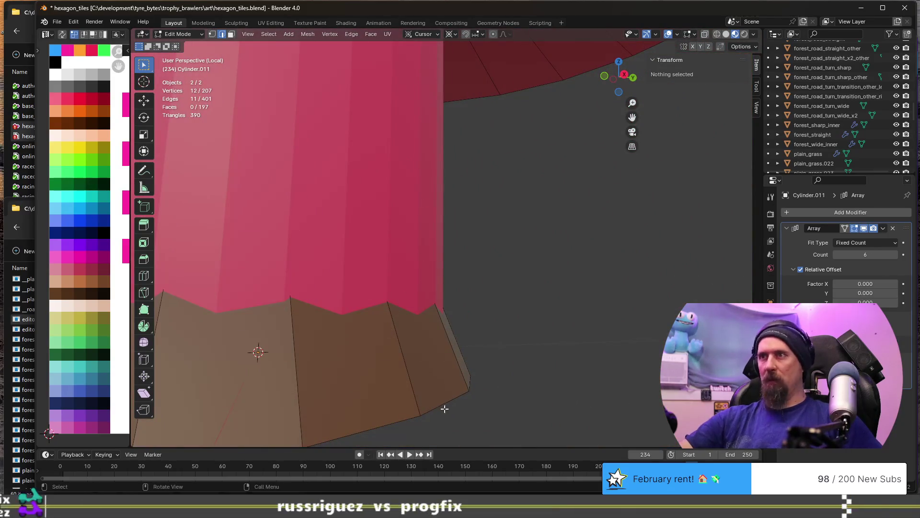
Select the edge ring at the trunk's foot and raise it along Z
left_click(453, 395)
key("KP_Decimal")
mouse_move(302, 241)
middle_mouse_down()
mouse_move(510, 304)
mouse_move(604, 312)
middle_mouse_up()
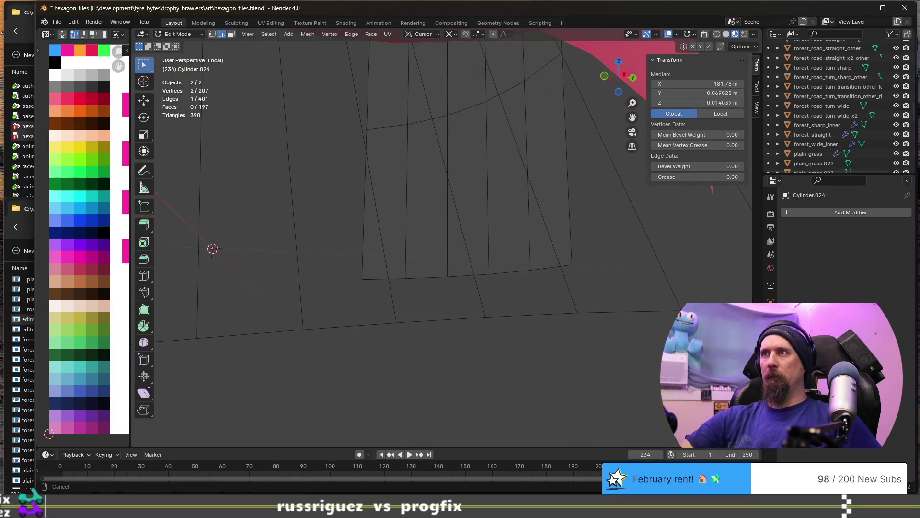
mouse_move(611, 257)
middle_mouse_down()
mouse_move(625, 262)
mouse_move(441, 287)
mouse_move(434, 217)
middle_mouse_up()
left_click(607, 264, "alt")
key("g")
key("z")
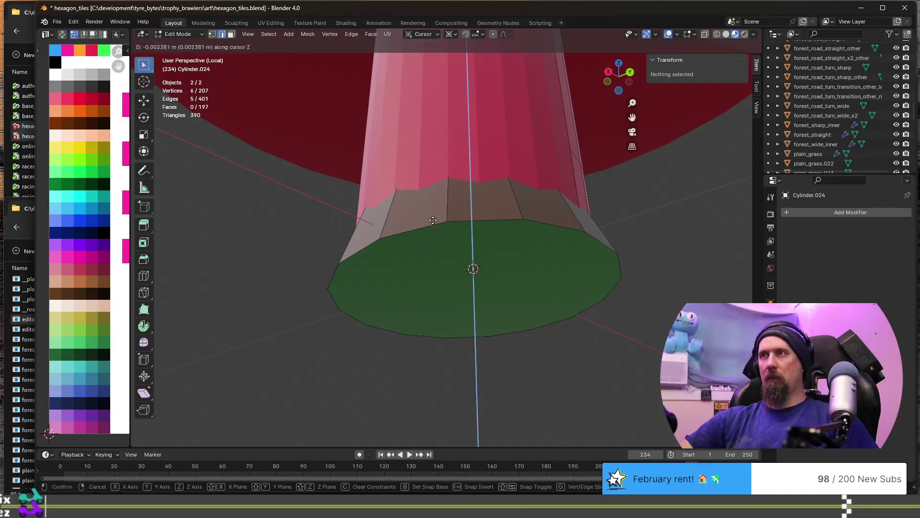
left_click(435, 245)
Scale the ring horizontally by 1.2 then about 0.8 and raise it again, flaring the trunk's base
mouse_move(435, 245)
middle_mouse_down()
mouse_move(466, 256)
mouse_move(441, 251)
middle_mouse_up()
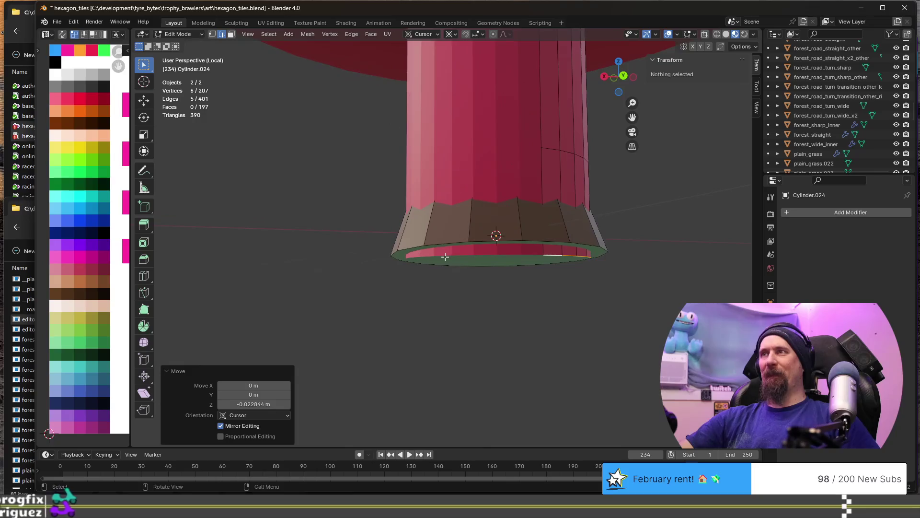
key("s")
key("shift+z")
type("1.2")
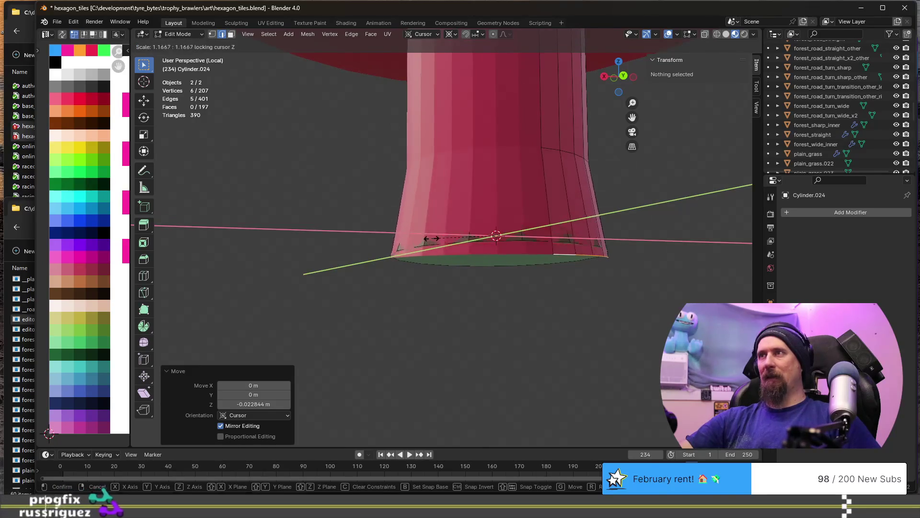
key("Return")
mouse_move(431, 237)
middle_mouse_down()
mouse_move(487, 232)
mouse_move(472, 200)
mouse_move(494, 220)
middle_mouse_up()
key("s")
key("shift+z")
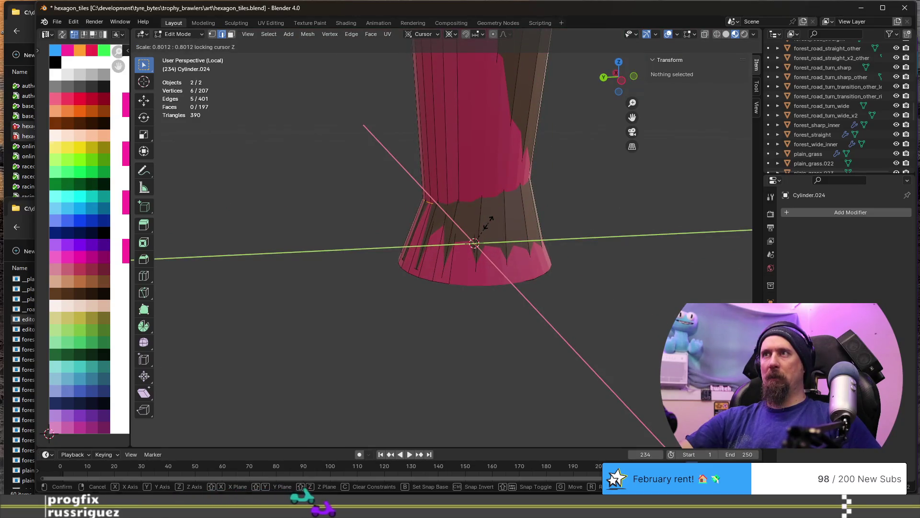
left_click(489, 222)
key("g")
key("z")
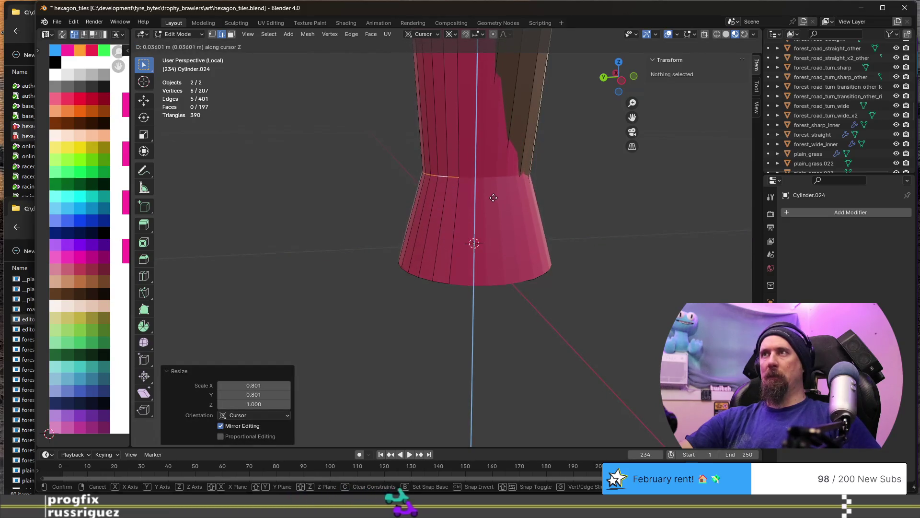
left_click(494, 197)
scroll(493, 200, "down", 4)
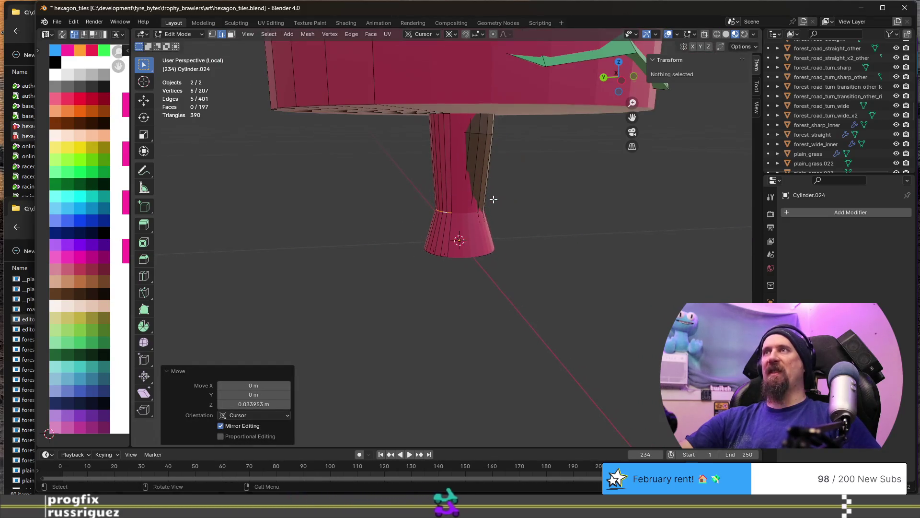
Add an edge ring near the trunk's top and scale it horizontally to 0.671 so the trunk tapers
left_click(447, 132)
left_click(451, 98)
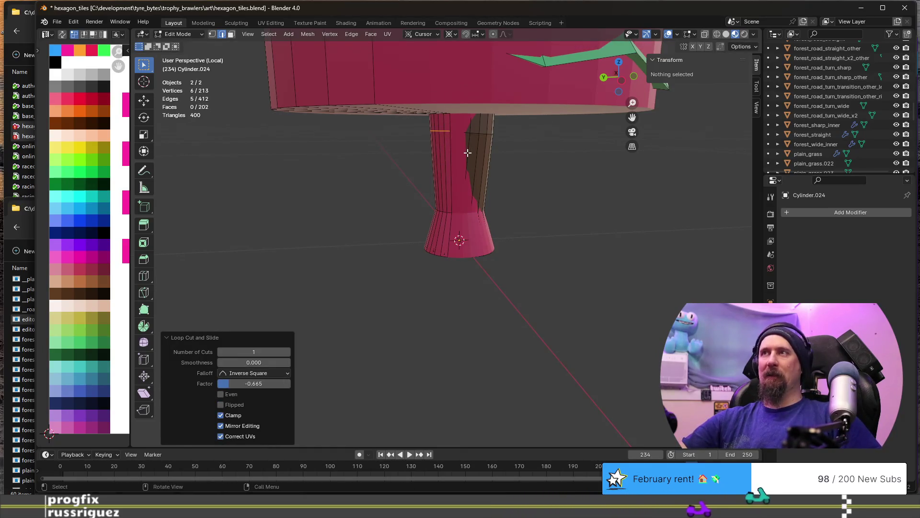
middle_click_drag(467, 152, 516, 149)
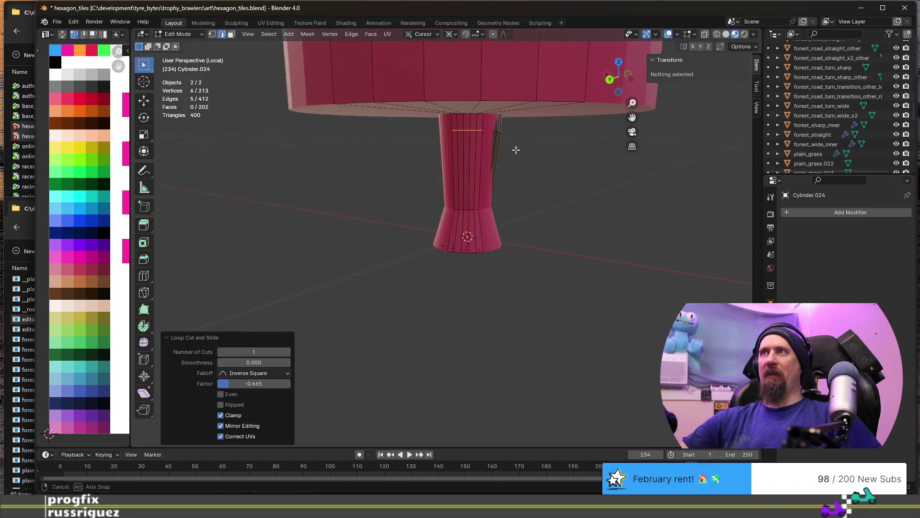
middle_click_drag(515, 150, 462, 159)
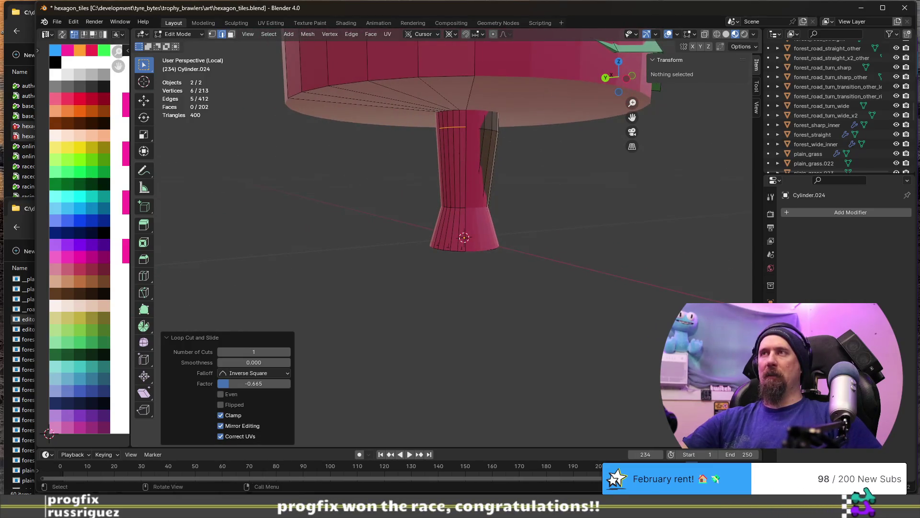
key("s")
key("shift+z")
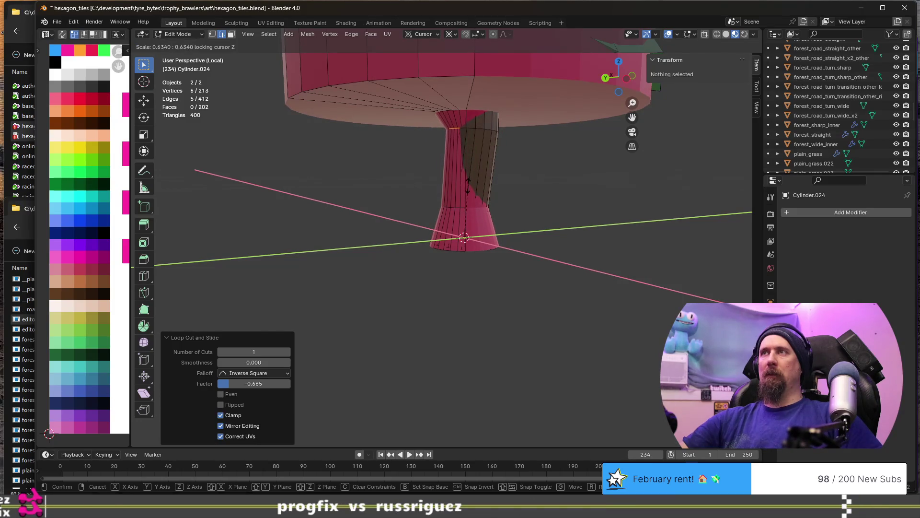
left_click(468, 183)
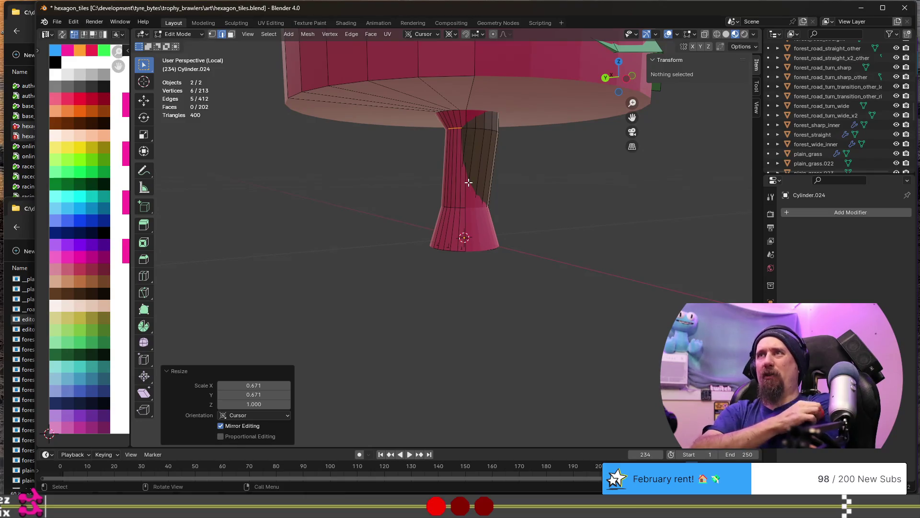
scroll(465, 164, "down", 4)
mouse_move(466, 164)
middle_mouse_down()
mouse_move(454, 190)
mouse_move(476, 232)
middle_mouse_up()
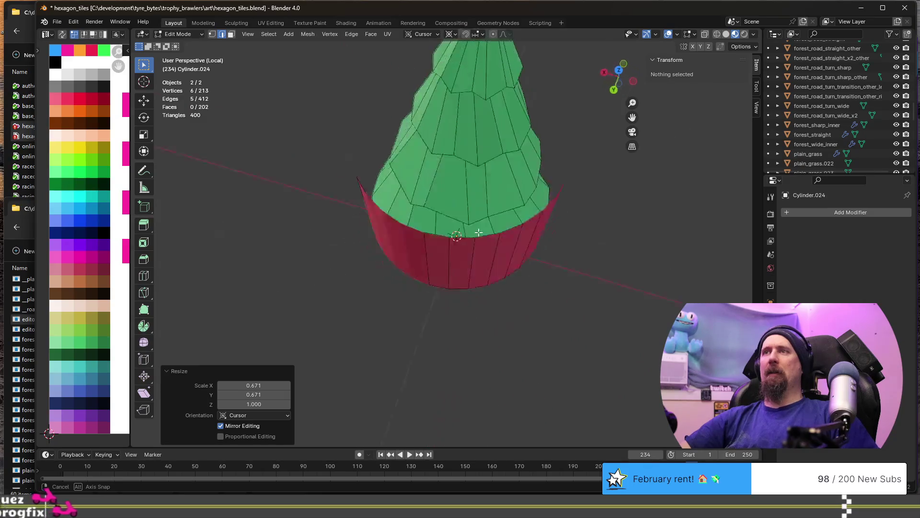
middle_click_drag(476, 233, 479, 126)
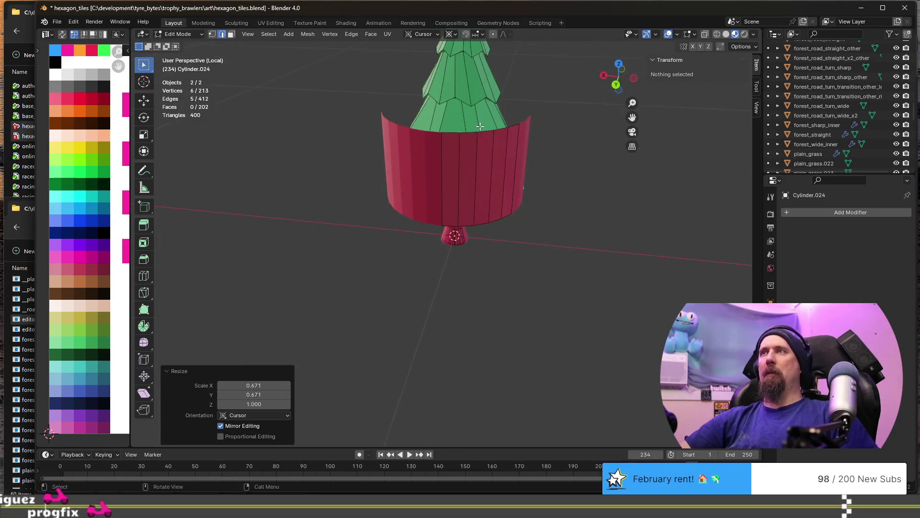
Raise the selected pink tier geometry along Z to sit higher
key("g")
key("z")
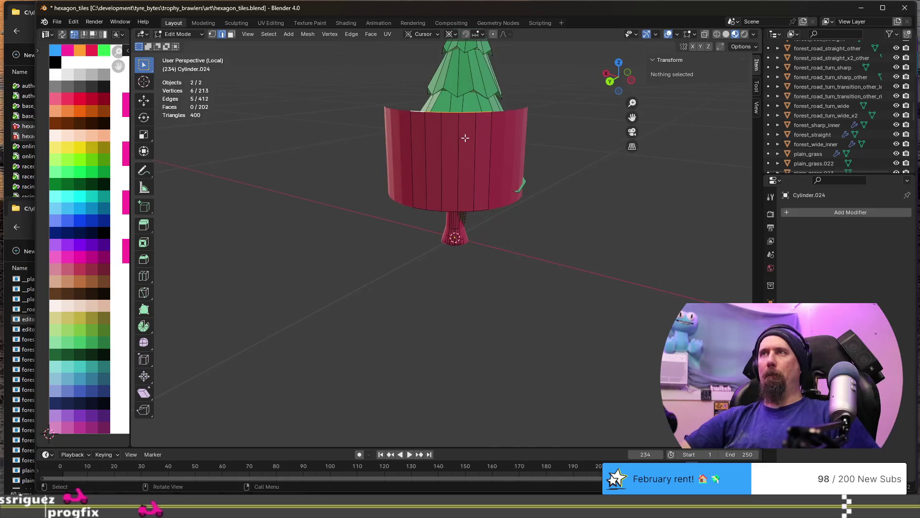
left_click(468, 116)
middle_click_drag(472, 127, 455, 125)
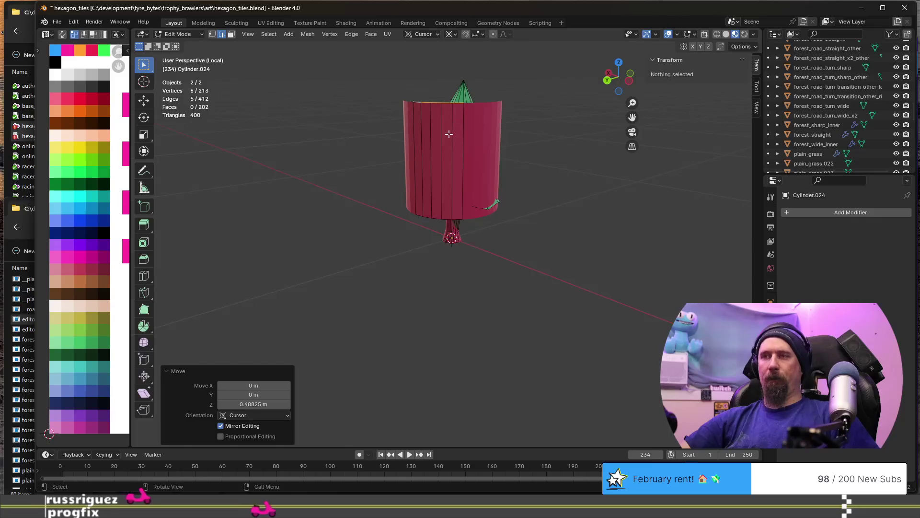
Add two edge rings to the pink cylinder and pinch one horizontally to 0.541 into a flared waist
left_click(449, 184)
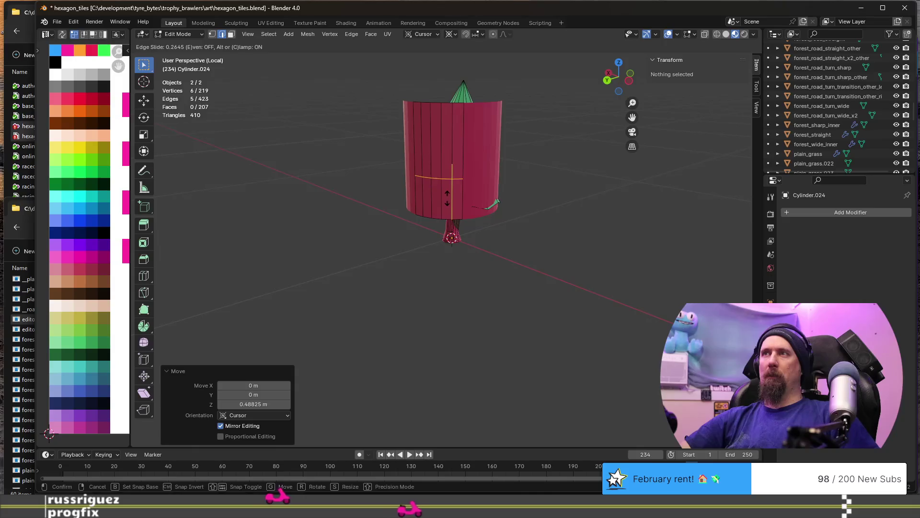
left_click(447, 198)
left_click(462, 199)
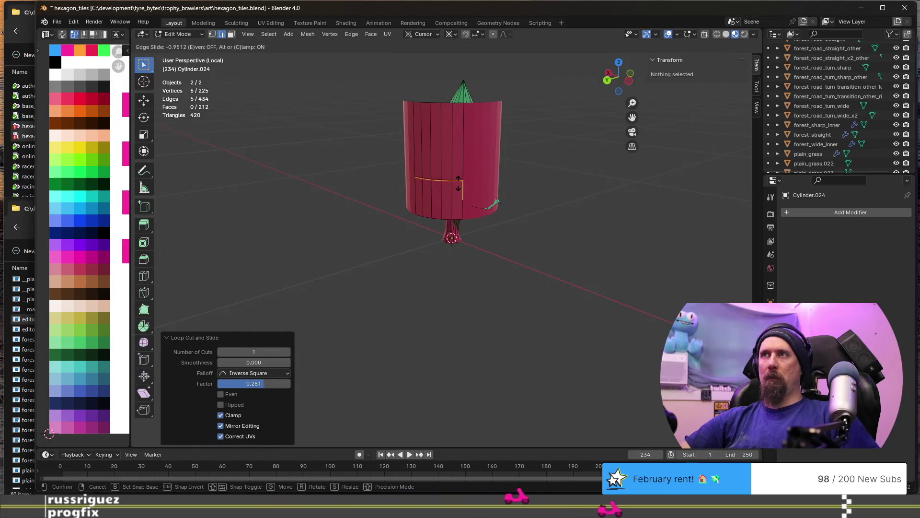
left_click(459, 185)
key("s")
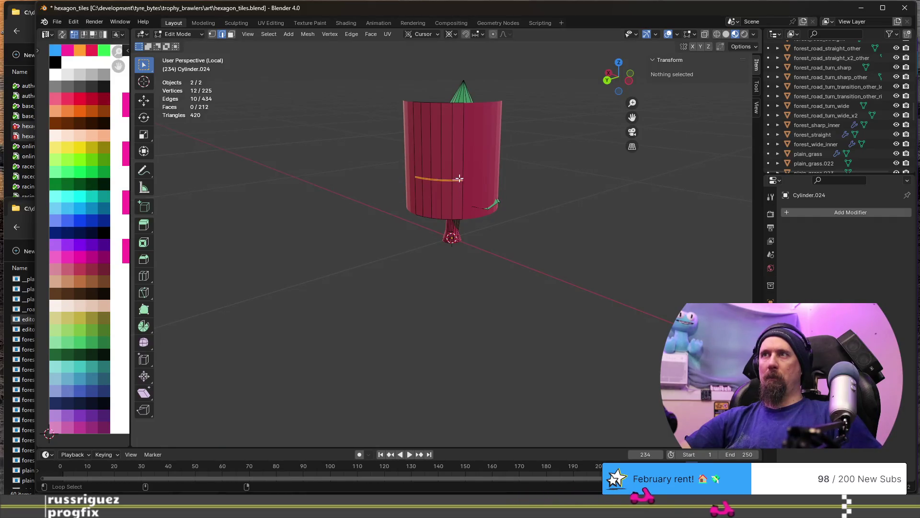
key("shift+z")
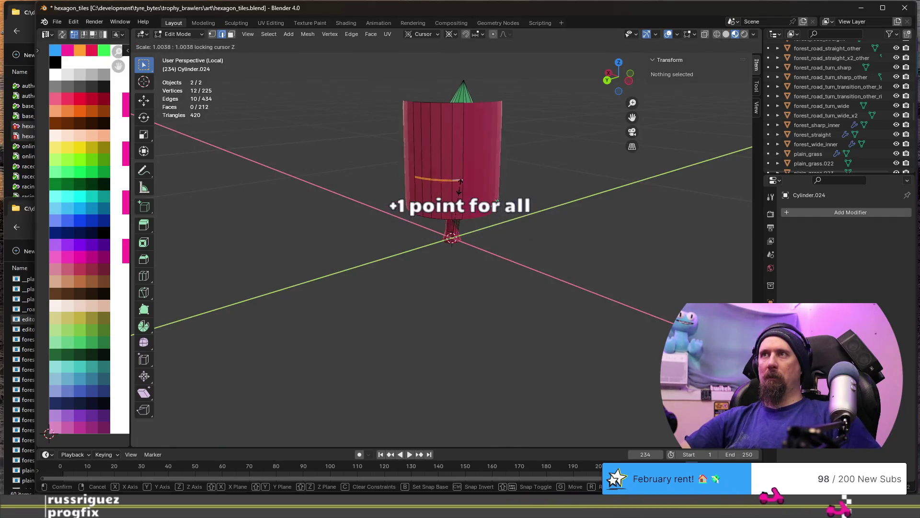
left_click(431, 221)
scroll(435, 222, "up", 2)
scroll(432, 223, "up", 2)
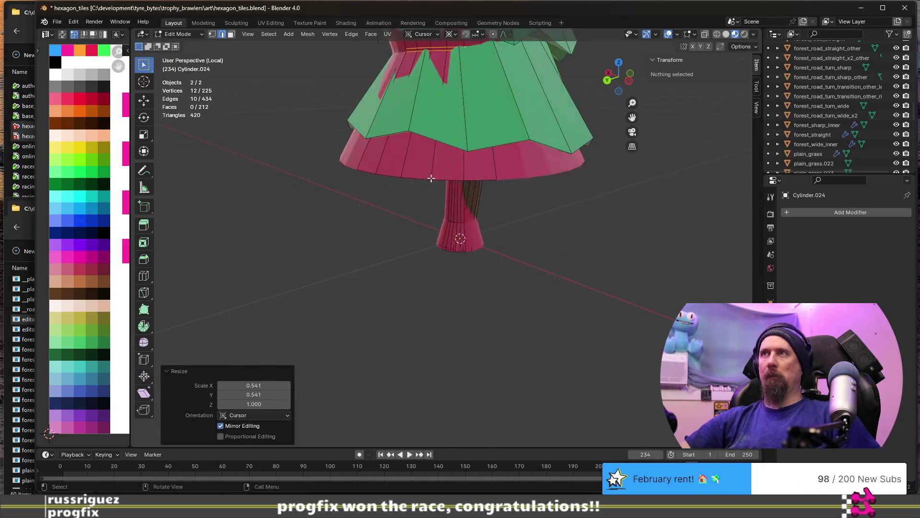
scroll(417, 238, "up", 2)
scroll(400, 254, "up", 2)
Raise the pinched ring slightly along Z and narrow it a little more horizontally
middle_click_drag(400, 254, 387, 182)
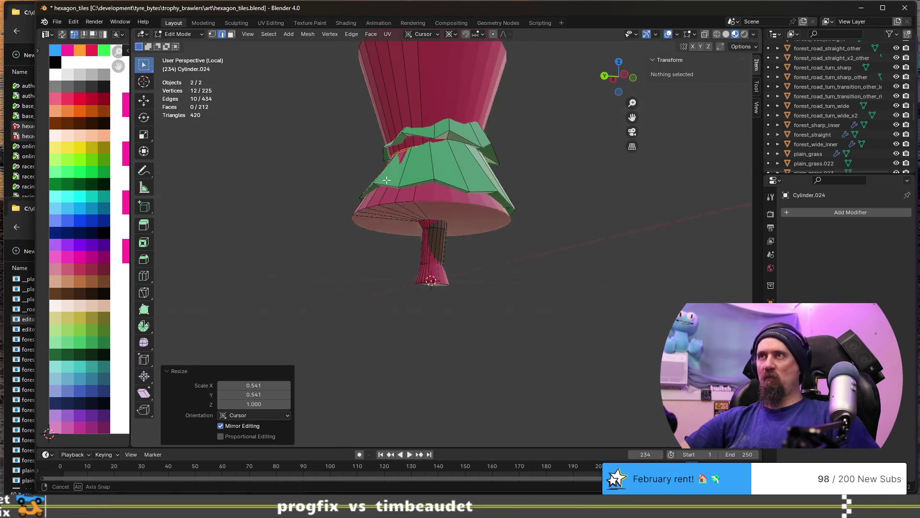
key("g")
key("x")
key("z")
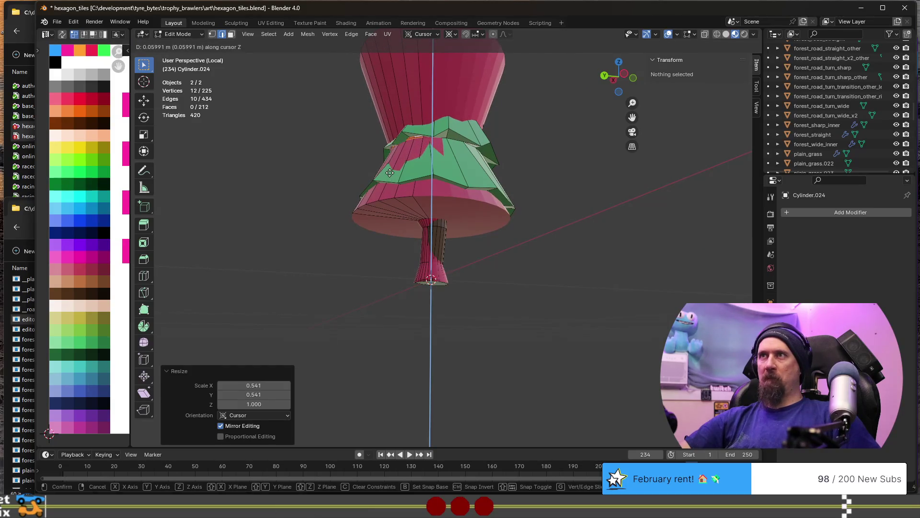
left_click(389, 171)
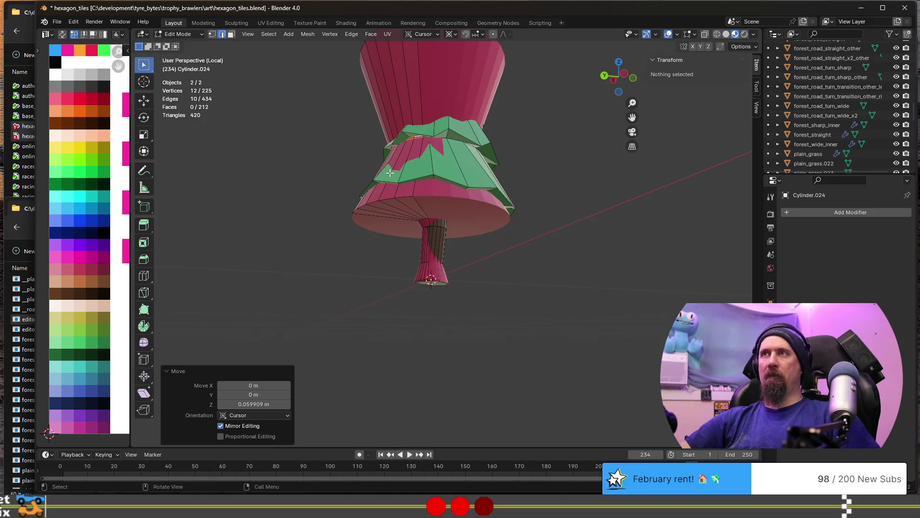
key("s")
key("shift+z")
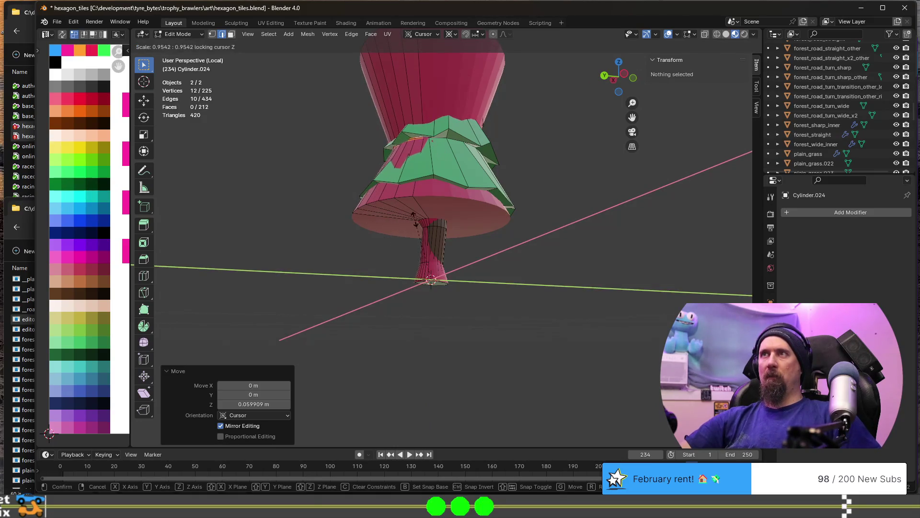
left_click(433, 230)
Lift the pink tier's lower rim about 0.11 m and shrink it horizontally to 0.963
middle_click_drag(433, 229, 370, 221)
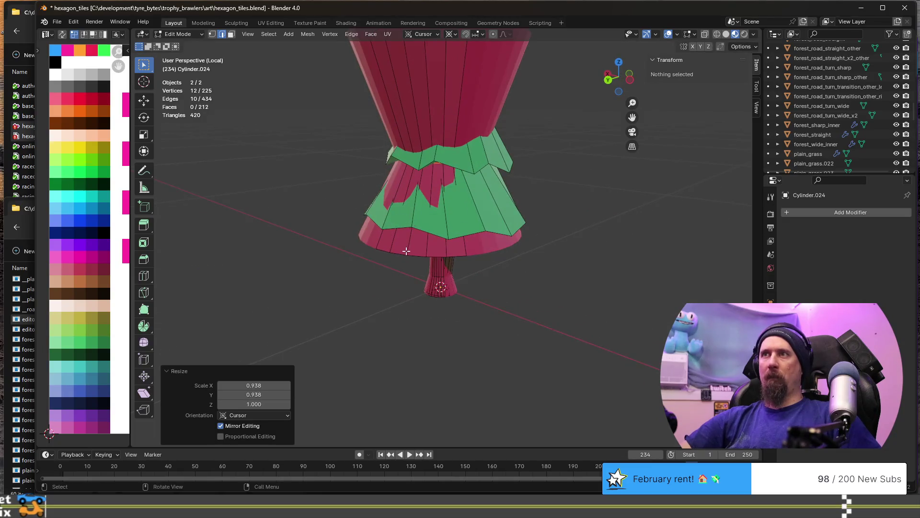
left_click(421, 248, "alt")
key("g")
key("z")
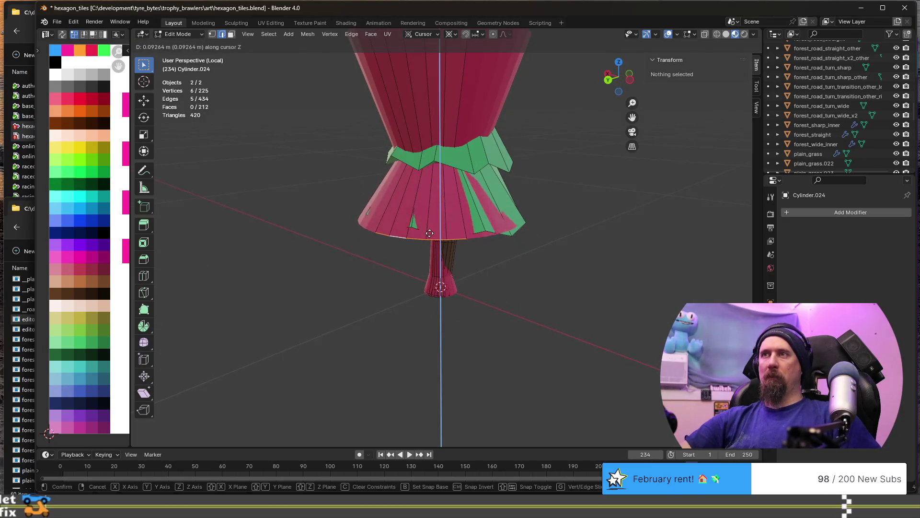
left_click(430, 230)
key("g")
key("shift+z")
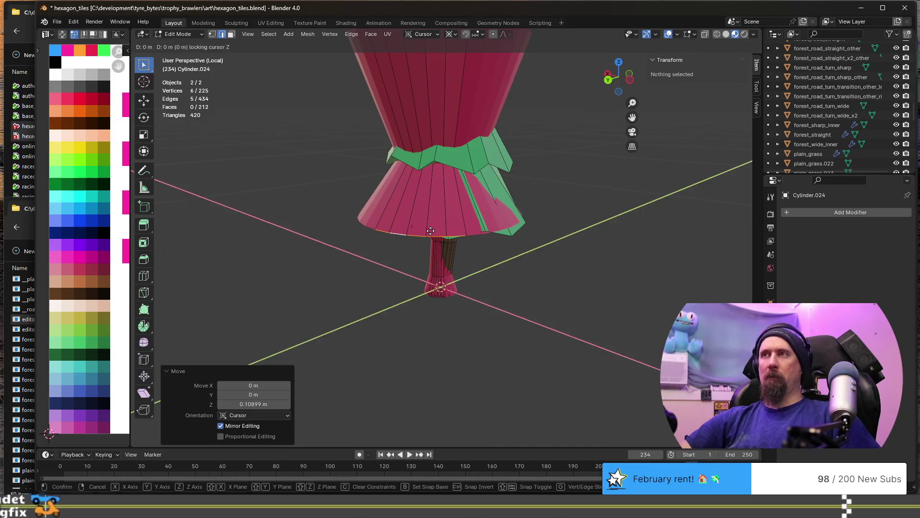
key("Escape")
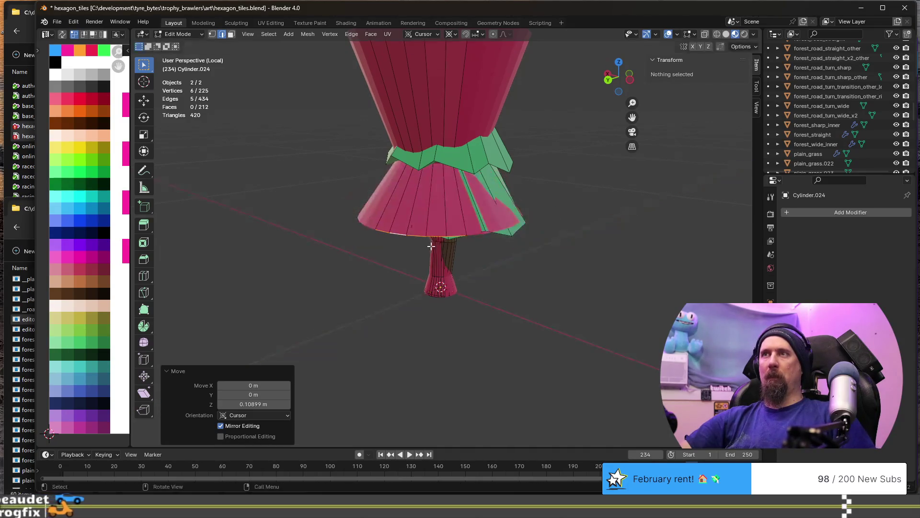
scroll(431, 264, "up", 2)
key("s")
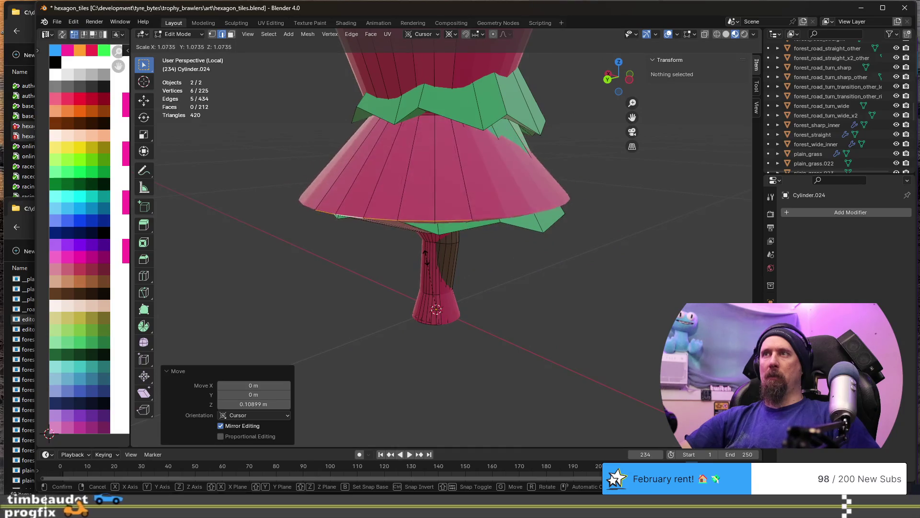
key("shift+z")
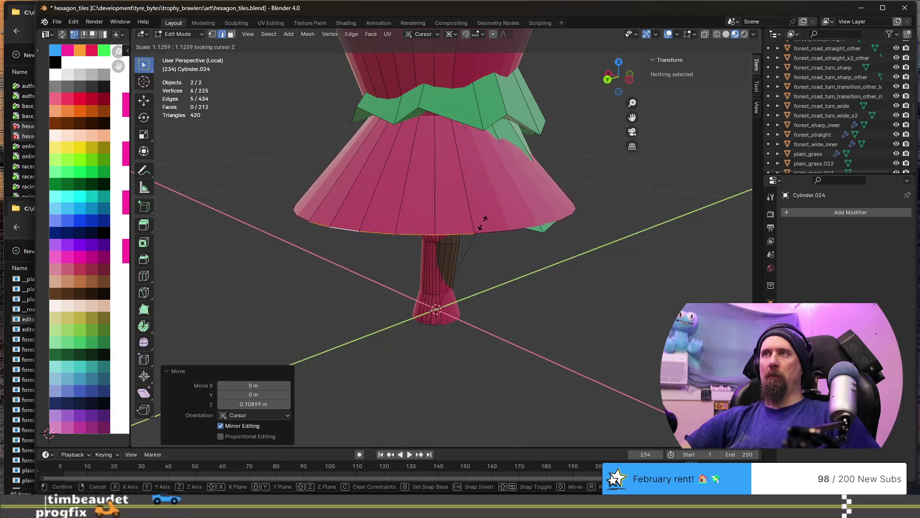
left_click(467, 248)
mouse_move(468, 248)
middle_mouse_down()
mouse_move(388, 257)
mouse_move(426, 170)
mouse_move(410, 272)
middle_mouse_up()
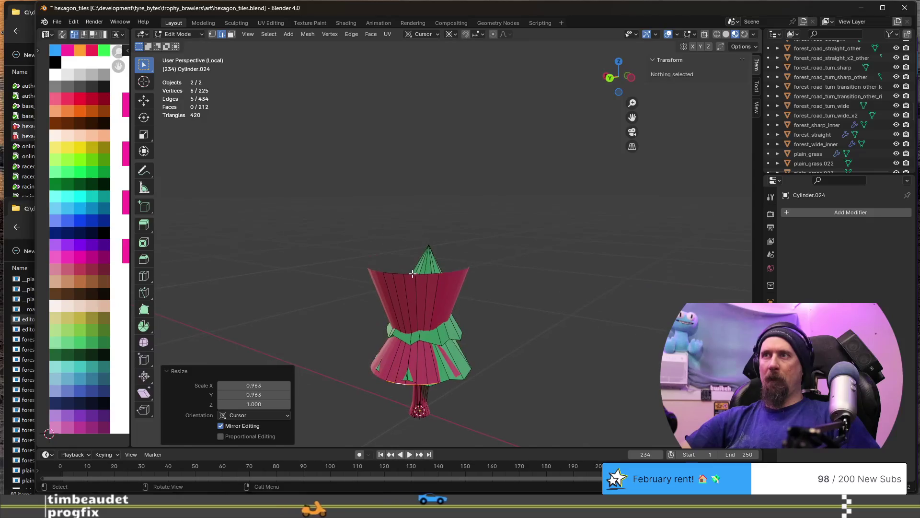
Select the upper tier's top rim and shrink it horizontally to about 0.364, tapering toward the tip
left_click(410, 272, "alt+shift")
scroll(412, 276, "up", 2)
left_click(382, 308, "alt+shift")
mouse_move(385, 308)
middle_mouse_down()
mouse_move(473, 333)
mouse_move(485, 324)
mouse_move(475, 351)
mouse_move(459, 331)
mouse_move(415, 365)
middle_mouse_up()
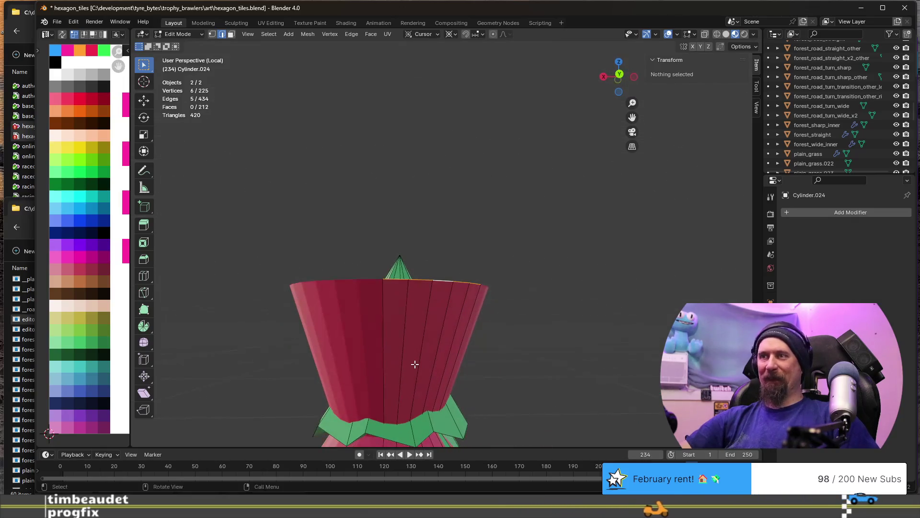
key("s")
key("z")
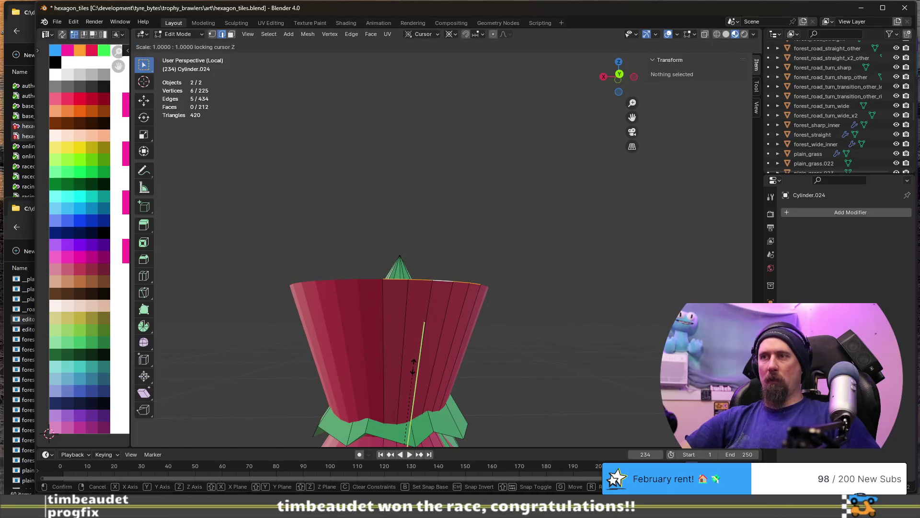
middle_click_drag(414, 367, 456, 373)
key("z")
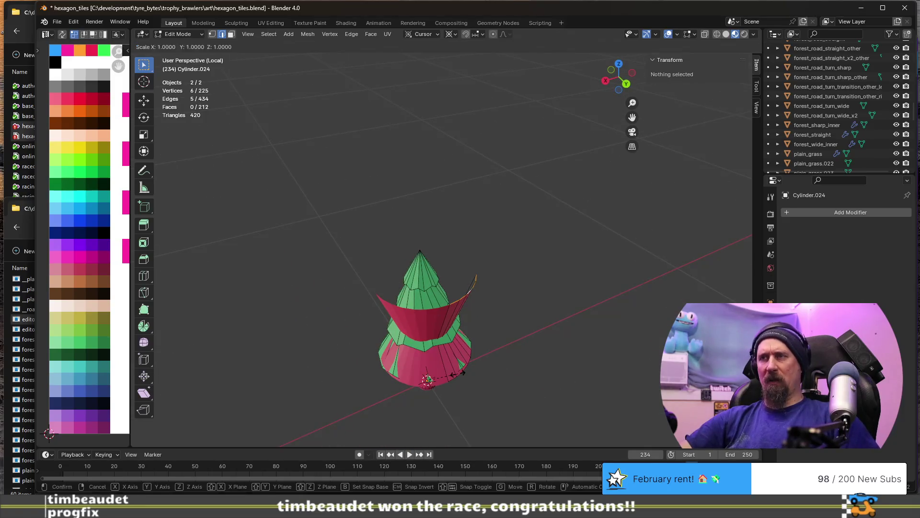
key("shift+z")
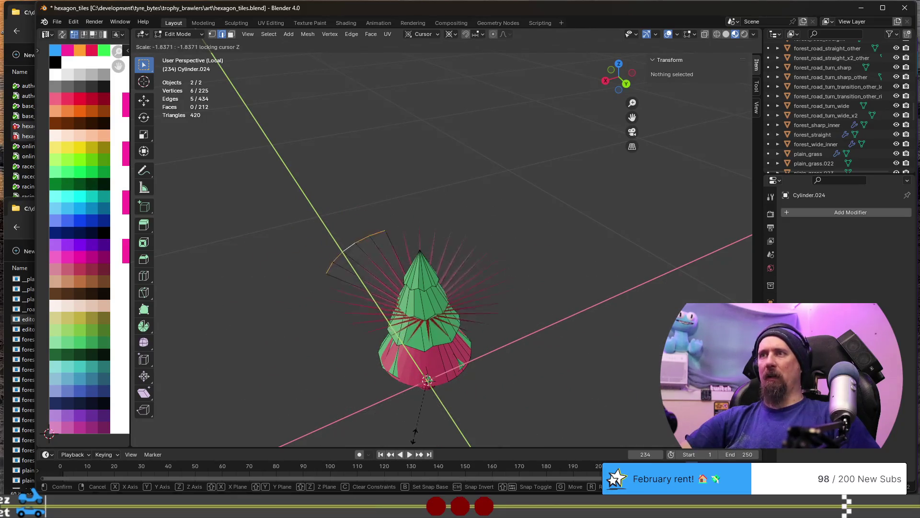
middle_click_drag(440, 391, 420, 324)
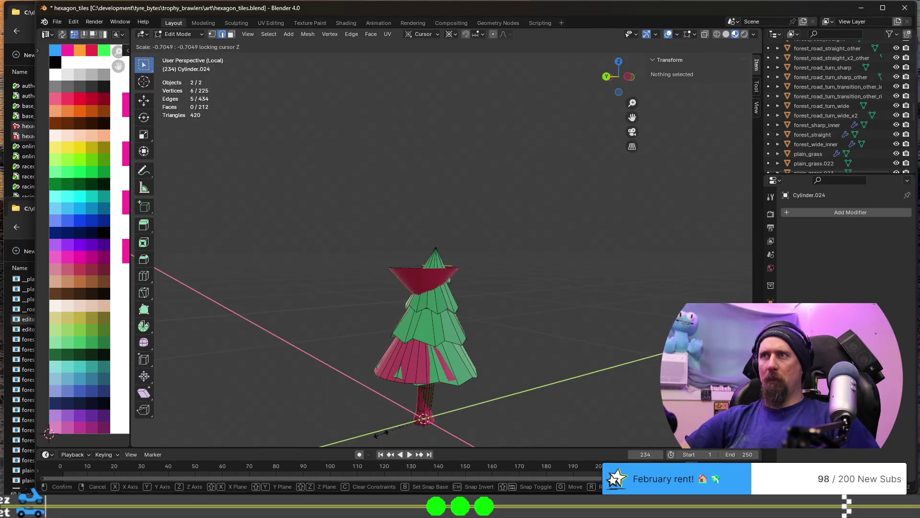
left_click(399, 415)
scroll(381, 359, "up", 3)
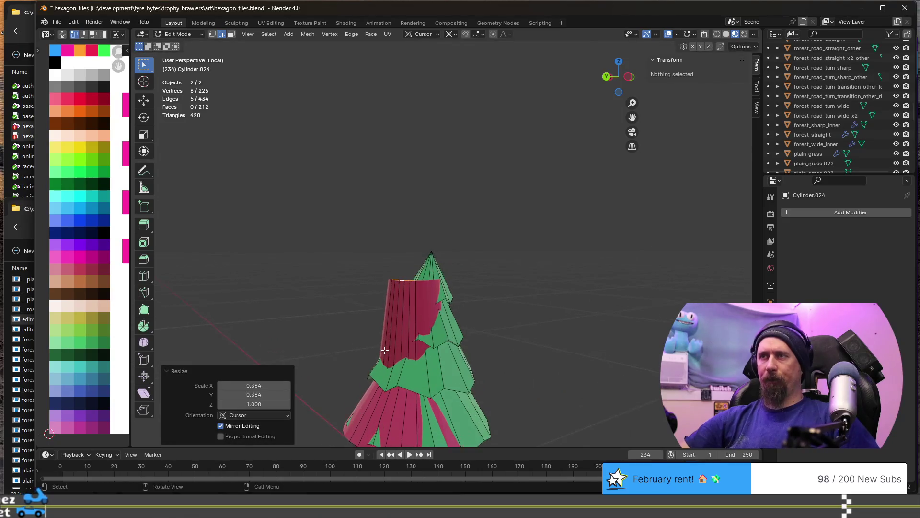
Widen the top rim again horizontally to 1.122
key("s")
key("shift+z")
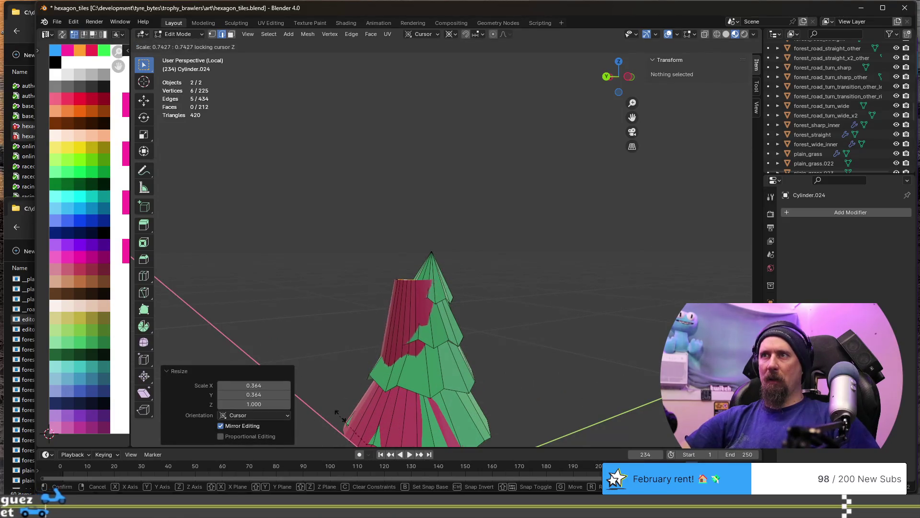
left_click(438, 336)
middle_click_drag(438, 336, 387, 332)
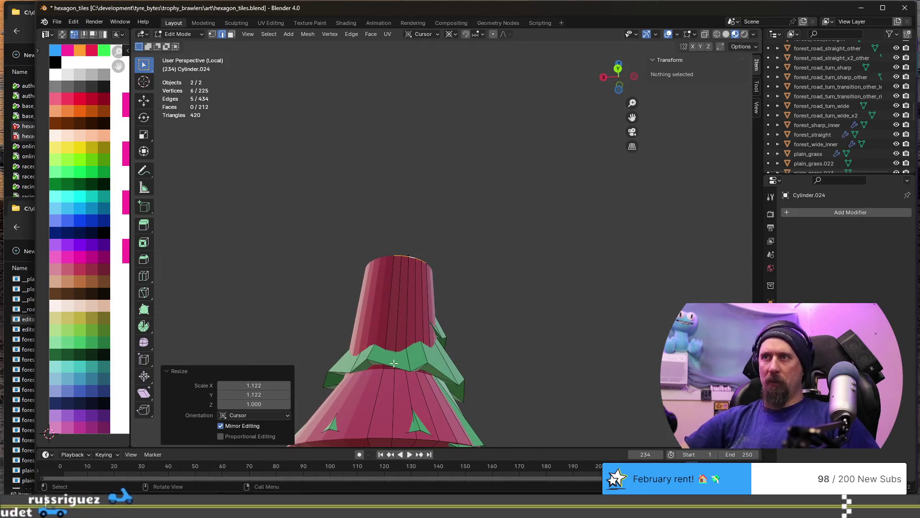
Select the tier's lower edge loop and flare it outward horizontally to 1.374
left_click(388, 349, "alt")
mouse_move(389, 349)
middle_mouse_down()
mouse_move(423, 347)
mouse_move(414, 372)
middle_mouse_up()
left_click(422, 345)
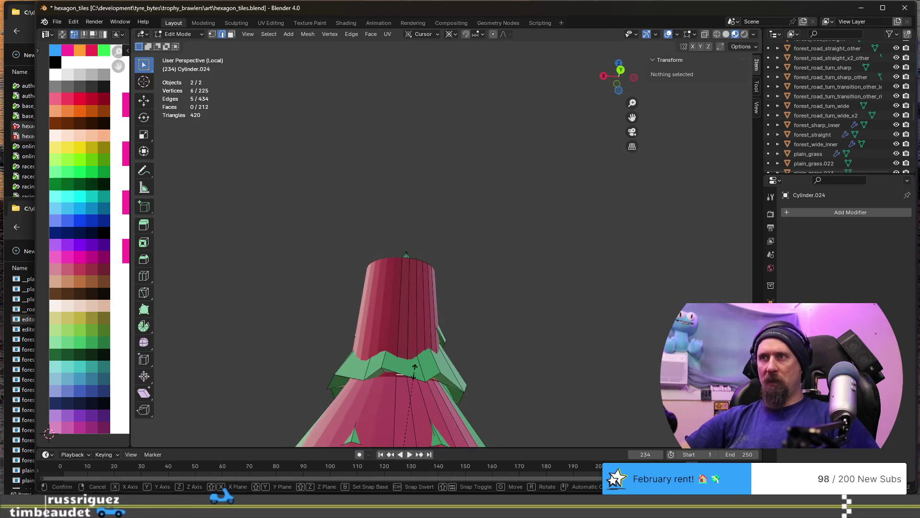
key("s")
key("shift+z")
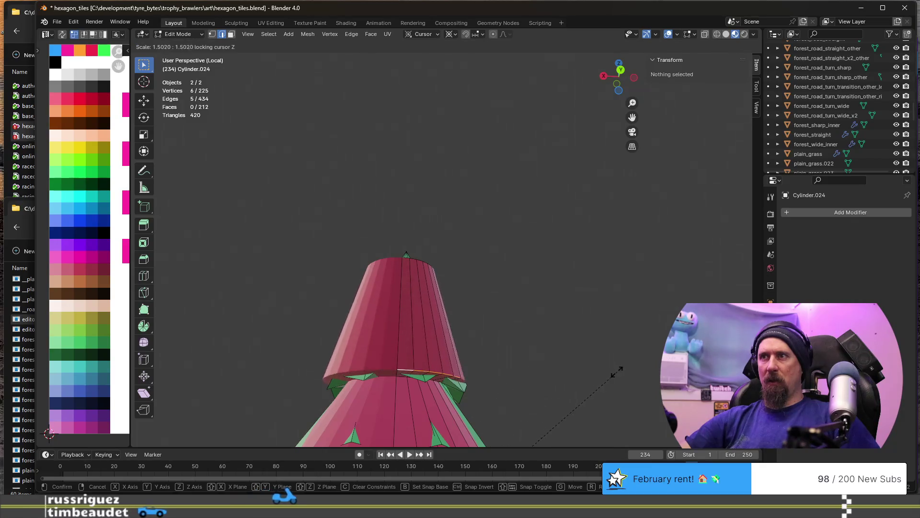
left_click(588, 378)
middle_click_drag(588, 377, 410, 385)
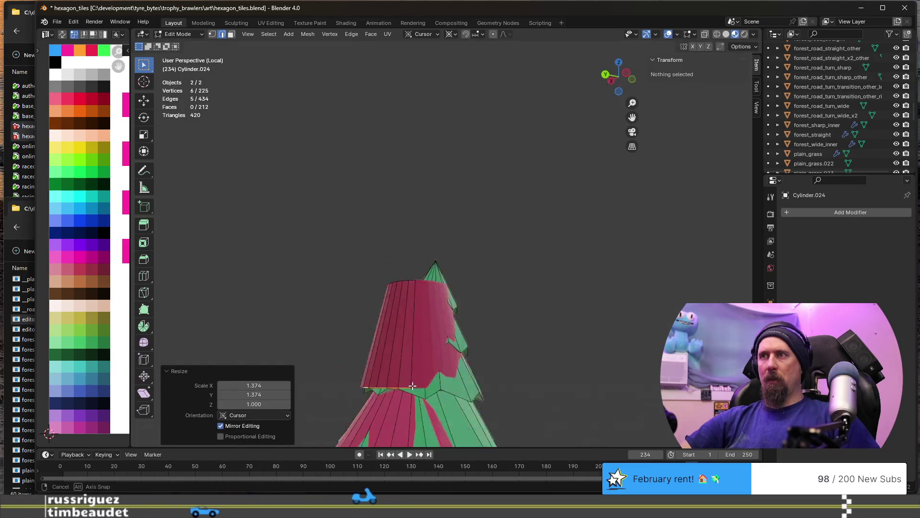
Add a loop cut around the upper tier and narrow it horizontally
key("ctrl+r")
left_click(410, 335)
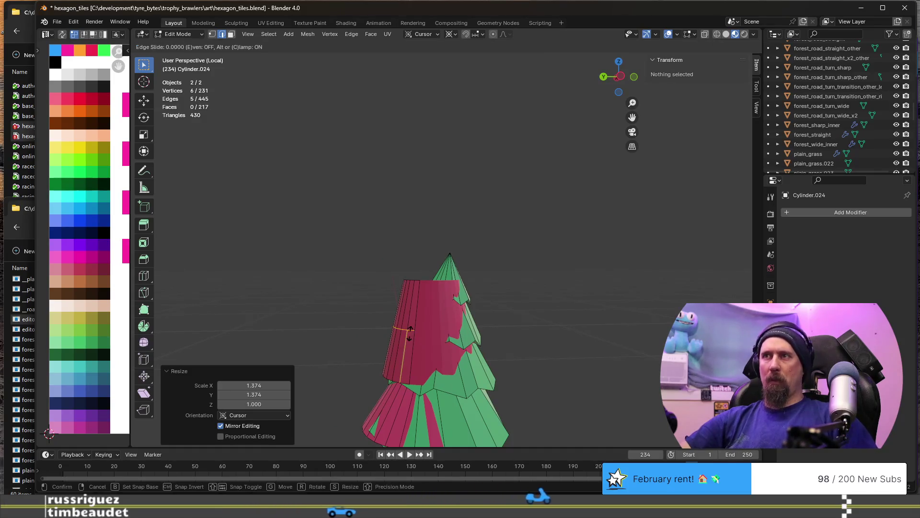
left_click(408, 338)
middle_click_drag(409, 338, 433, 338)
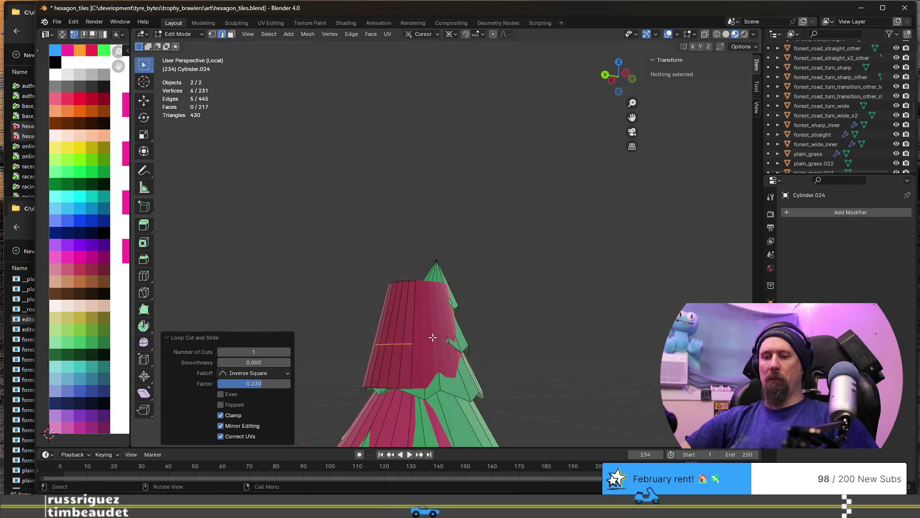
key("s")
key("shift+z")
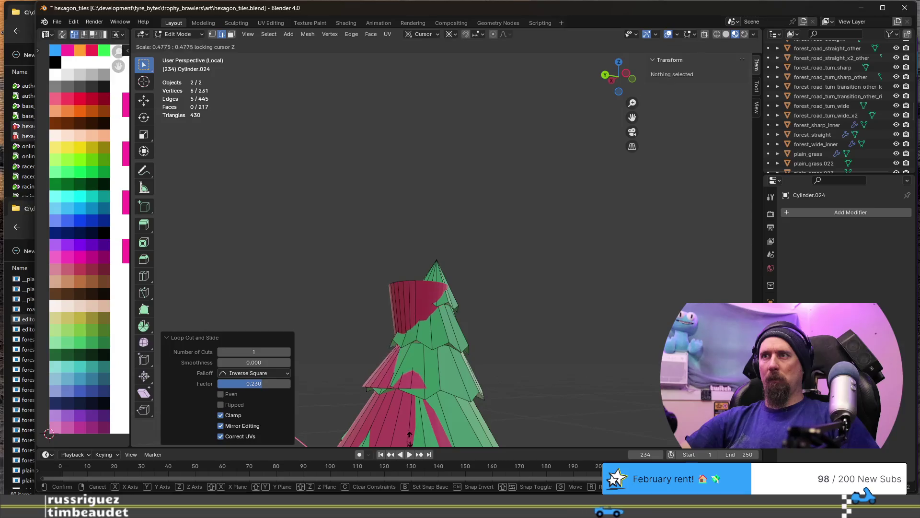
left_click(411, 426)
middle_click_drag(412, 426, 401, 395)
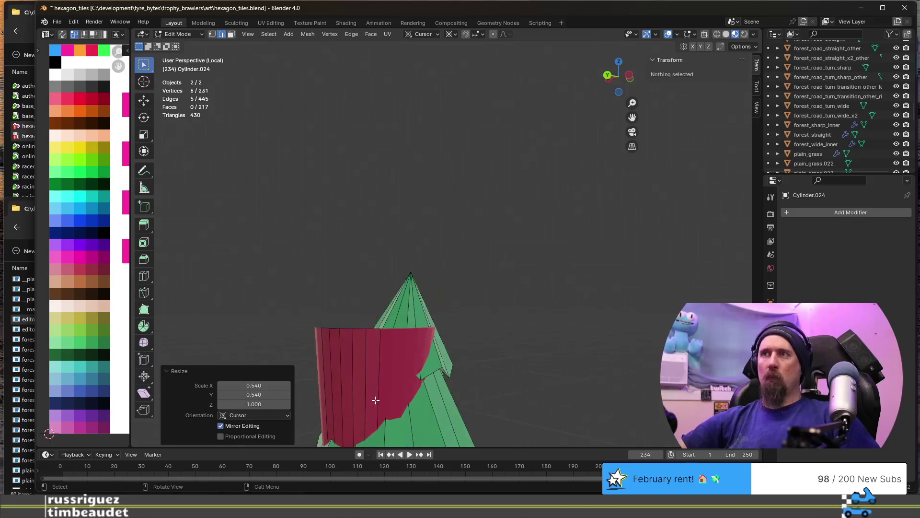
middle_click_drag(401, 395, 389, 397)
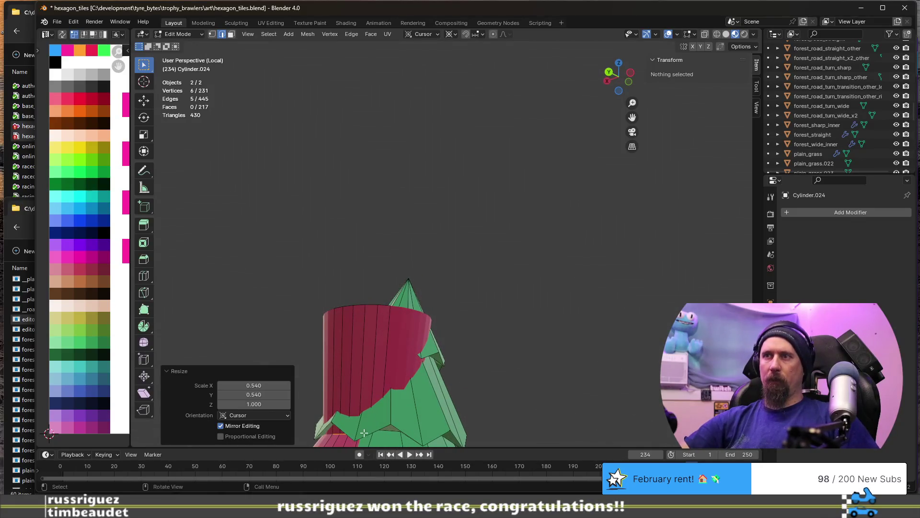
middle_click_drag(365, 430, 435, 351, "shift")
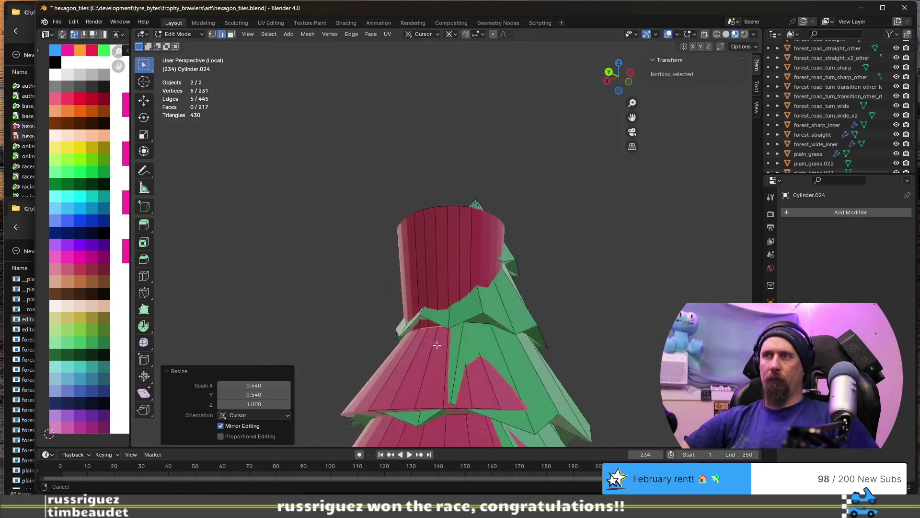
Add another loop on the upper tier and widen it about 1.401 on X and Y
left_click(443, 278)
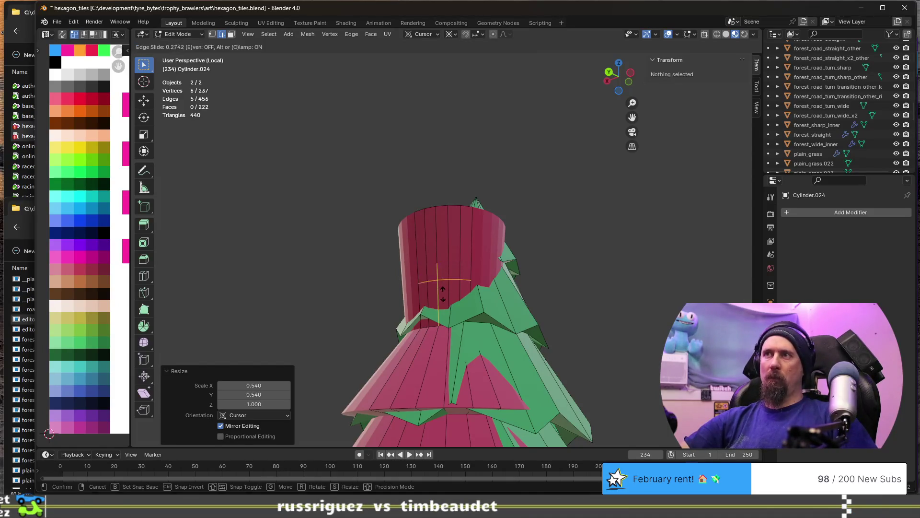
left_click(443, 331)
middle_click_drag(442, 331, 456, 345)
key("s")
key("z")
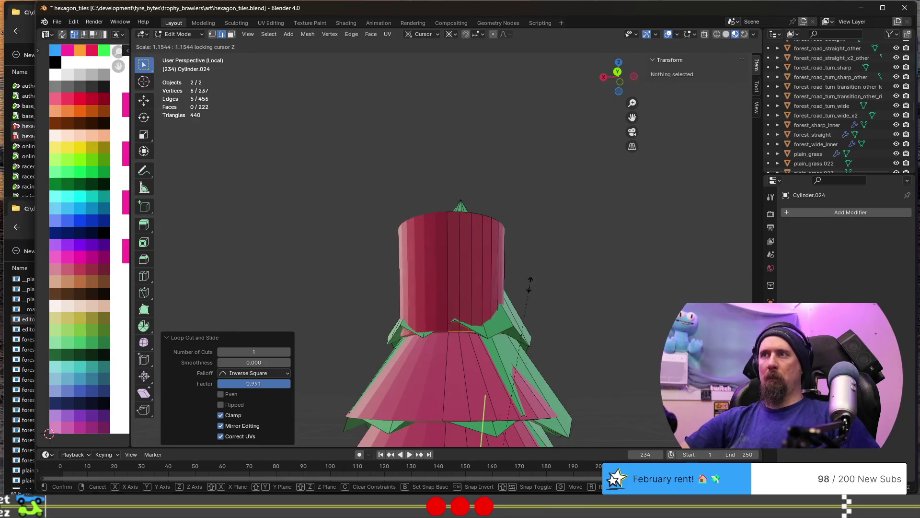
left_click(498, 178)
Orbit around the tree and undo/redo the widening to compare the bulged band
mouse_move(498, 179)
middle_mouse_down()
mouse_move(442, 313)
mouse_move(465, 272)
middle_mouse_up()
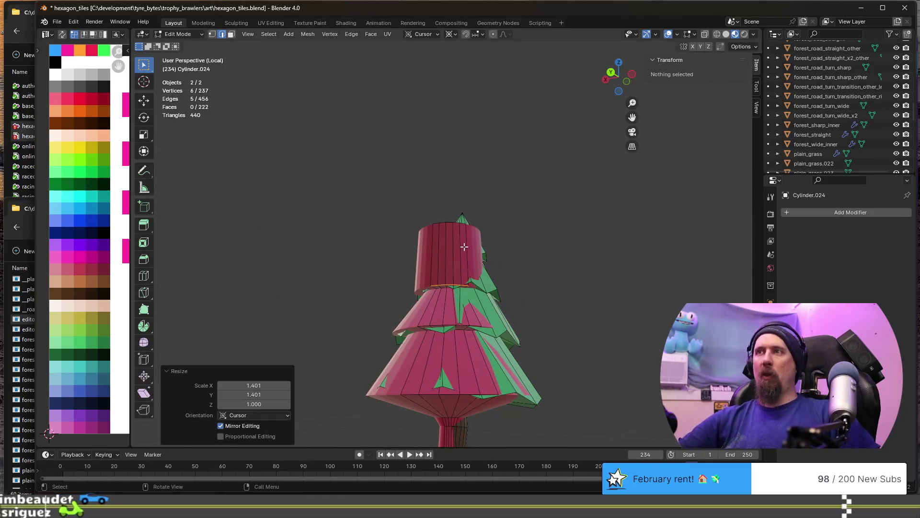
mouse_move(465, 272)
middle_mouse_down()
mouse_move(449, 315)
mouse_move(458, 306)
middle_mouse_up()
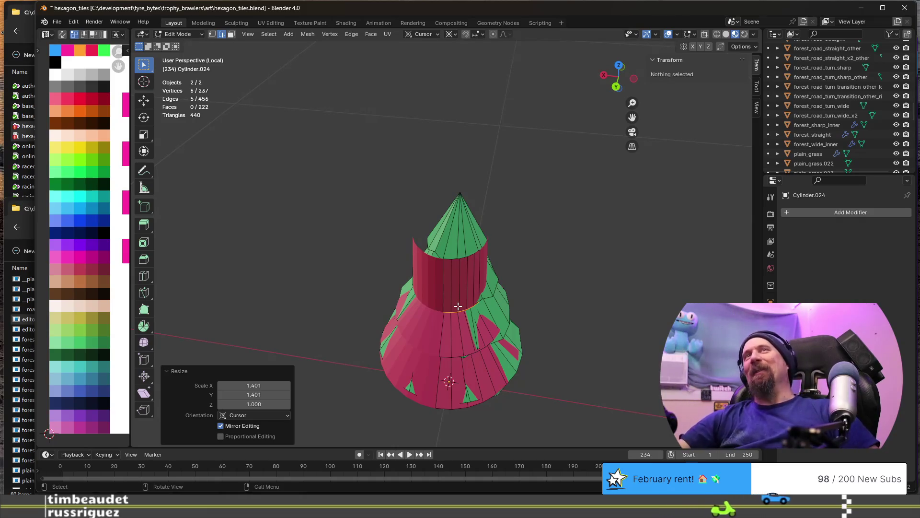
mouse_move(458, 306)
middle_mouse_down()
mouse_move(453, 315)
mouse_move(472, 307)
middle_mouse_up()
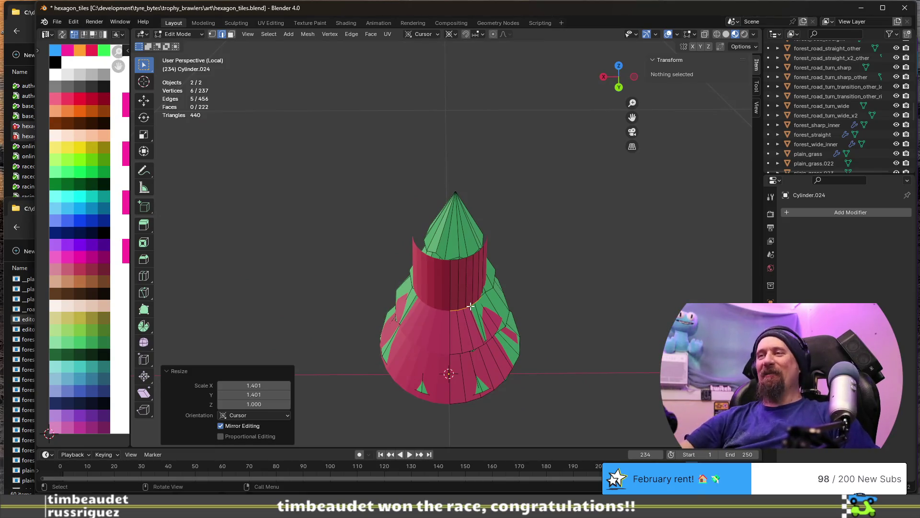
middle_click_drag(471, 306, 409, 265)
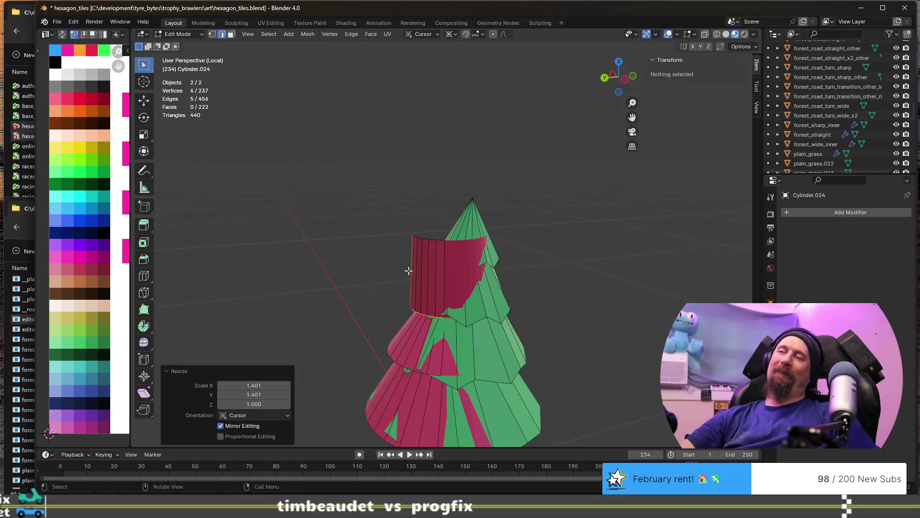
key("ctrl+z")
key("ctrl+shift+z")
scroll(439, 274, "up", 2)
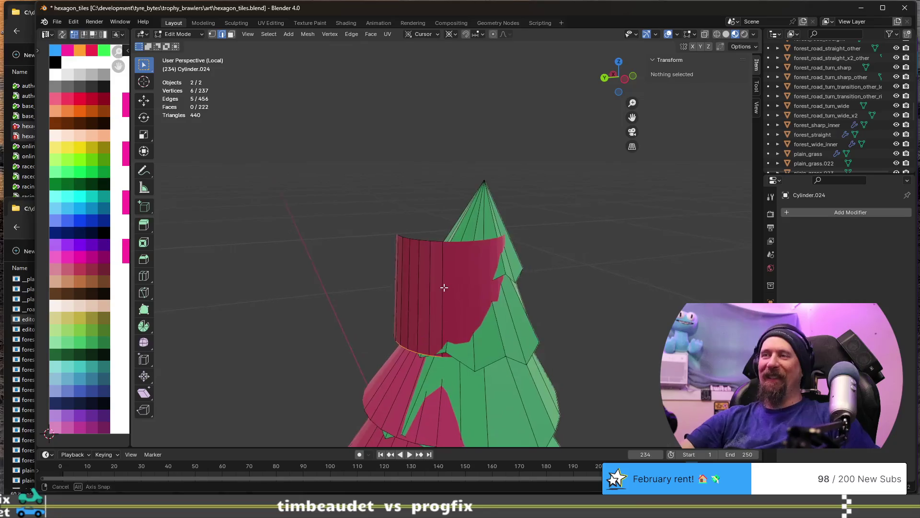
key("ctrl+r")
Place a new loop on the red cylinder and pinch it horizontally to 0.238 into a narrow trunk
left_click(428, 285)
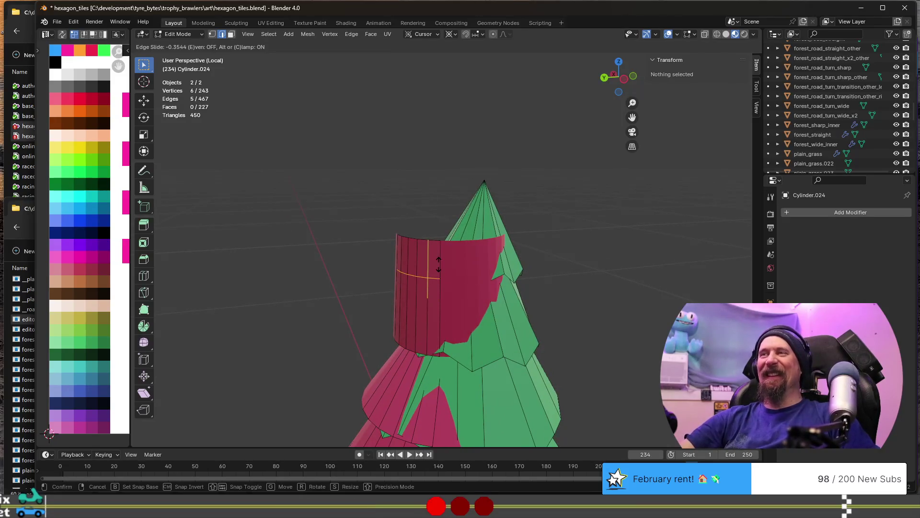
left_click(438, 266)
middle_click_drag(369, 295, 418, 300)
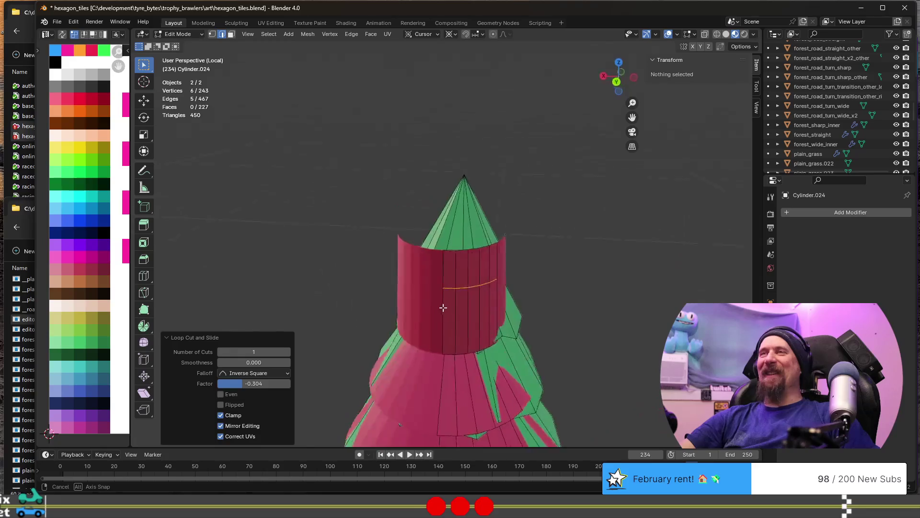
key("s")
key("shift+z")
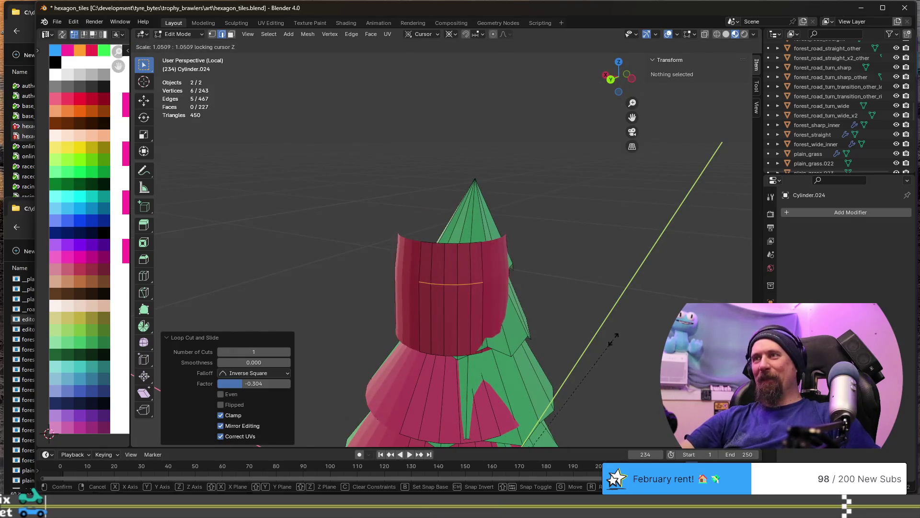
left_click(452, 75)
Orbit below, beside and above the tree to check the trunk under the flared red cup
middle_click_drag(477, 137, 455, 82)
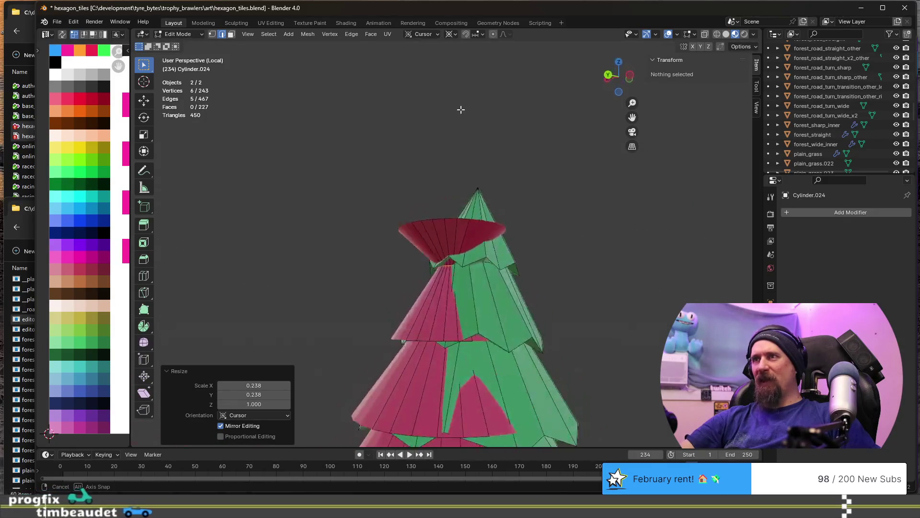
middle_click_drag(454, 82, 427, 132)
scroll(431, 137, "down", 3)
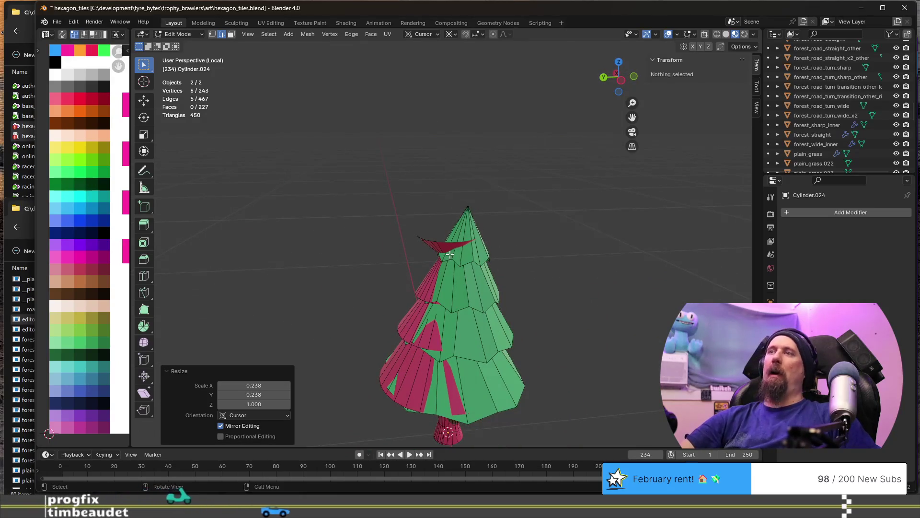
middle_click_drag(375, 224, 479, 247)
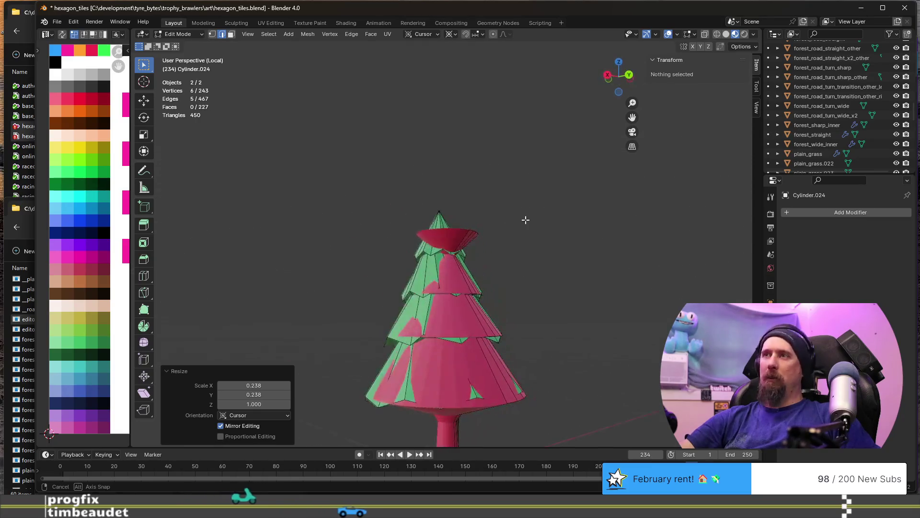
middle_click_drag(479, 248, 483, 233)
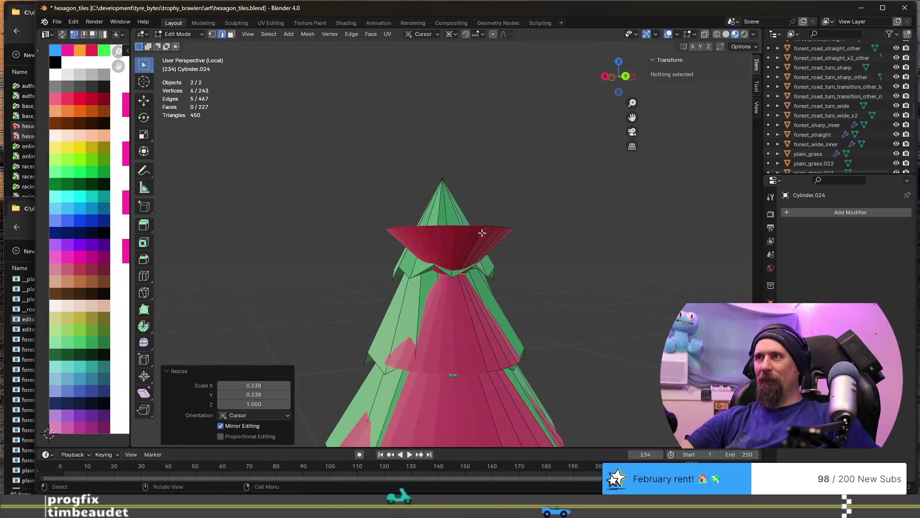
scroll(482, 233, "up", 2)
scroll(492, 276, "up", 2)
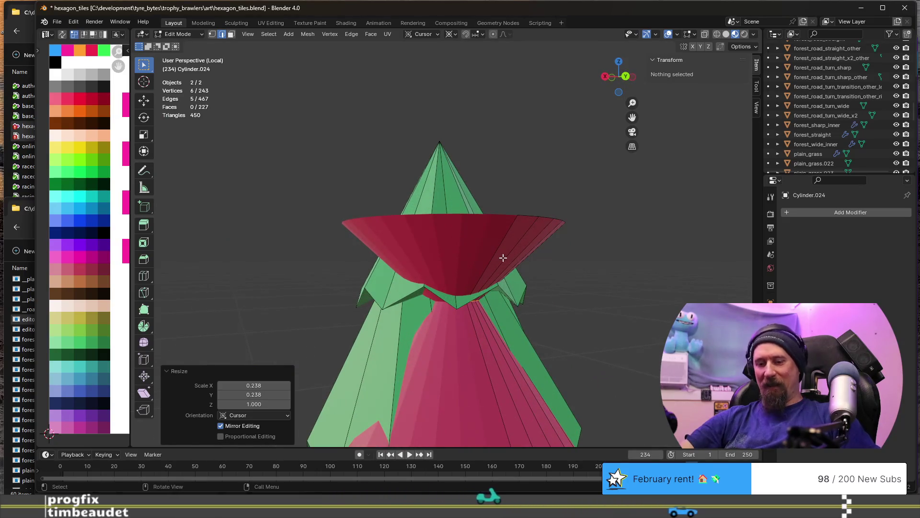
key("ctrl+r")
Add another loop on the red cone, widen it horizontally, and adjust the top ring's height
left_click(495, 260)
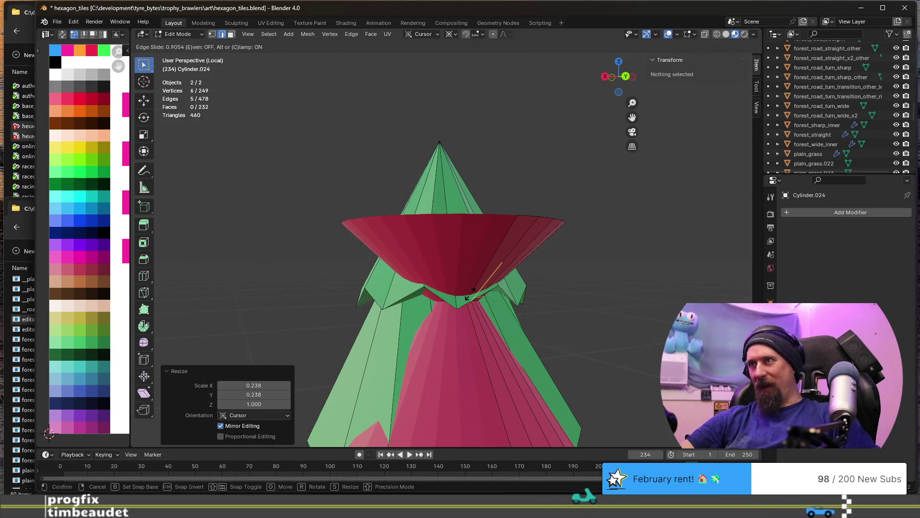
left_click(468, 298)
key("s")
key("shift+z")
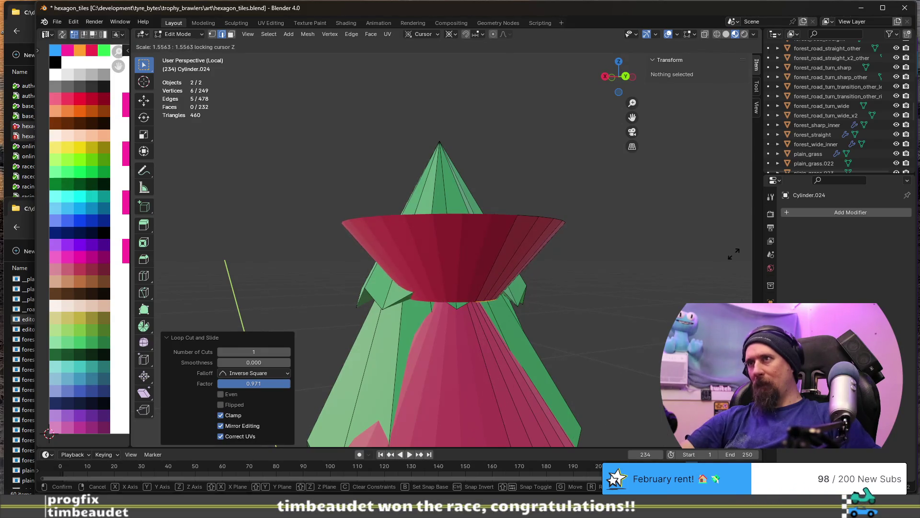
left_click(432, 243)
middle_click_drag(528, 212, 455, 233)
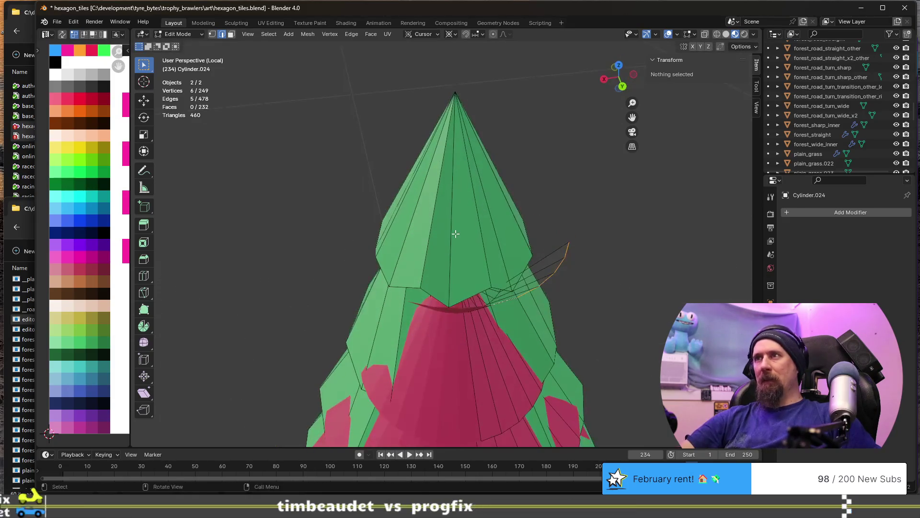
key("g")
key("z")
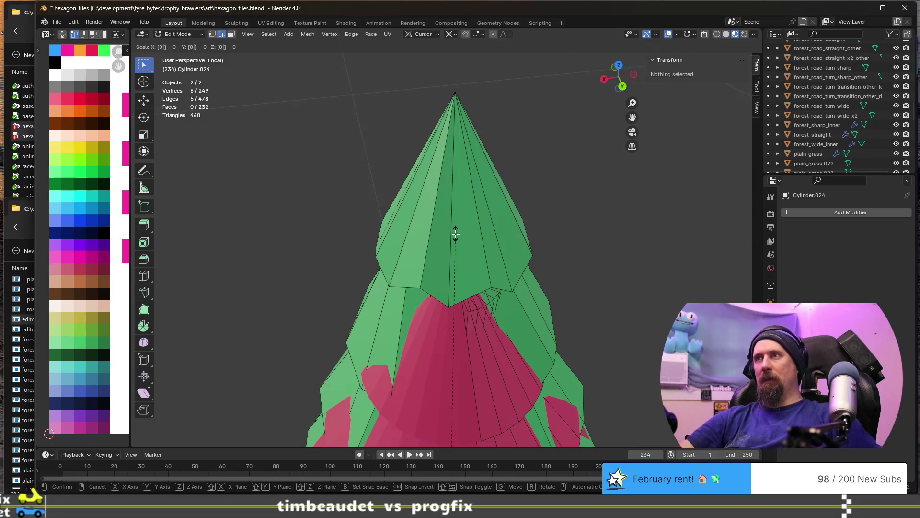
key("Return")
middle_click_drag(455, 234, 485, 254)
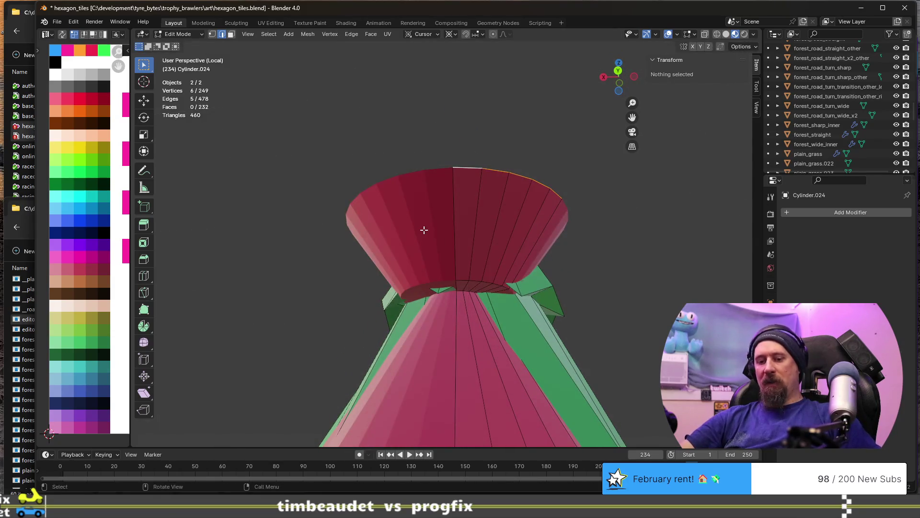
Collapse the red top ring to scale 0, forming a pointed cone tip, and start raising it
key("s")
key("z")
key("0")
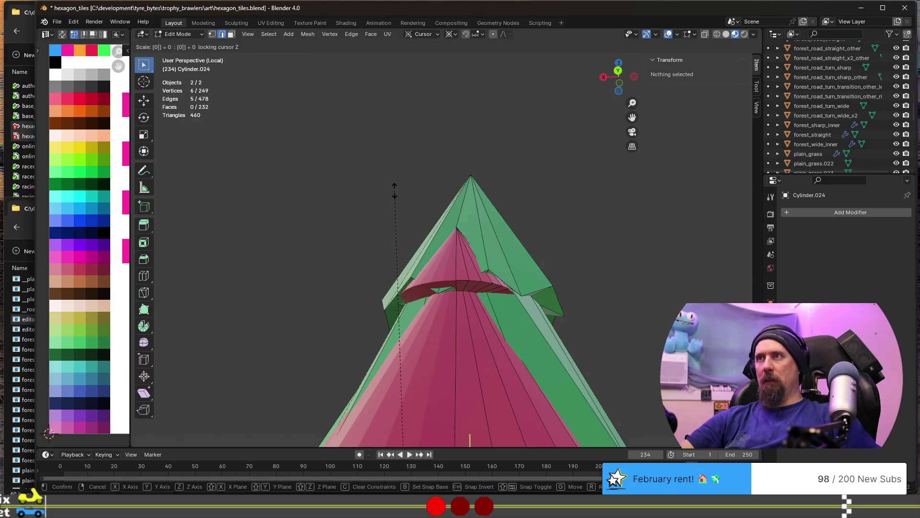
key("BackSpace")
key("Escape")
middle_click_drag(399, 185, 431, 237)
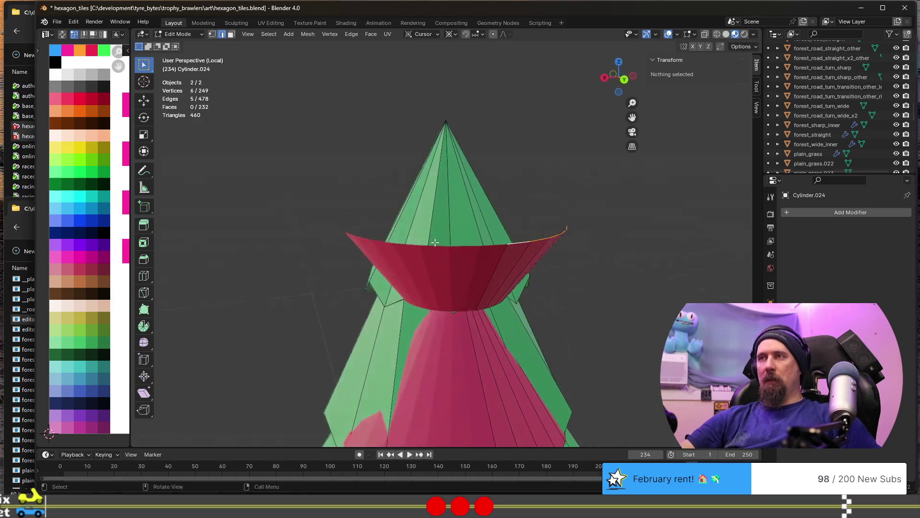
key("s")
key("z")
key("0")
key("Return")
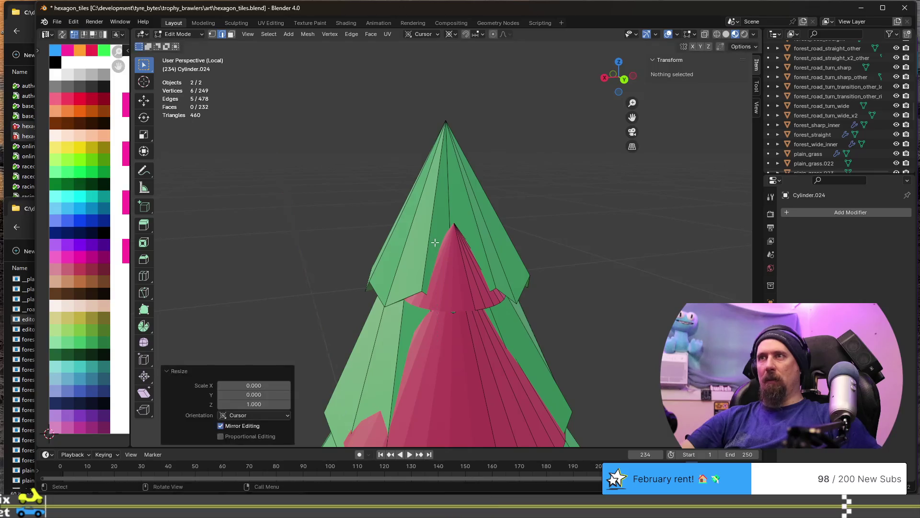
key("g")
key("z")
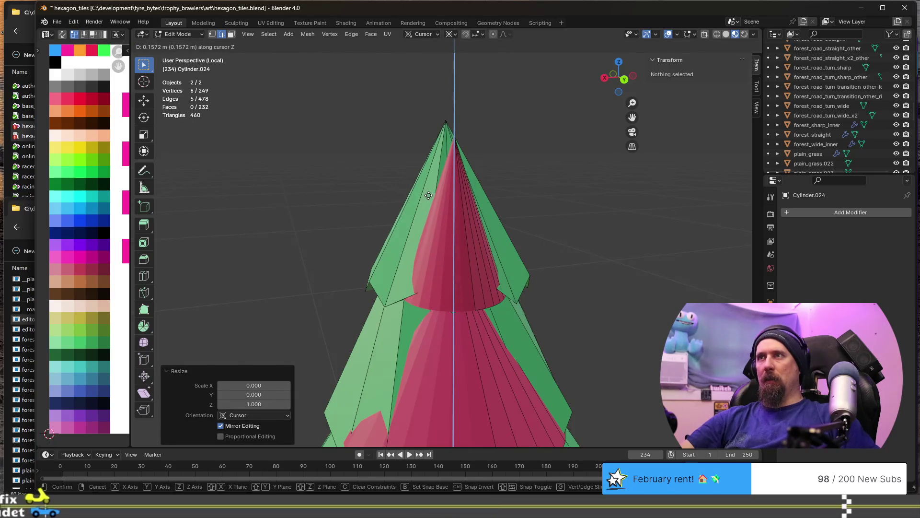
Set the cone tip higher, then select a red tier edge loop and raise it along Z
left_click(429, 195)
mouse_move(429, 195)
middle_mouse_down()
mouse_move(434, 232)
mouse_move(425, 225)
mouse_move(468, 255)
middle_mouse_up()
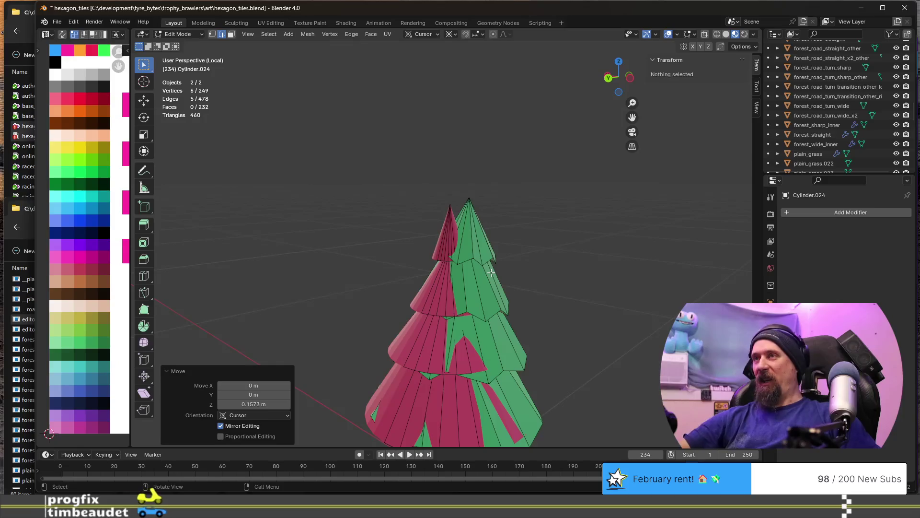
scroll(446, 302, "up", 2)
middle_click_drag(447, 303, 451, 149, "shift")
scroll(451, 149, "up", 2)
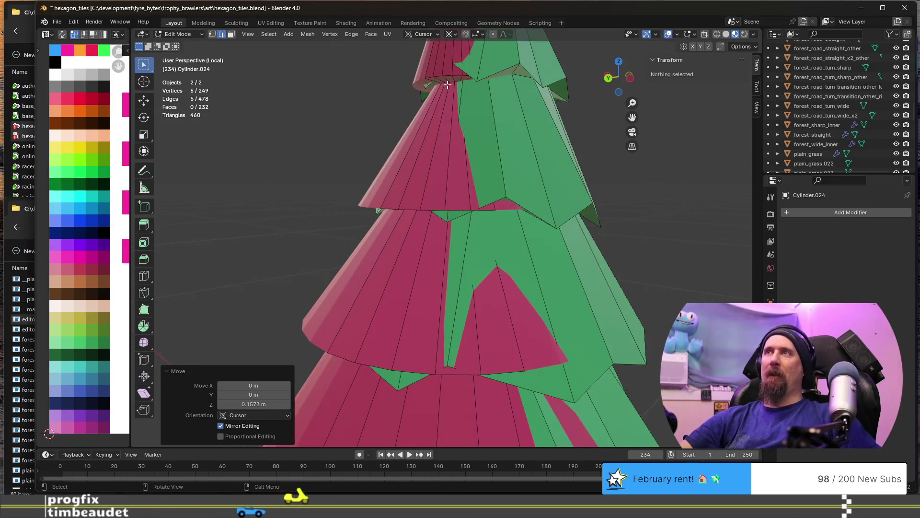
left_click(449, 86, "alt")
left_click(451, 84, "alt+shift")
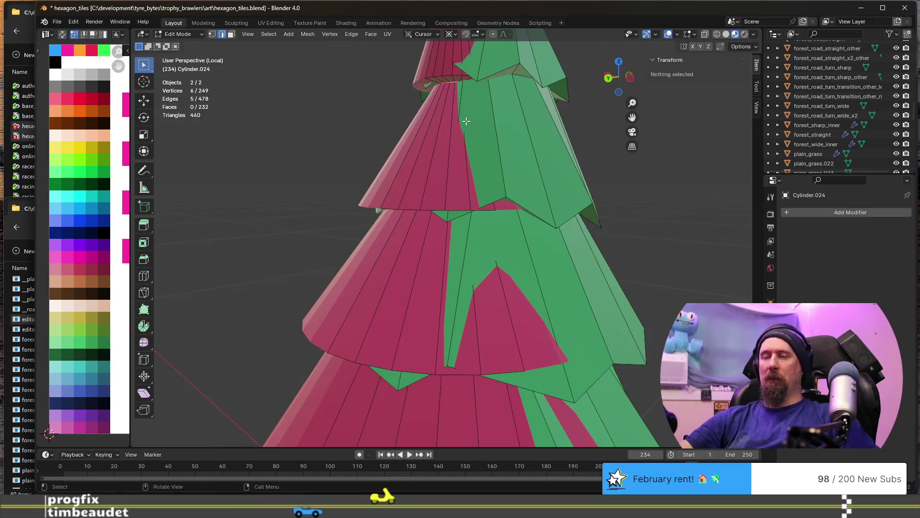
key("g")
key("z")
left_click(467, 92)
Undo the move and widen the selected ring horizontally to 1.196
mouse_move(468, 92)
middle_mouse_down()
mouse_move(486, 109)
mouse_move(487, 134)
middle_mouse_up()
key("ctrl+z")
key("s")
key("shift+z")
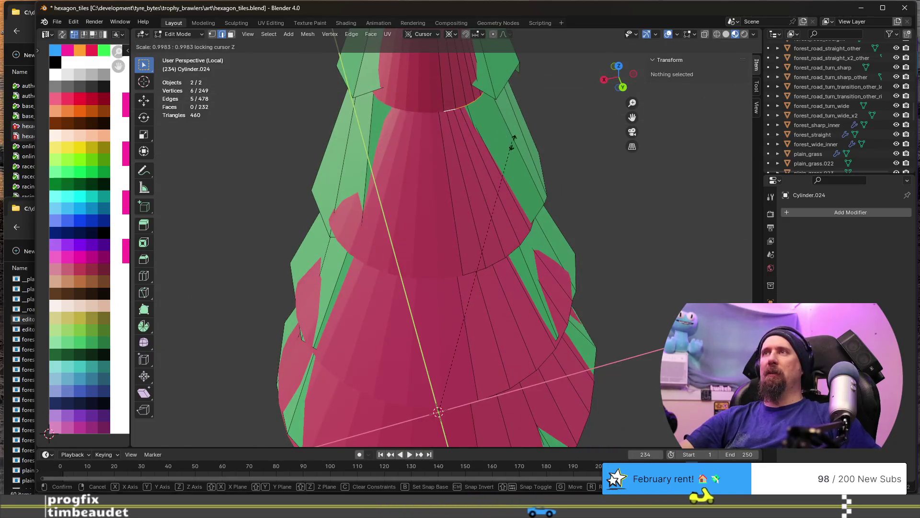
left_click(174, 370)
Nudge the widened ring slightly lower along Z
middle_click_drag(403, 280, 479, 303)
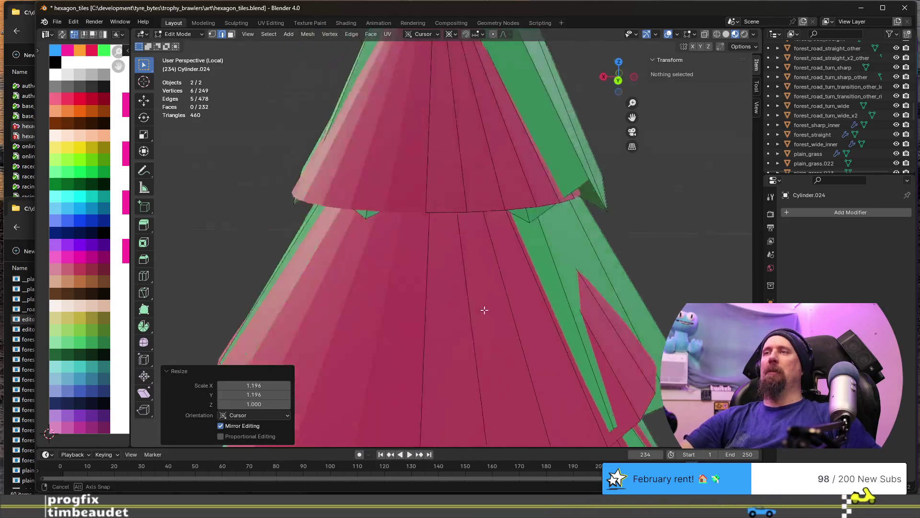
middle_click_drag(447, 268, 435, 308)
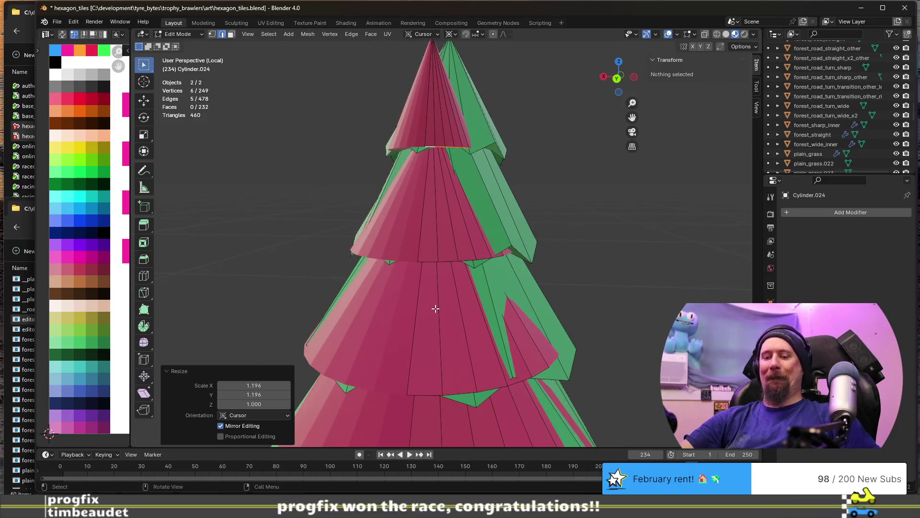
key("g")
key("z")
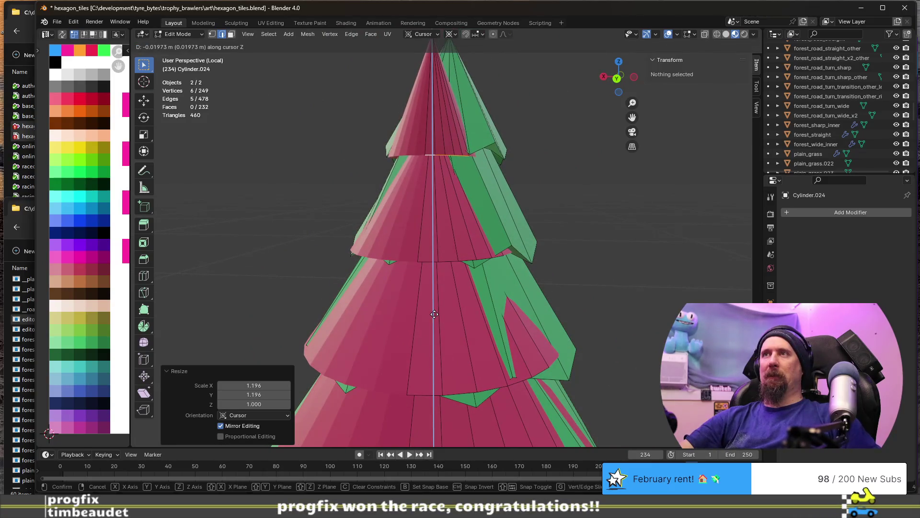
left_click(430, 271)
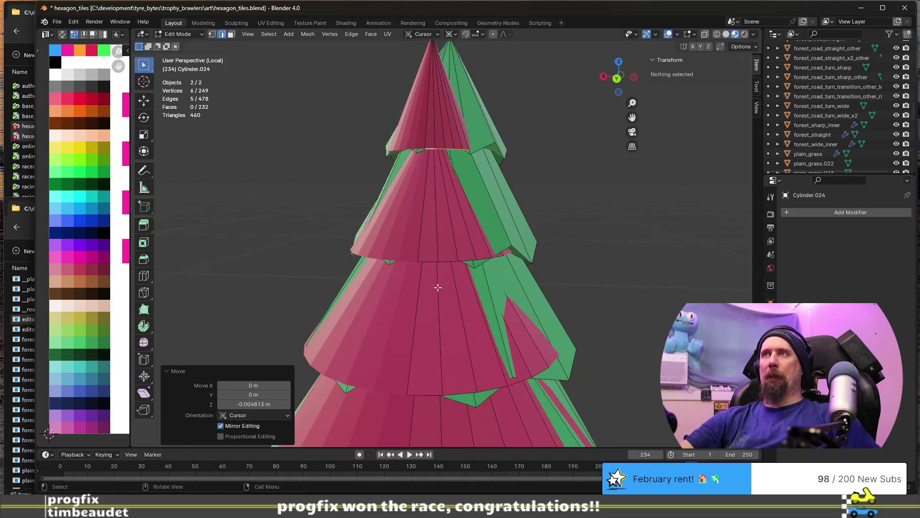
middle_click_drag(434, 280, 414, 283)
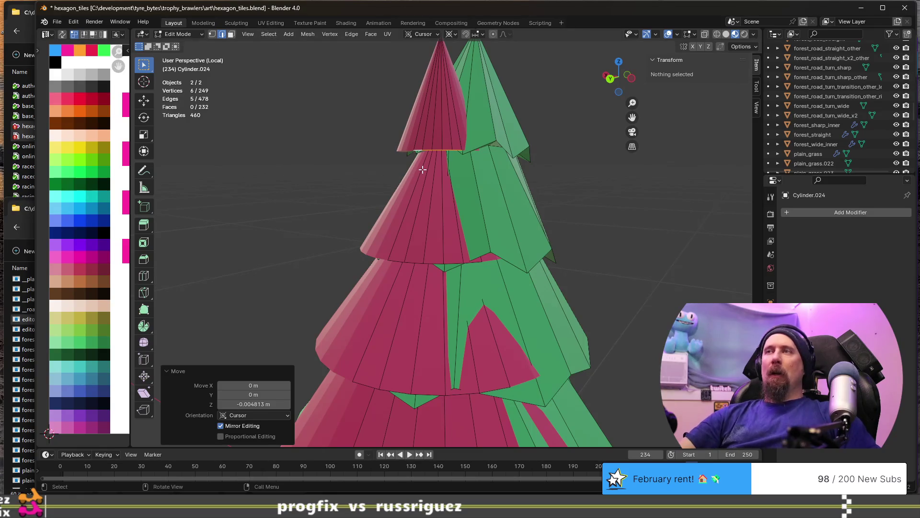
In vertex select, orbit to face the red top cone and bring up the Mesh menu's Separate options
key("1")
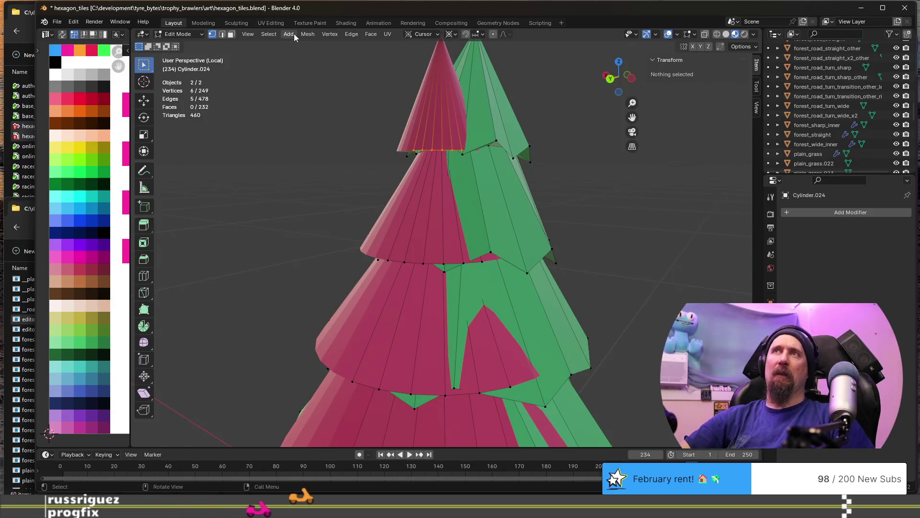
scroll(476, 291, "down", 5)
mouse_move(477, 291)
middle_mouse_down()
mouse_move(426, 235)
mouse_move(444, 476)
middle_mouse_up()
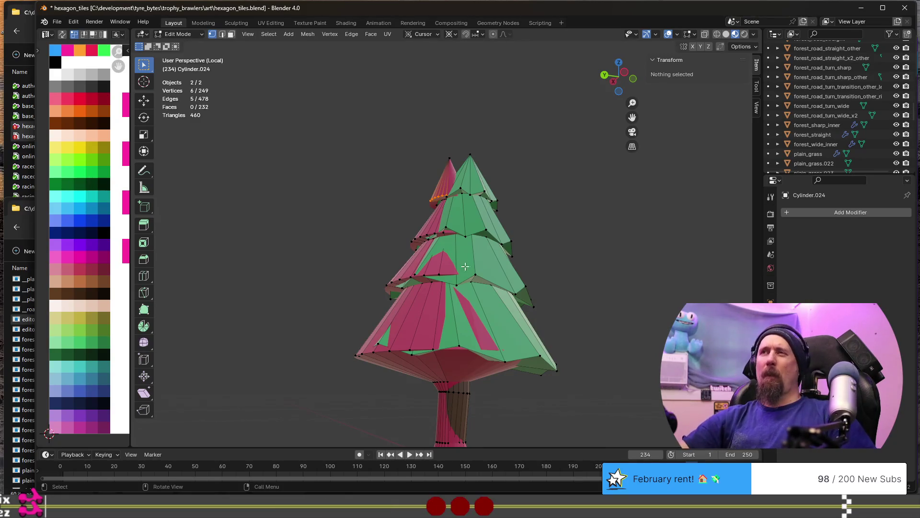
scroll(466, 277, "up", 3)
middle_click_drag(372, 203, 293, 53)
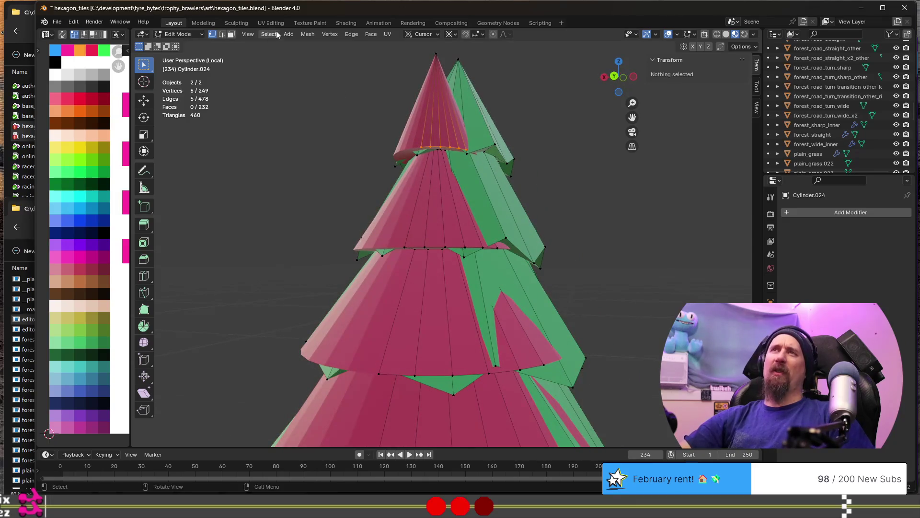
left_click(308, 34)
mouse_move(325, 118)
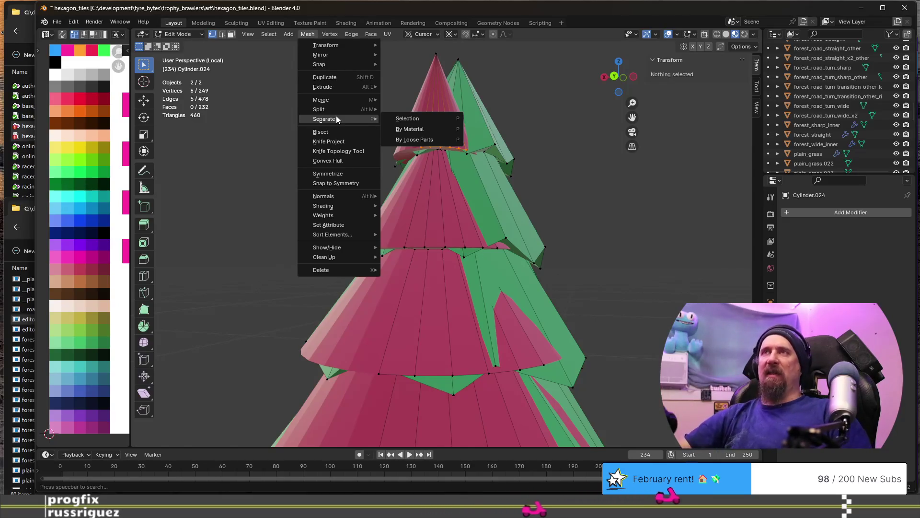
scroll(397, 229, "down", 8)
Return to Object Mode, leave Local View and centre the view on the forest road tile
key("Tab")
middle_click_drag(368, 231, 452, 252)
scroll(520, 243, "down", 3)
scroll(511, 226, "down", 3)
key("KP_Divide")
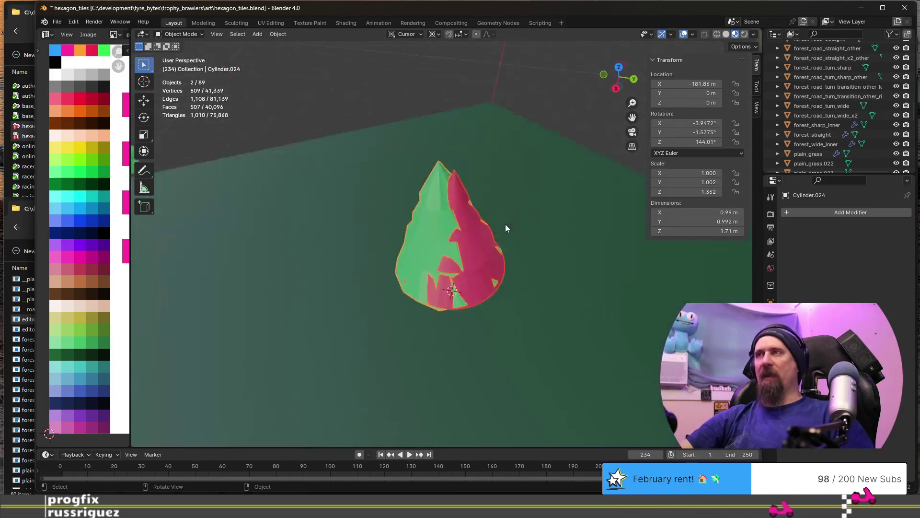
middle_click_drag(533, 211, 437, 359)
scroll(437, 359, "down", 2)
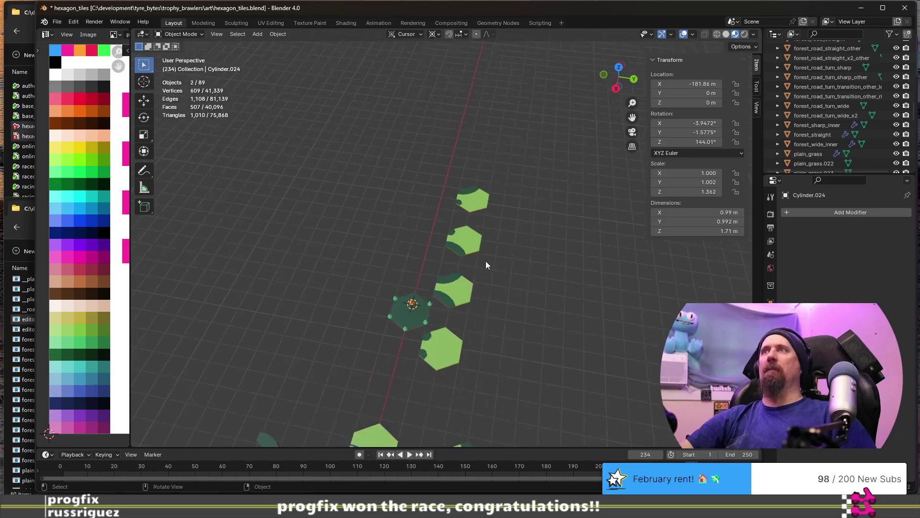
scroll(486, 263, "down", 2)
scroll(405, 227, "down", 3)
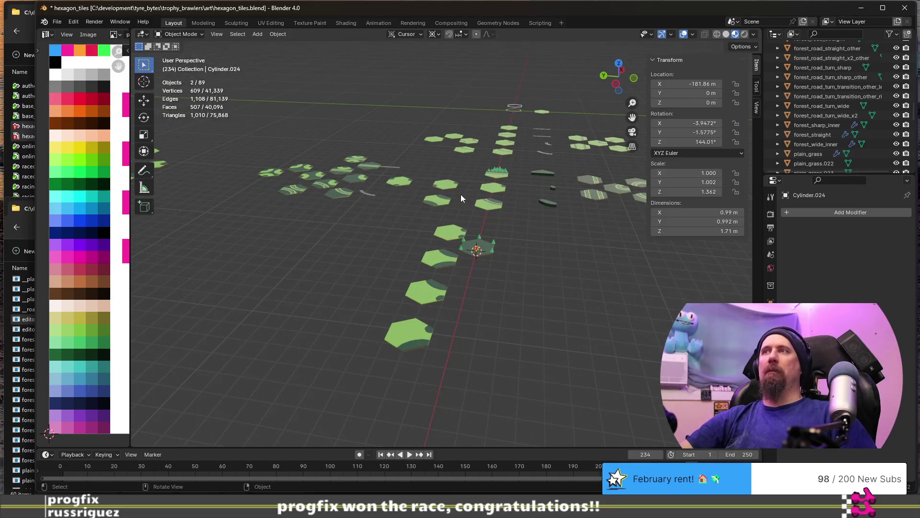
key("KP_Decimal")
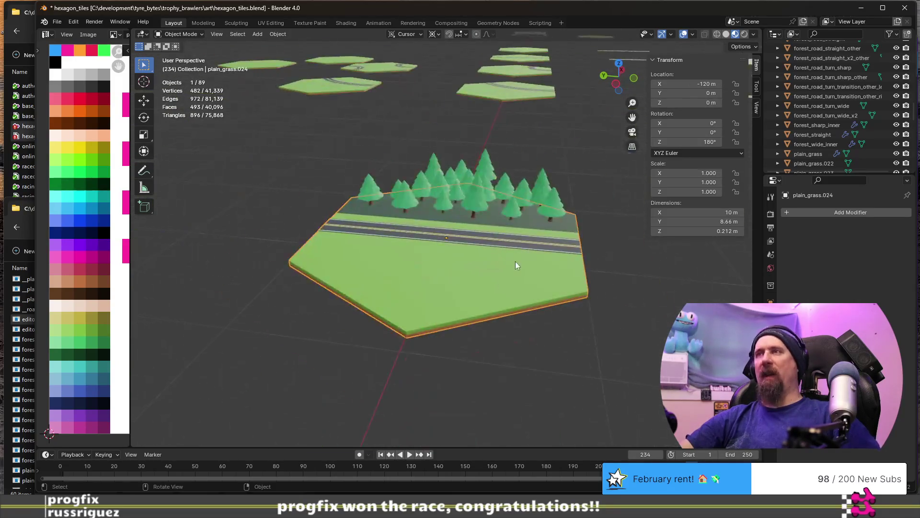
scroll(516, 261, "up", 3)
scroll(541, 256, "up", 1)
Orbit along the road to inspect the green pines and select a small distant pine
mouse_move(540, 260)
middle_mouse_down()
mouse_move(172, 400)
mouse_move(298, 247)
mouse_move(284, 283)
mouse_move(320, 281)
mouse_move(302, 274)
mouse_move(381, 284)
middle_mouse_up()
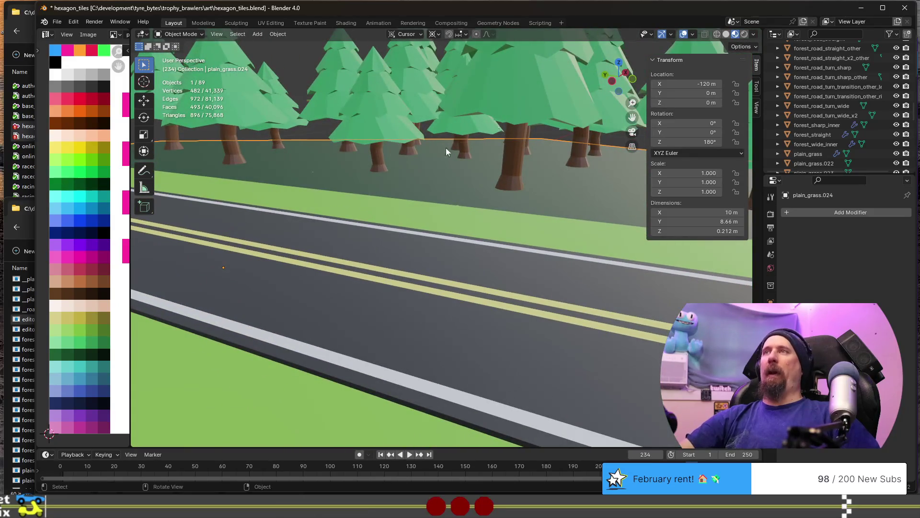
mouse_move(338, 206)
middle_mouse_down()
mouse_move(488, 159)
mouse_move(476, 161)
mouse_move(450, 127)
mouse_move(444, 74)
mouse_move(445, 114)
middle_mouse_up()
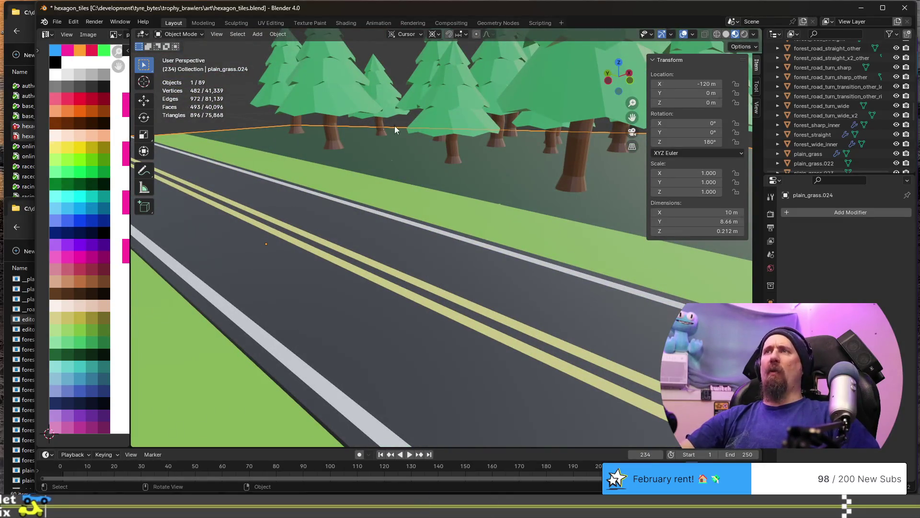
middle_click_drag(294, 135, 569, 123)
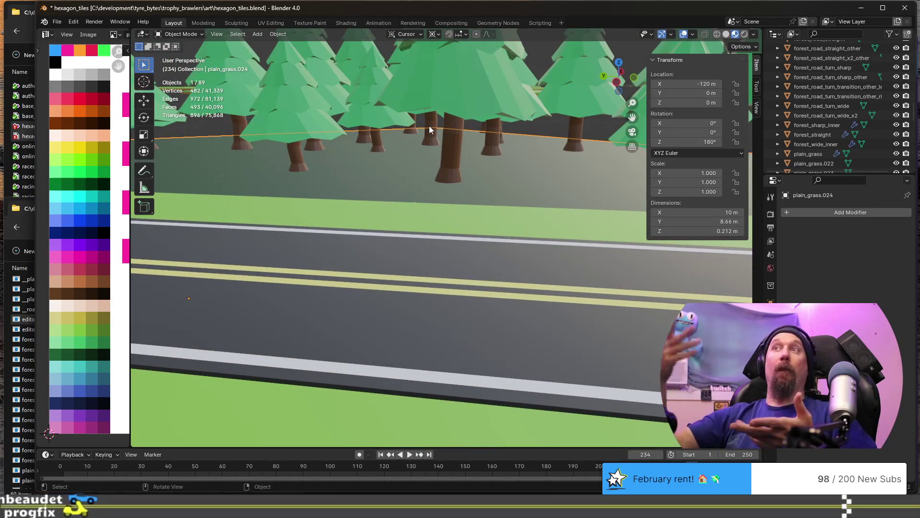
mouse_move(361, 146)
middle_mouse_down()
mouse_move(392, 153)
mouse_move(361, 161)
mouse_move(386, 188)
middle_mouse_up()
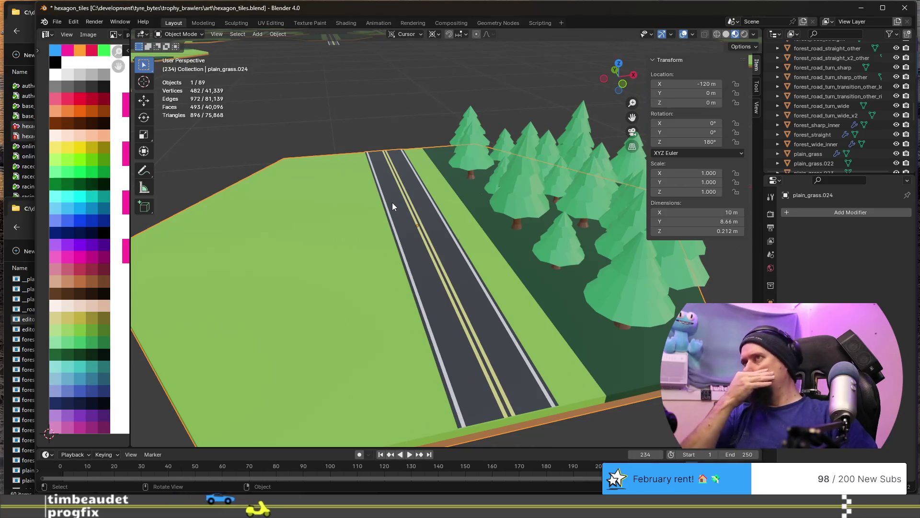
scroll(391, 202, "up", 1)
scroll(392, 202, "up", 1)
mouse_move(410, 244)
middle_mouse_down()
mouse_move(322, 248)
mouse_move(352, 245)
middle_mouse_up()
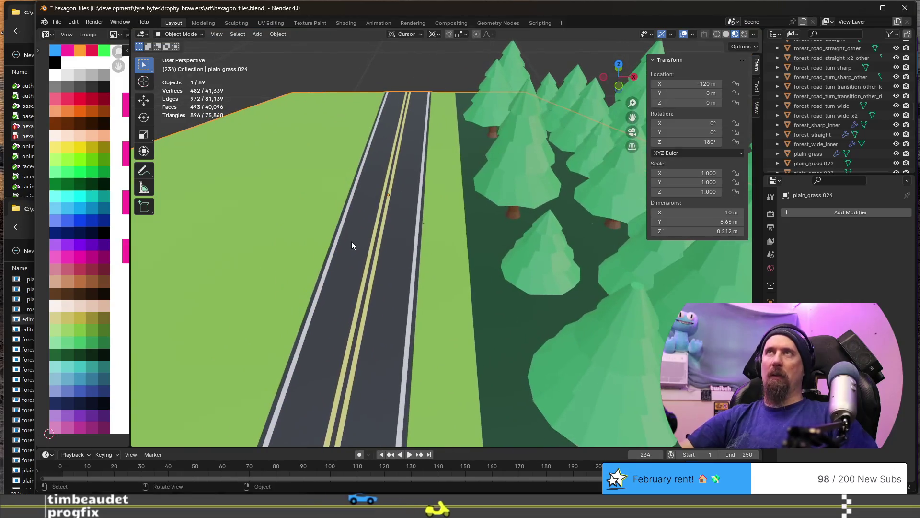
key("KP_Decimal")
mouse_move(381, 217)
middle_mouse_down()
mouse_move(268, 200)
mouse_move(312, 151)
middle_mouse_up()
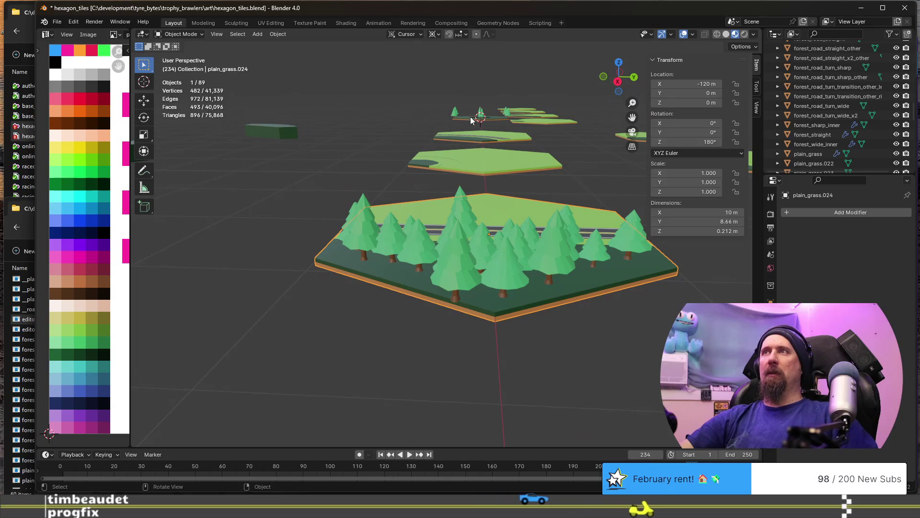
left_click(481, 113)
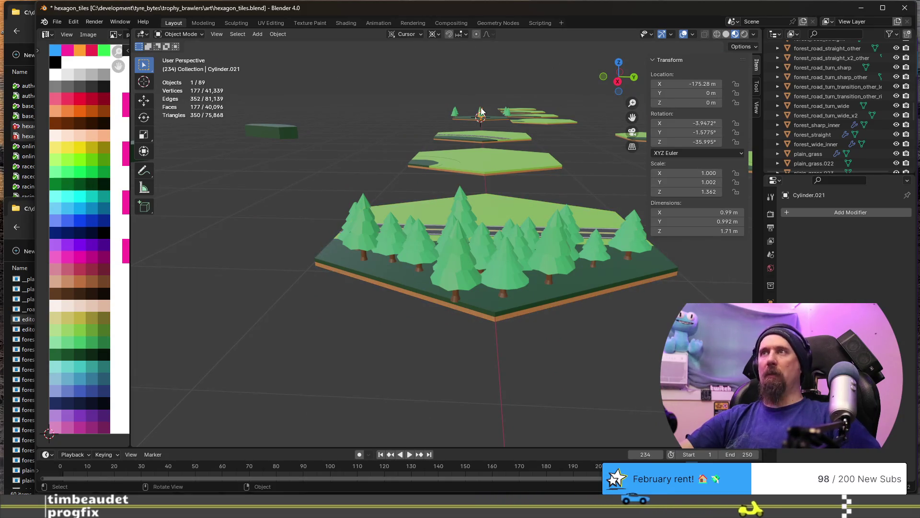
Frame a green pine, then select and frame the red-and-green Array pine and enter Edit Mode
key("KP_Decimal")
mouse_move(477, 174)
middle_mouse_down()
mouse_move(424, 183)
mouse_move(492, 181)
mouse_move(547, 146)
middle_mouse_up()
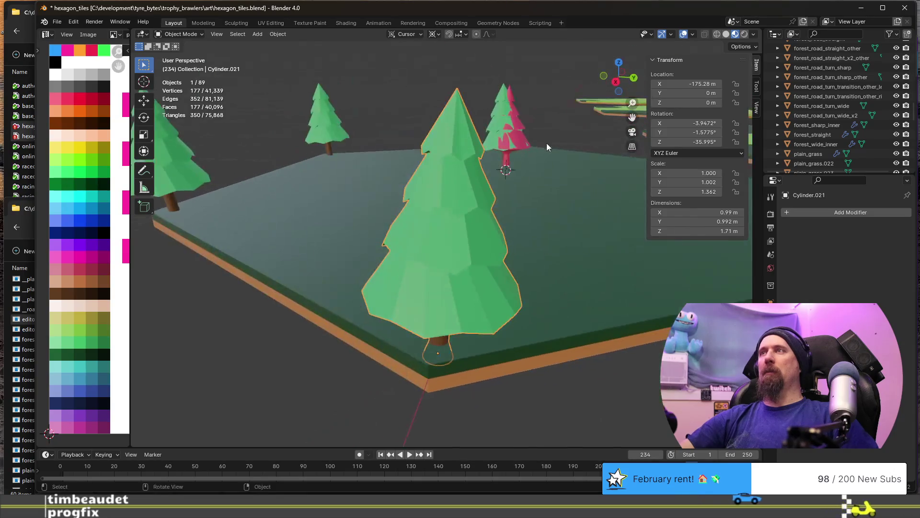
left_click(524, 131)
key("KP_Decimal")
mouse_move(496, 172)
middle_mouse_down()
mouse_move(454, 215)
mouse_move(431, 210)
middle_mouse_up()
scroll(432, 209, "up", 2)
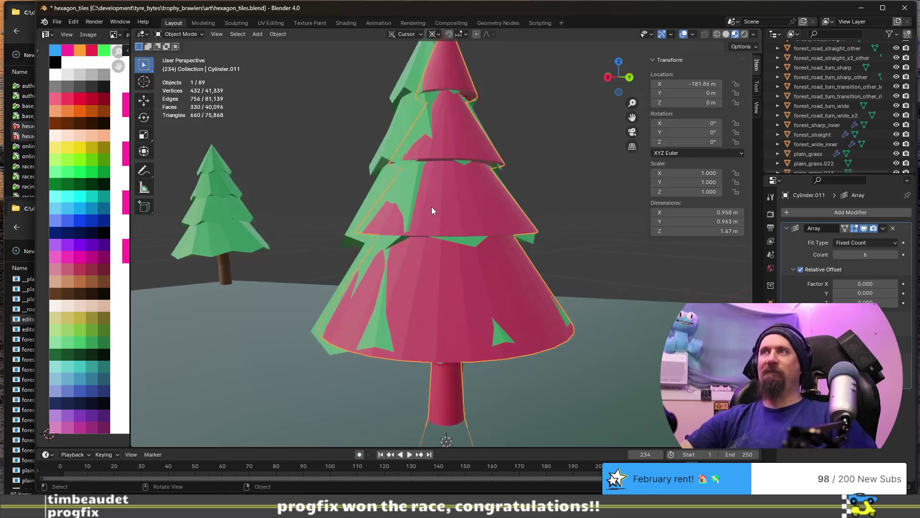
middle_click_drag(447, 152, 333, 191)
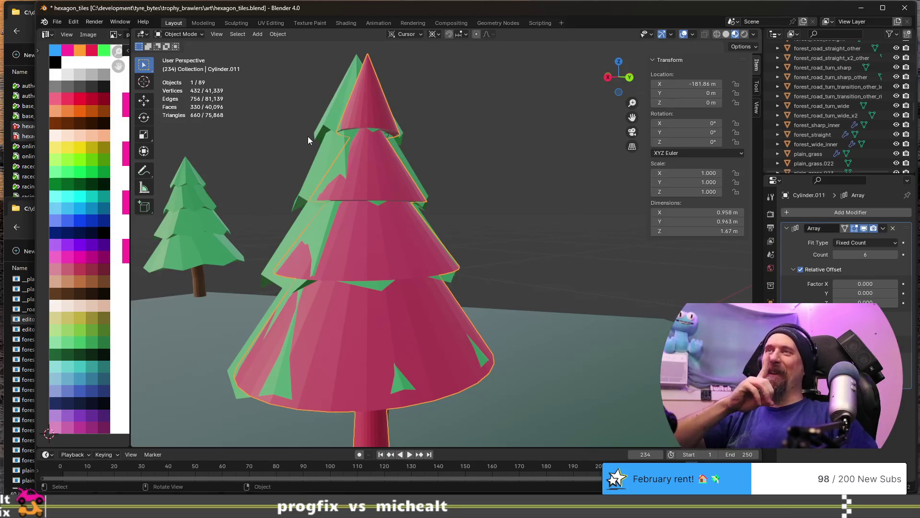
key("Tab")
mouse_move(422, 233)
middle_mouse_down()
mouse_move(339, 233)
mouse_move(404, 175)
middle_mouse_up()
scroll(411, 165, "up", 1)
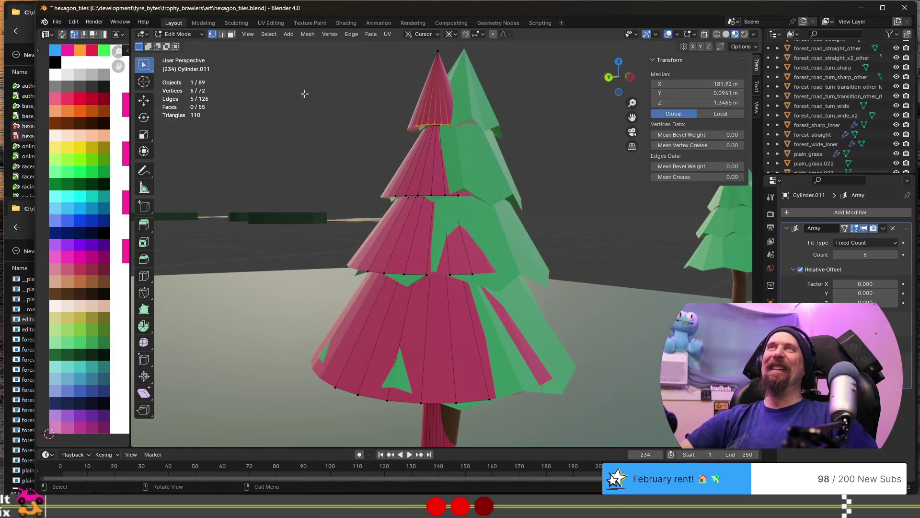
Checker-deselect the top tier rim loop and drop the remaining vertices about 0.016 m on Z
left_click(273, 36)
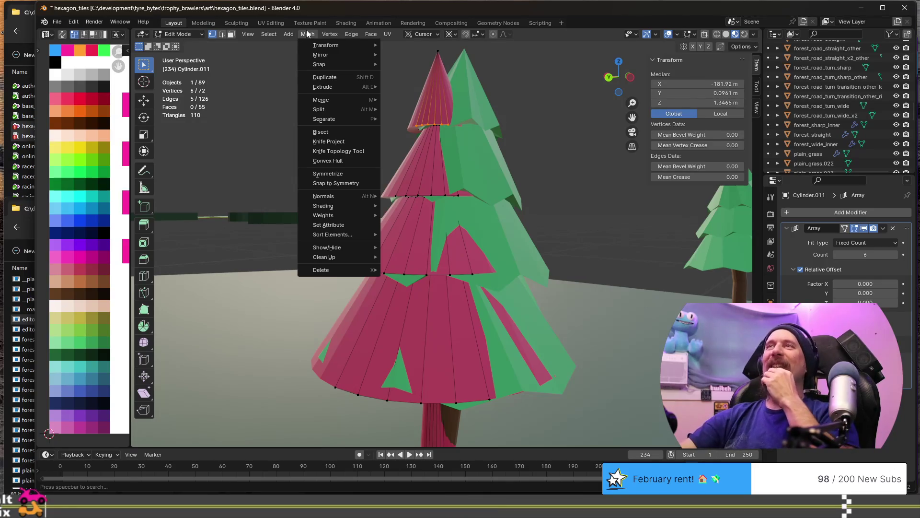
key("Escape")
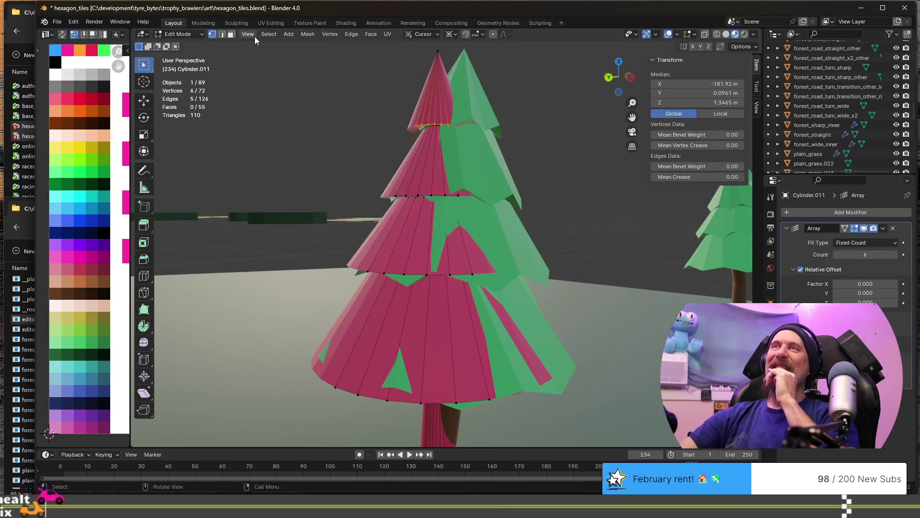
left_click(270, 37)
left_click(302, 124)
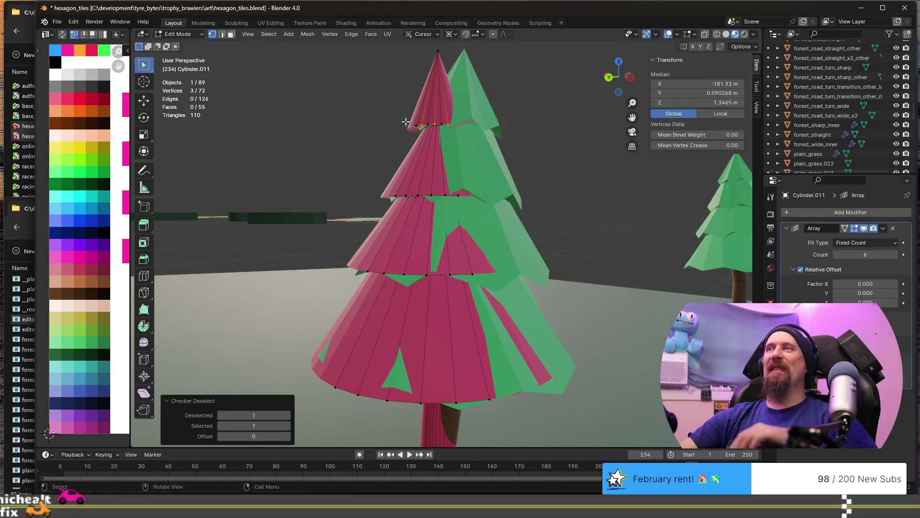
key("g")
key("z")
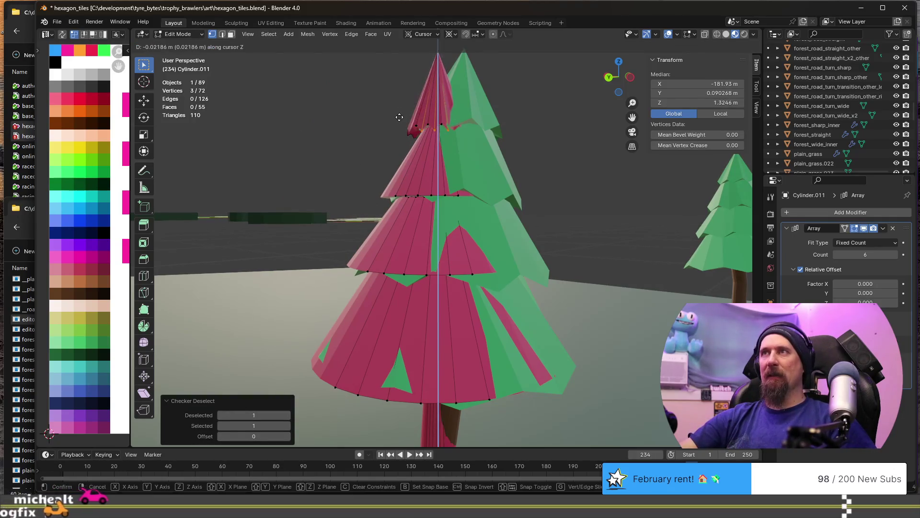
left_click(379, 123)
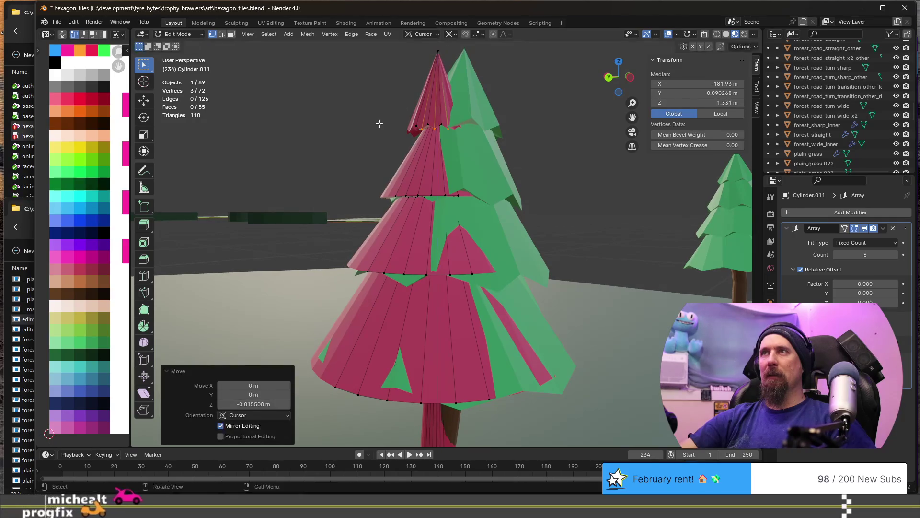
scroll(375, 148, "up", 5)
mouse_move(374, 150)
middle_mouse_down()
mouse_move(434, 205)
mouse_move(387, 232)
mouse_move(371, 179)
mouse_move(286, 230)
mouse_move(362, 246)
middle_mouse_up()
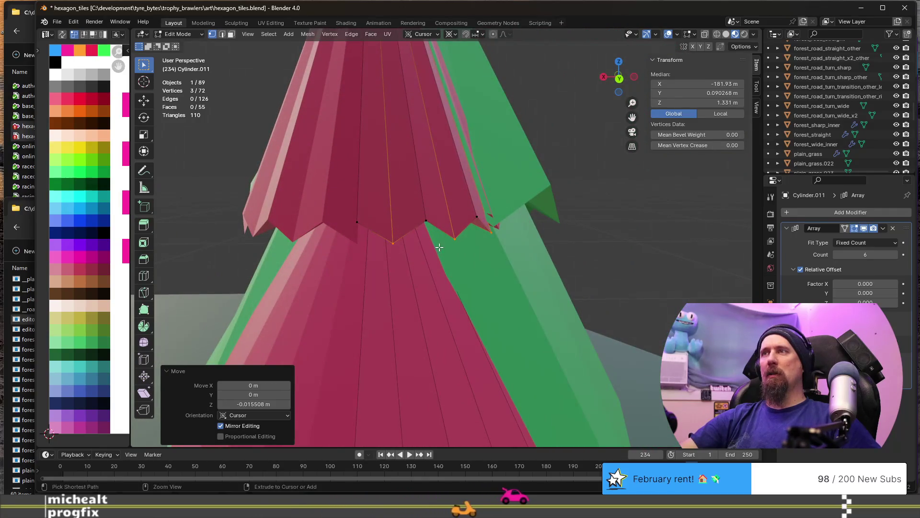
Undo the zigzag move, select a rim edge and lower its vertices about 0.012 m on Z
key("ctrl+z")
middle_click_drag(445, 251, 447, 215)
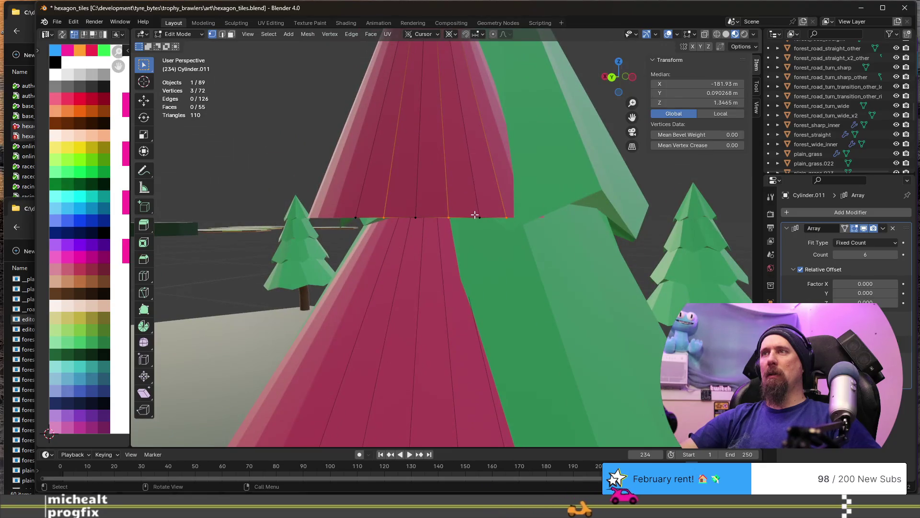
left_click(502, 216, "shift")
middle_click_drag(502, 216, 422, 227)
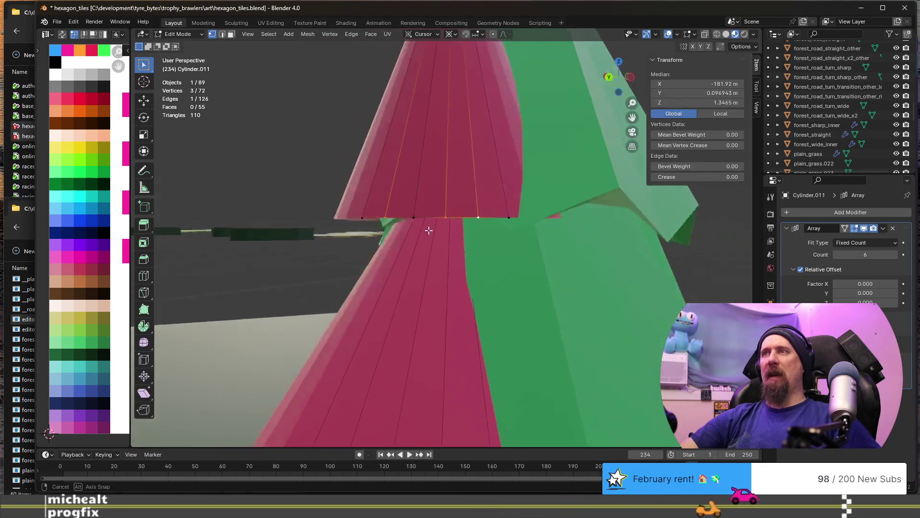
key("g")
key("z")
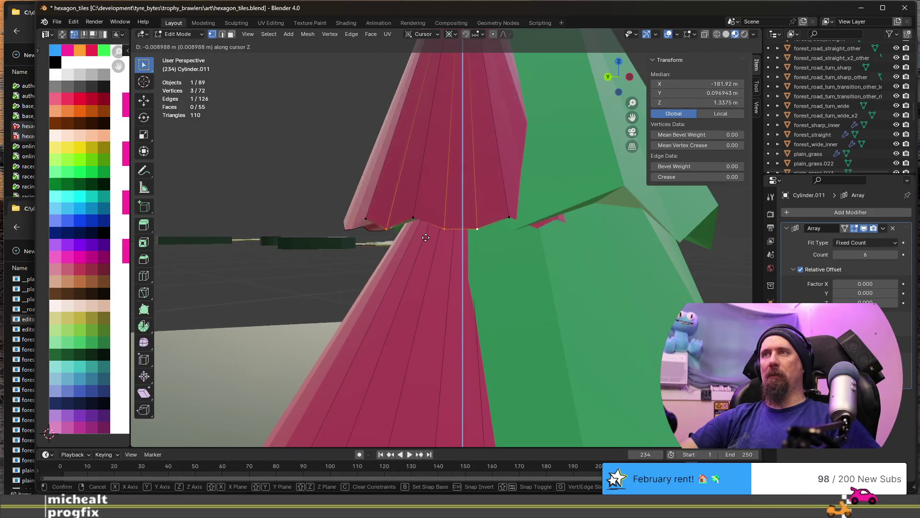
left_click(427, 240)
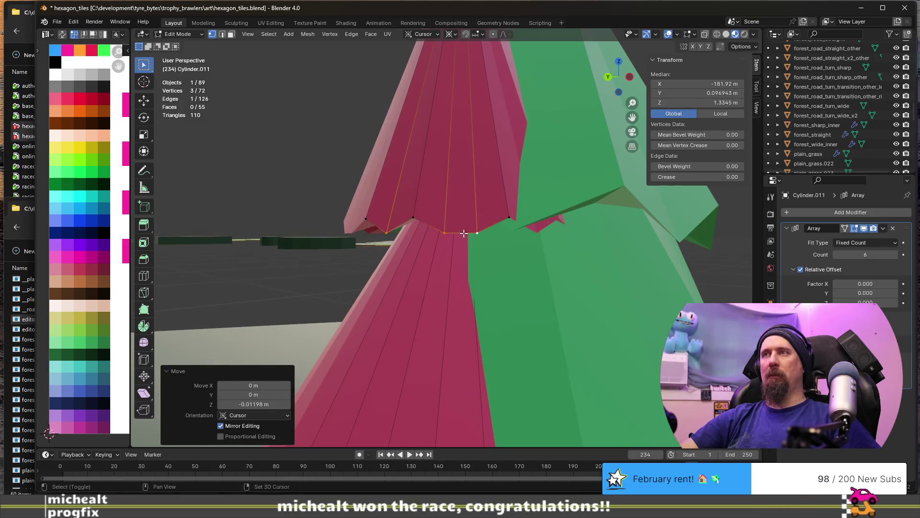
Deselect one rim vertex, rescale the rest horizontally (Shift+Z) and return to Object Mode
left_click(479, 230, "shift")
middle_click_drag(454, 236, 495, 273)
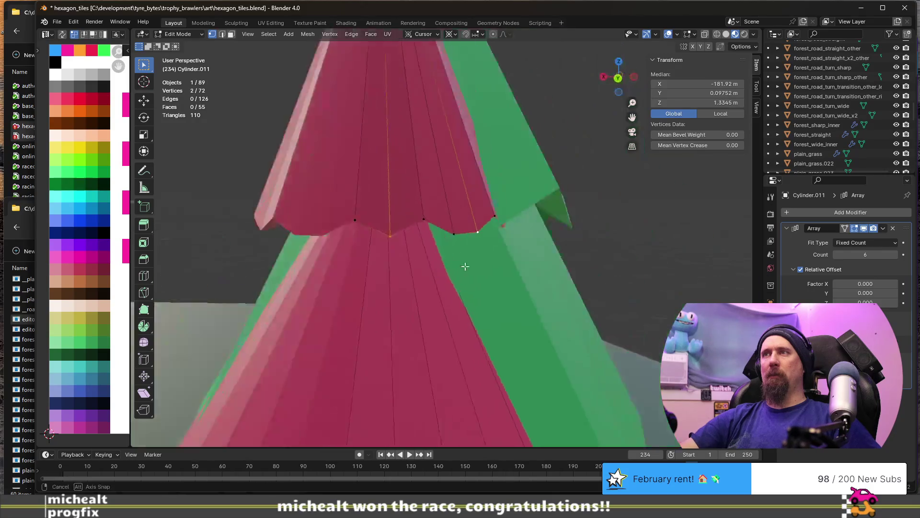
key("s")
key("shift+z")
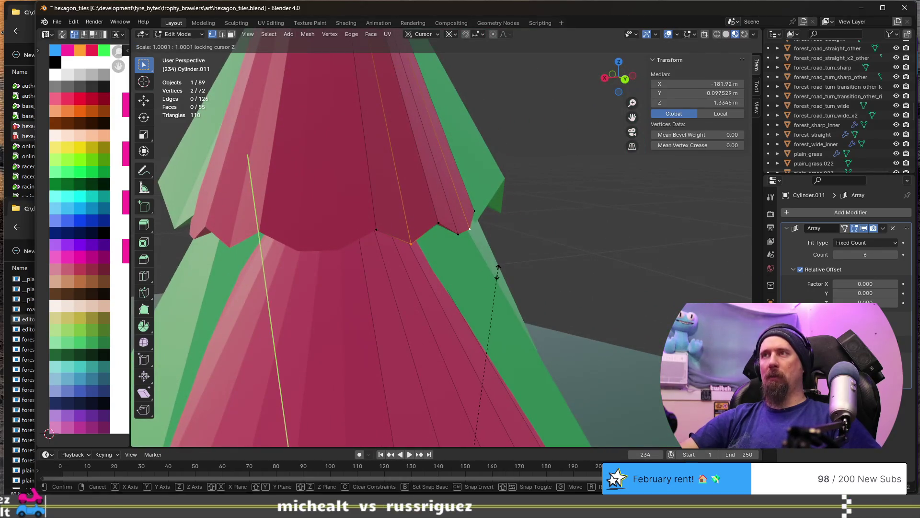
left_click(661, 244)
key("Tab")
scroll(578, 273, "down", 3)
mouse_move(577, 274)
middle_mouse_down()
mouse_move(470, 283)
mouse_move(445, 295)
middle_mouse_up()
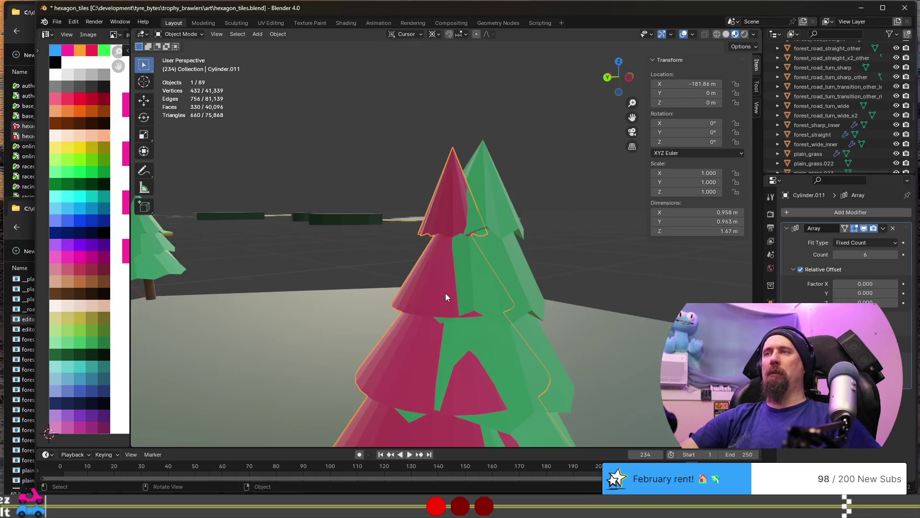
In Edit Mode, select the second tier's rim vertices and widen them horizontally to 1.039
mouse_move(386, 316)
middle_mouse_down()
mouse_move(435, 329)
mouse_move(425, 317)
middle_mouse_up()
key("Tab")
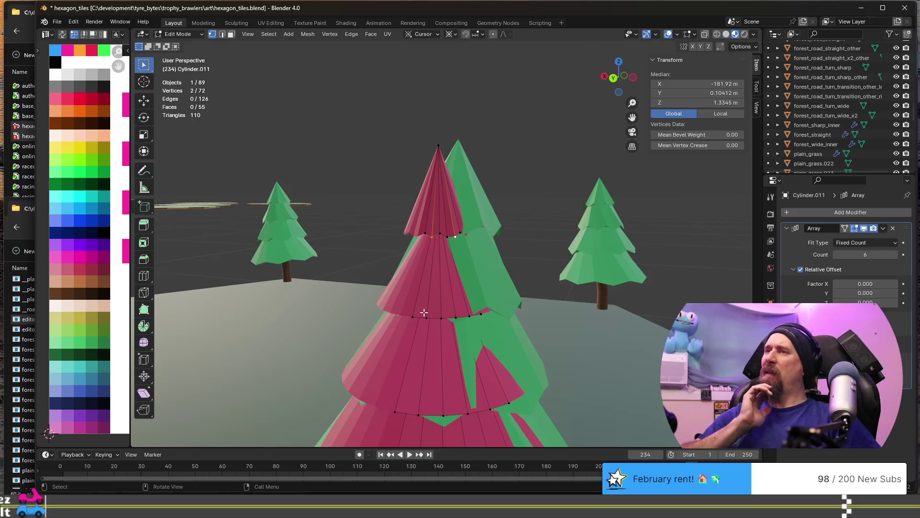
left_click(425, 316)
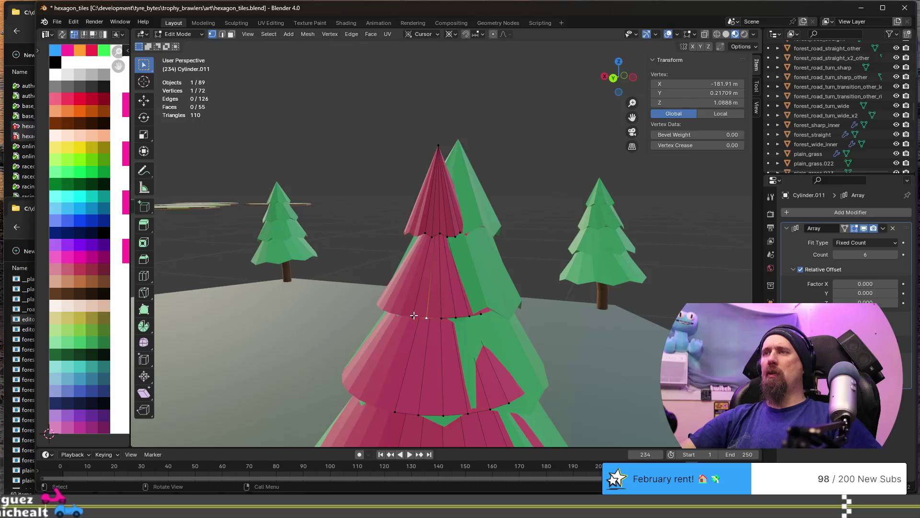
left_click(441, 318, "shift")
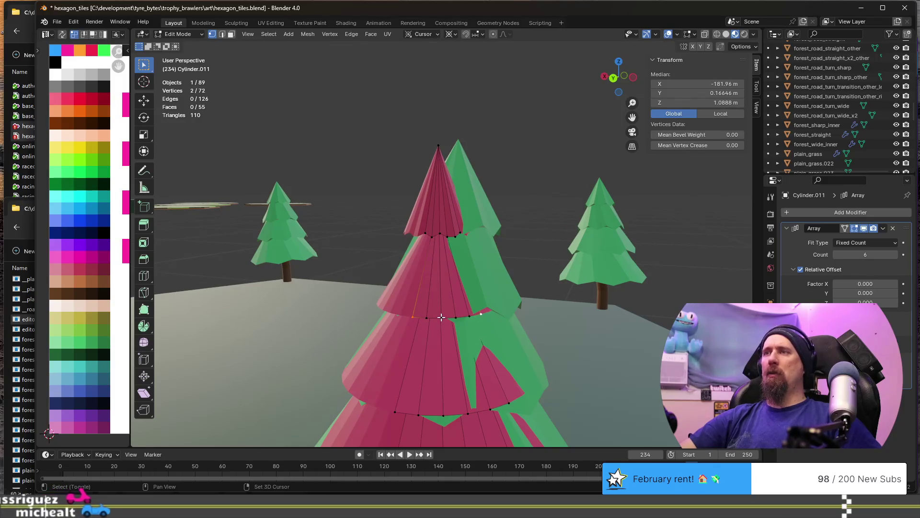
left_click(441, 338, "shift")
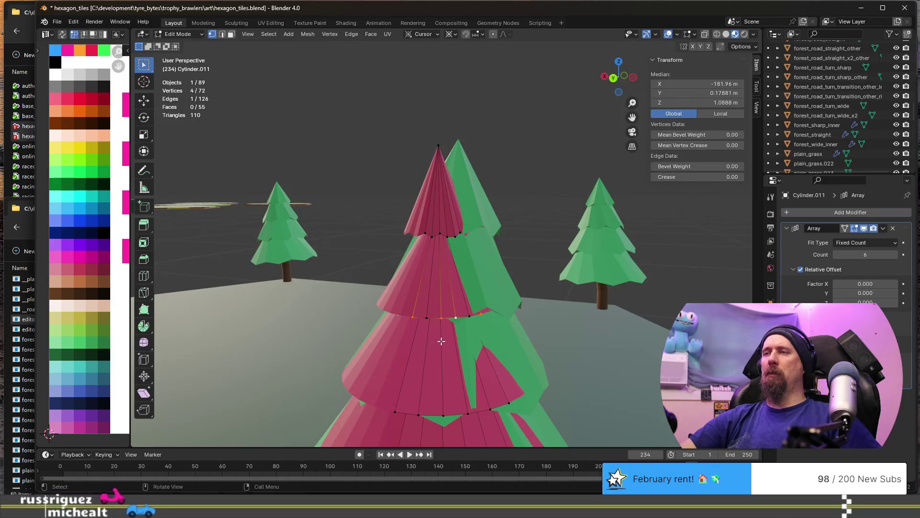
key("s")
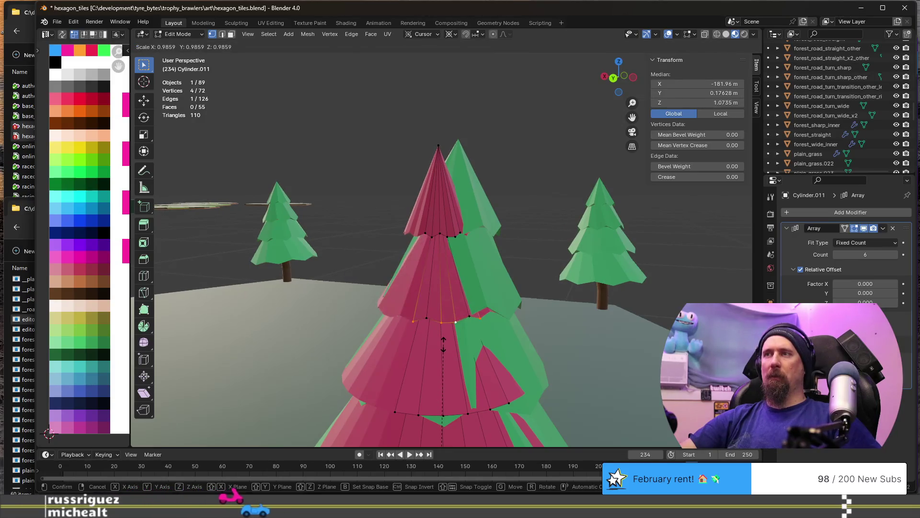
key("shift+z")
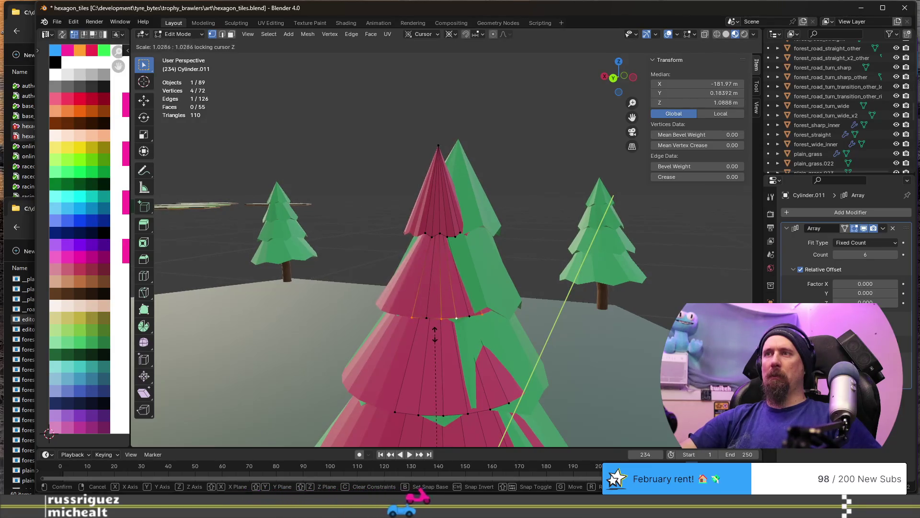
left_click(433, 332)
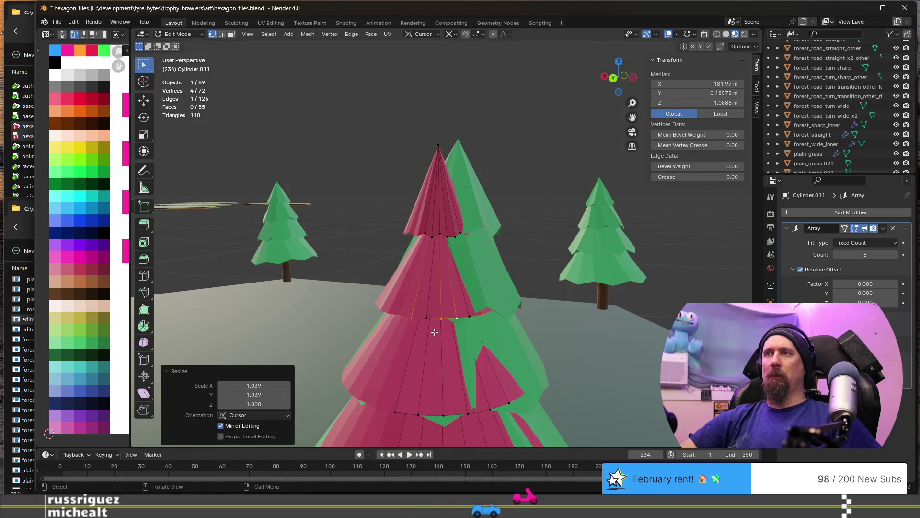
Lower the same rim vertices slightly on Z and return to Object Mode
key("s")
key("Escape")
key("g")
key("z")
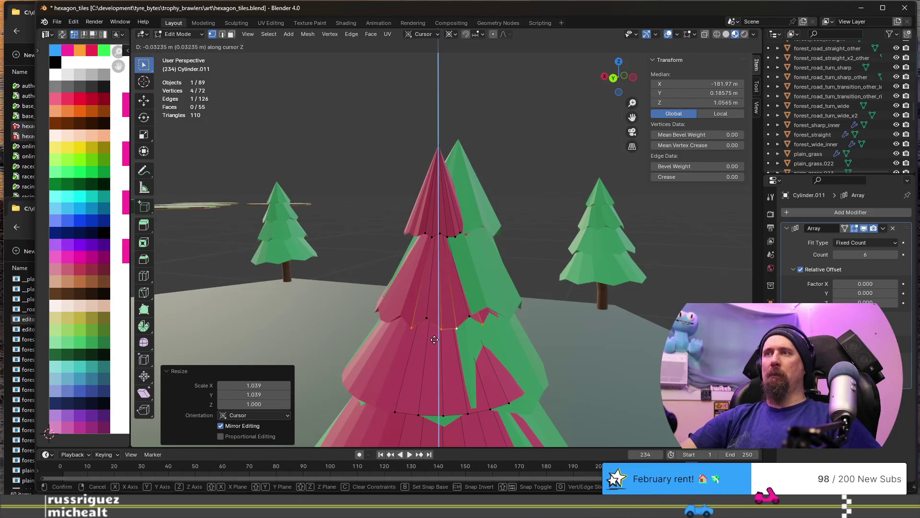
left_click(434, 339)
key("Tab")
mouse_move(435, 340)
middle_mouse_down()
mouse_move(479, 353)
mouse_move(439, 339)
middle_mouse_up()
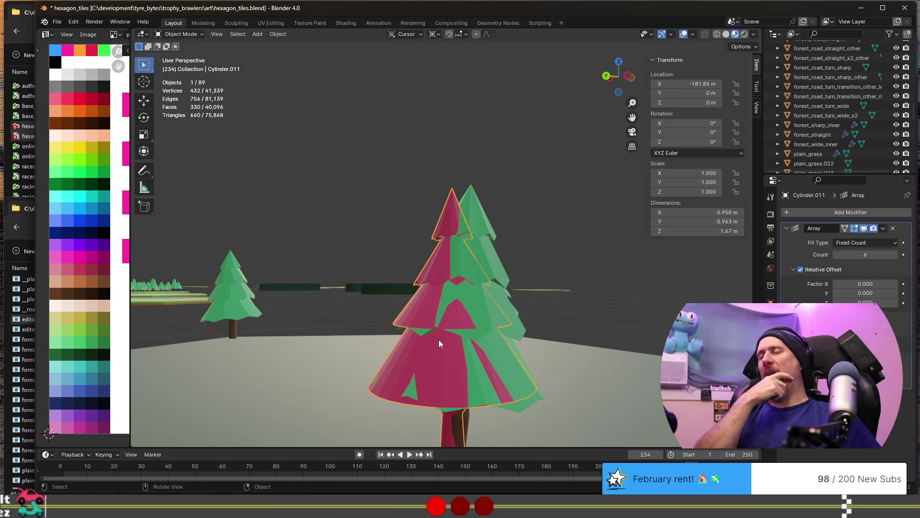
scroll(438, 343, "up", 3)
mouse_move(358, 295)
middle_mouse_down()
mouse_move(422, 302)
mouse_move(414, 287)
middle_mouse_up()
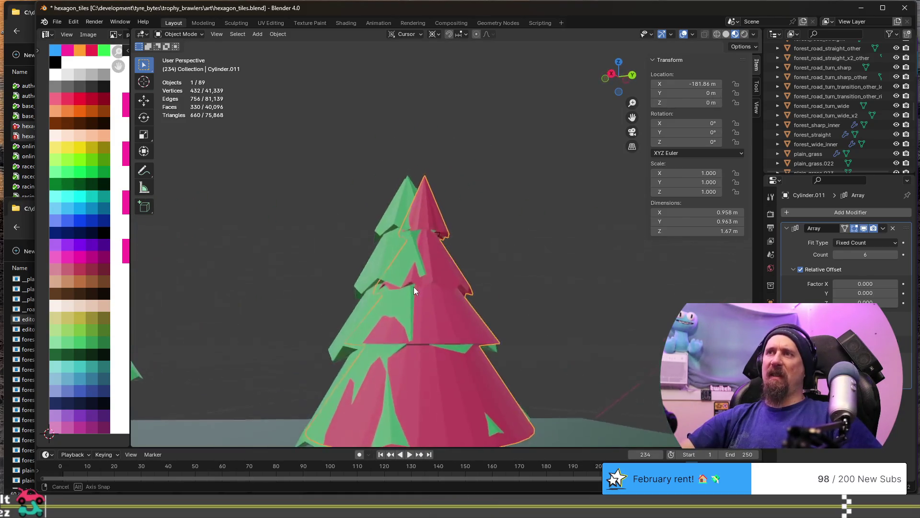
scroll(414, 286, "down", 2)
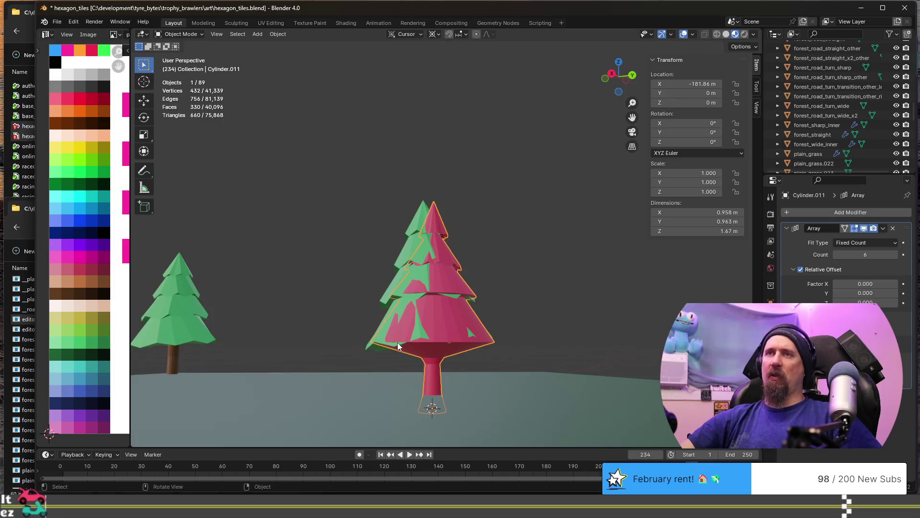
left_click(175, 311)
key("KP_Decimal")
mouse_move(405, 319)
middle_mouse_down()
mouse_move(414, 315)
mouse_move(450, 351)
middle_mouse_up()
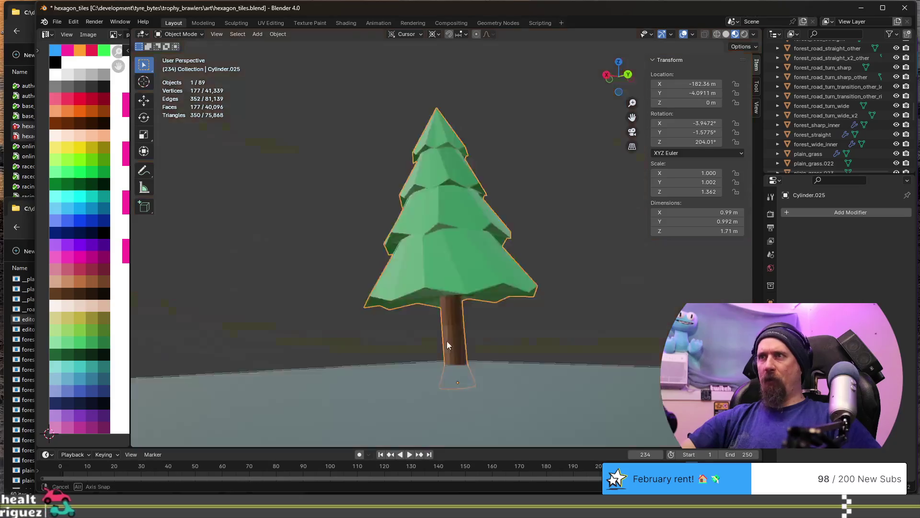
mouse_move(450, 352)
middle_mouse_down()
mouse_move(566, 297)
mouse_move(432, 253)
mouse_move(495, 234)
mouse_move(426, 270)
mouse_move(512, 303)
middle_mouse_up()
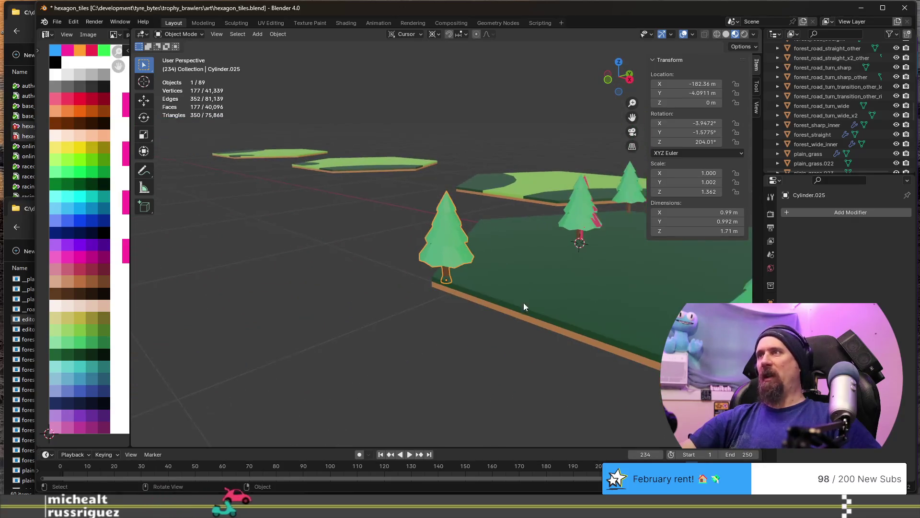
scroll(513, 303, "up", 2)
left_click(491, 237)
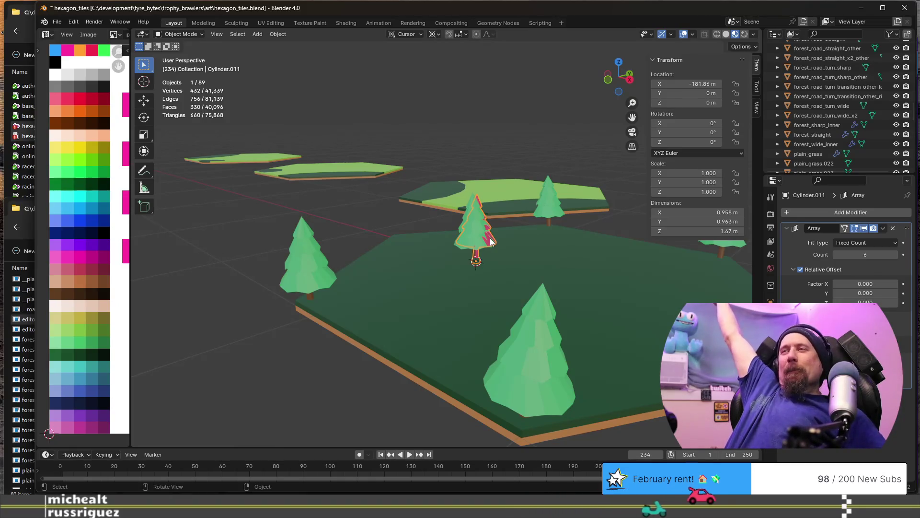
key("KP_Decimal")
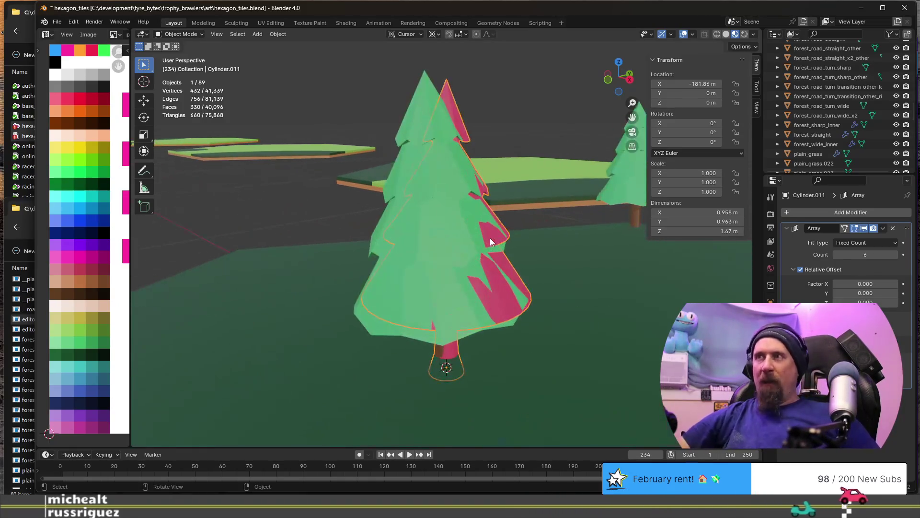
mouse_move(522, 227)
middle_mouse_down()
mouse_move(337, 226)
mouse_move(435, 264)
mouse_move(443, 237)
middle_mouse_up()
scroll(440, 263, "up", 3)
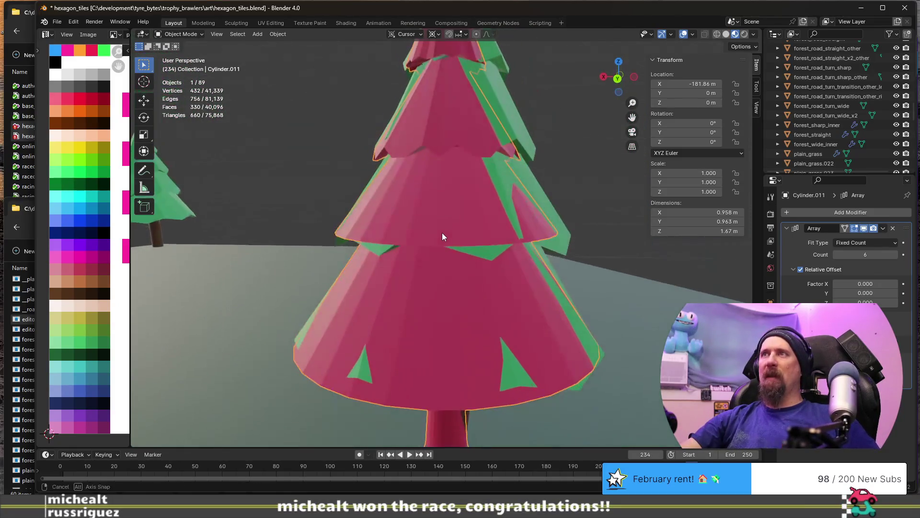
middle_click_drag(417, 209, 368, 225)
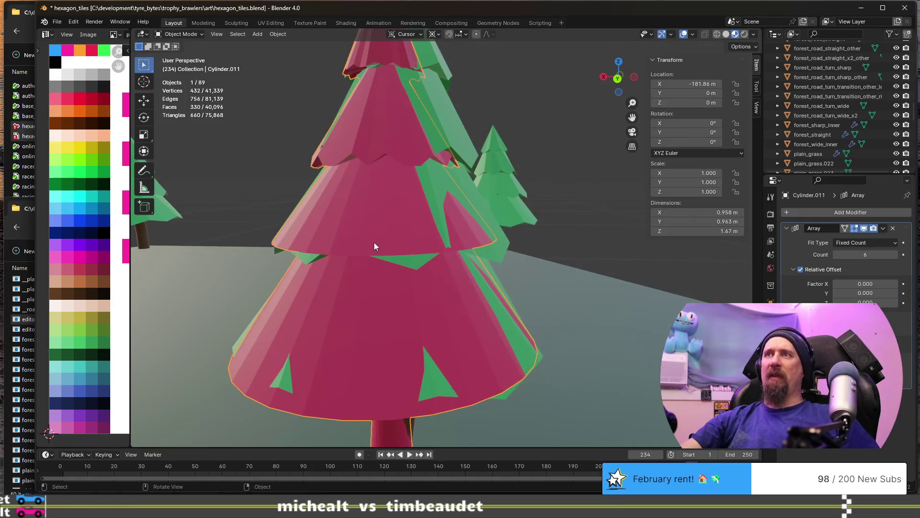
key("Tab")
Nudge a single upper-tier rim vertex slightly down on Z, check it in Object Mode and re-enter Edit Mode
left_click(417, 254)
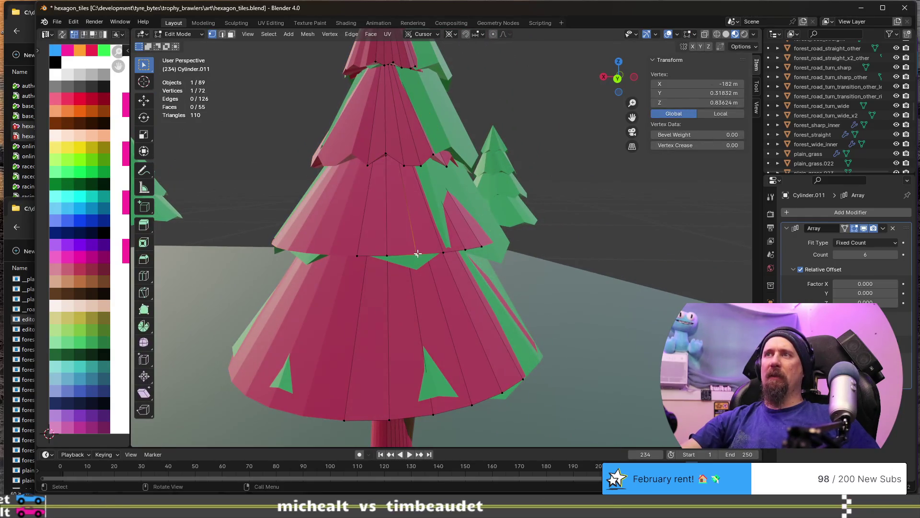
left_click(386, 254, "shift")
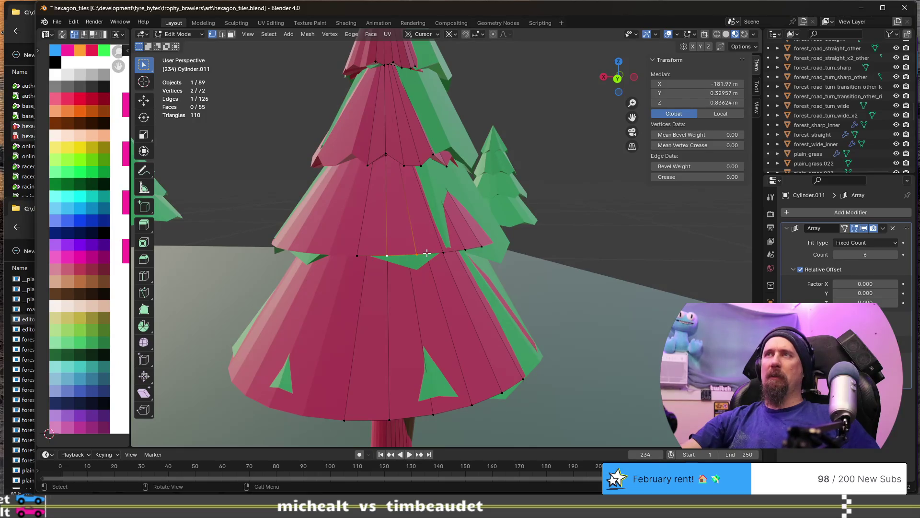
left_click(405, 165)
key("g")
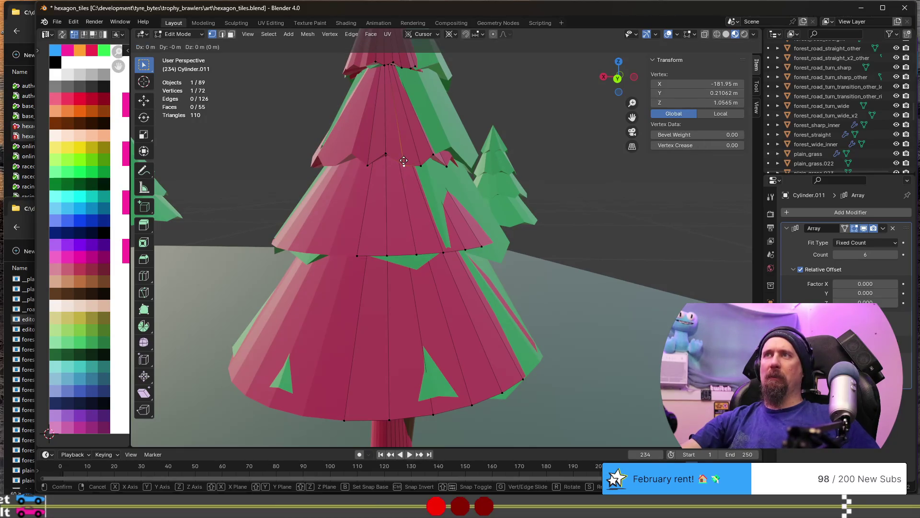
key("z")
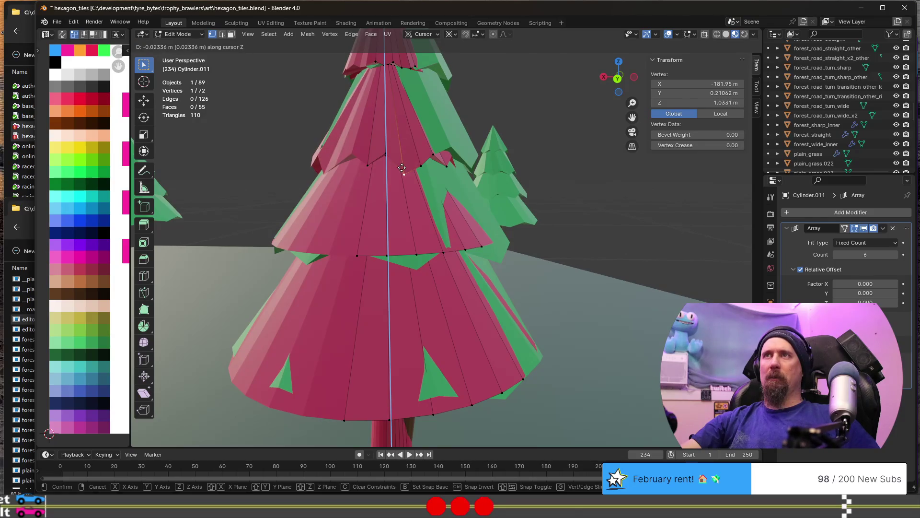
left_click_drag(402, 168, 402, 165)
key("Escape")
key("Tab")
middle_click_drag(403, 164, 392, 244)
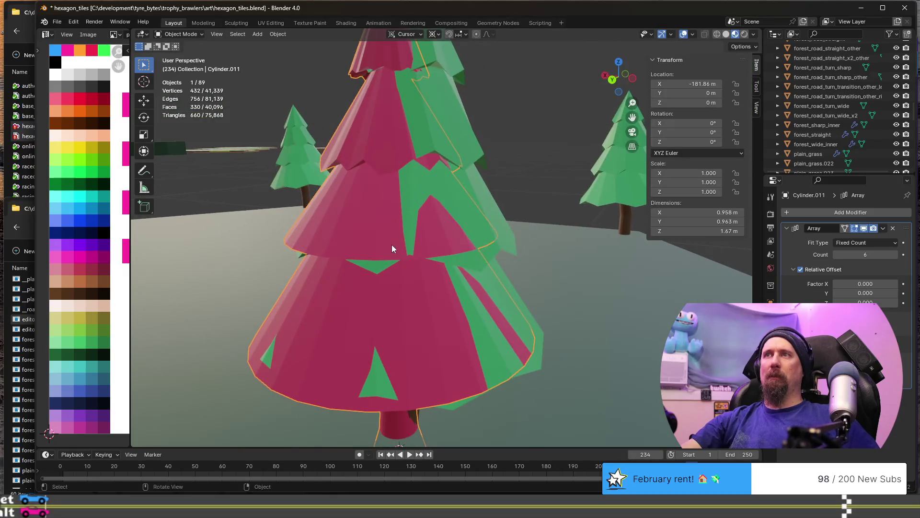
key("Tab")
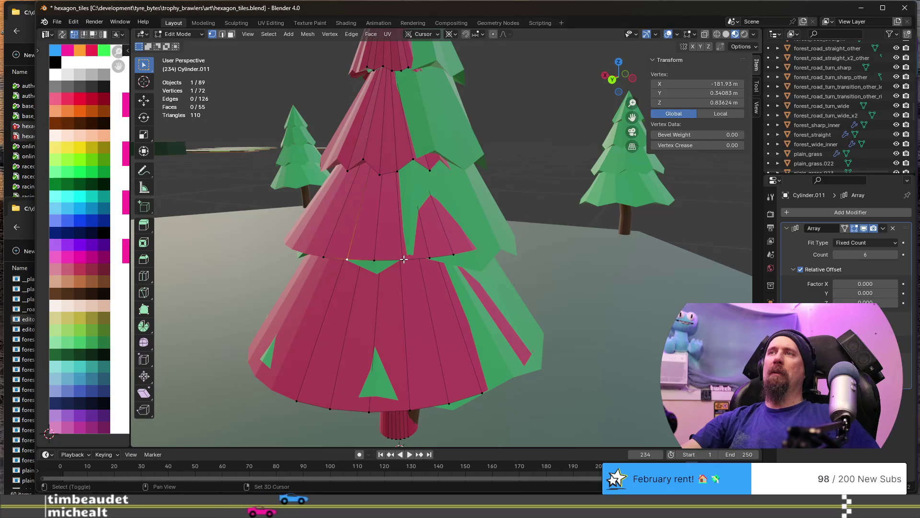
Lower the selected rim vertices on Z, then lower one more single rim vertex
left_click(427, 257, "shift")
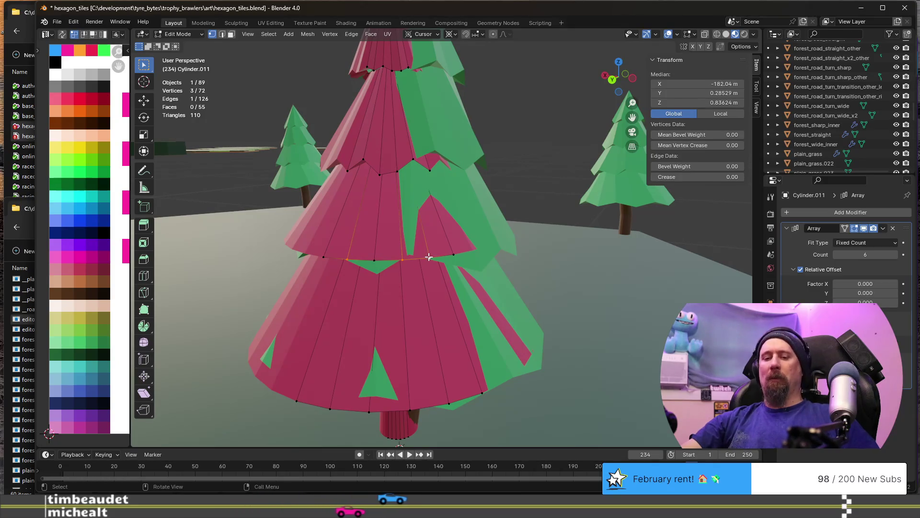
key("g")
key("z")
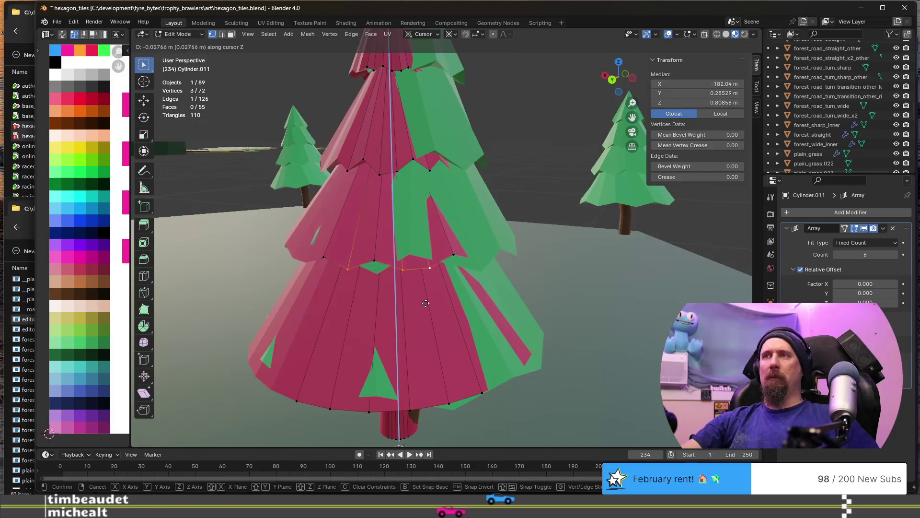
left_click(428, 332)
left_click(432, 269)
key("g")
key("z")
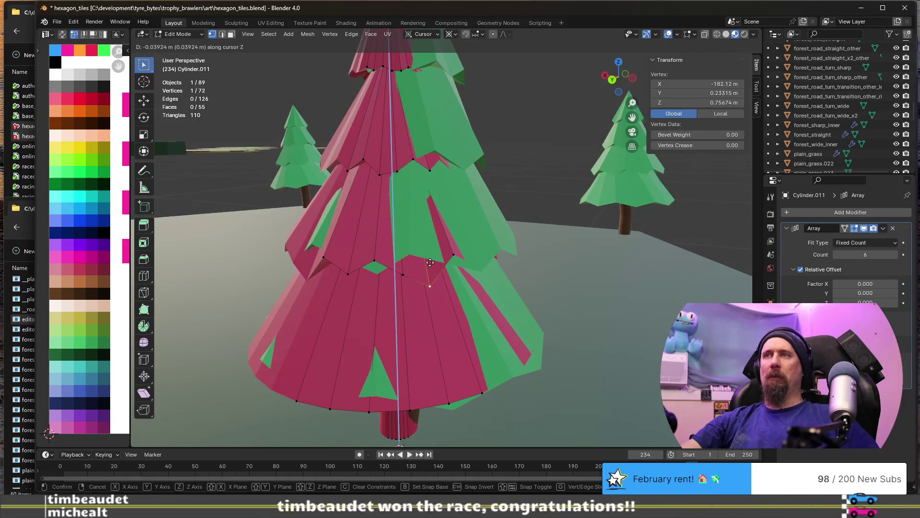
left_click(429, 269)
Rescale the selection horizontally (Shift+Z) and review the tree in Object Mode
middle_click_drag(429, 268, 426, 253)
key("s")
key("shift+z")
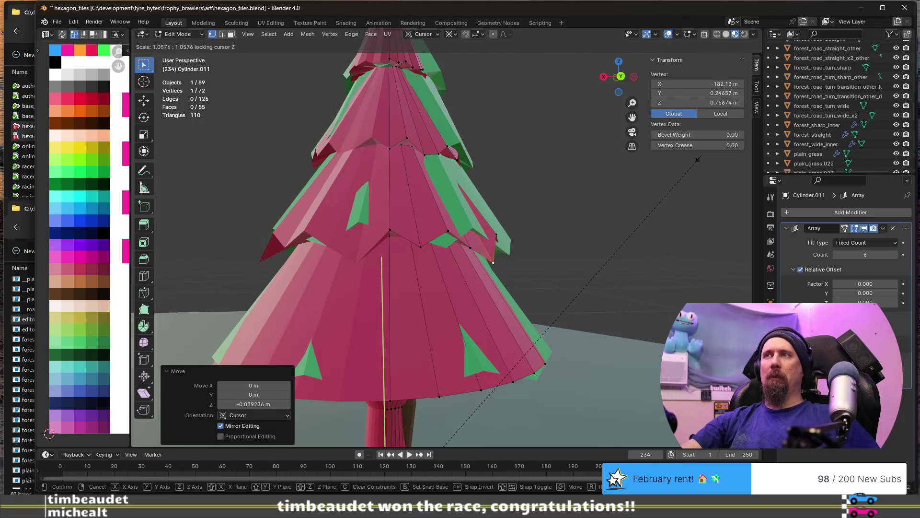
left_click(698, 159)
key("Tab")
scroll(618, 207, "down", 4)
mouse_move(511, 251)
middle_mouse_down()
mouse_move(463, 267)
mouse_move(436, 224)
mouse_move(297, 202)
mouse_move(415, 219)
mouse_move(388, 328)
middle_mouse_up()
scroll(444, 266, "up", 3)
Back in Edit Mode, build a selection of four vertices on the lowest tier's rim
key("Tab")
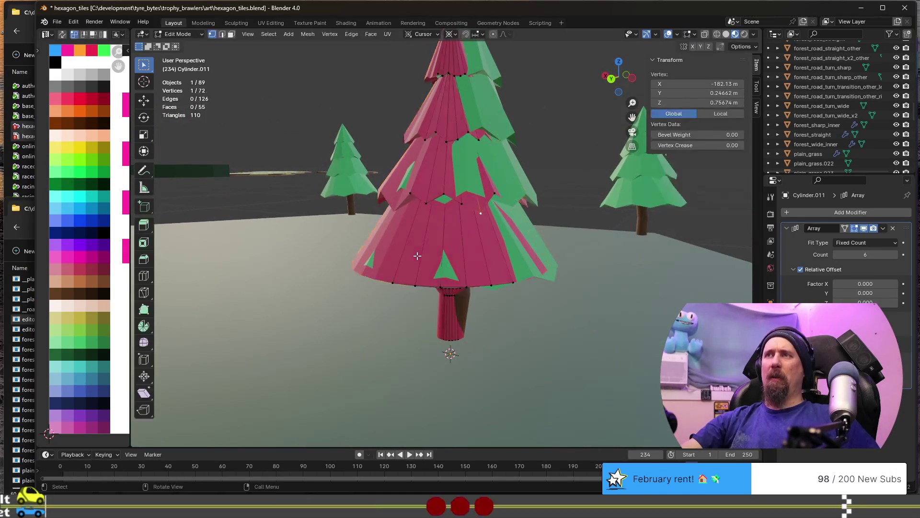
left_click(415, 285, "shift")
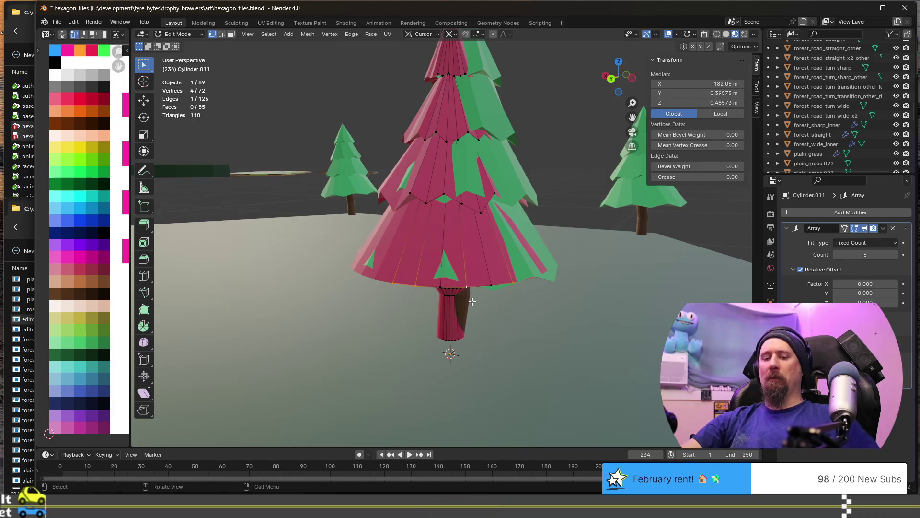
left_click(417, 285, "shift")
left_click(493, 284, "shift")
middle_click_drag(493, 284, 432, 283)
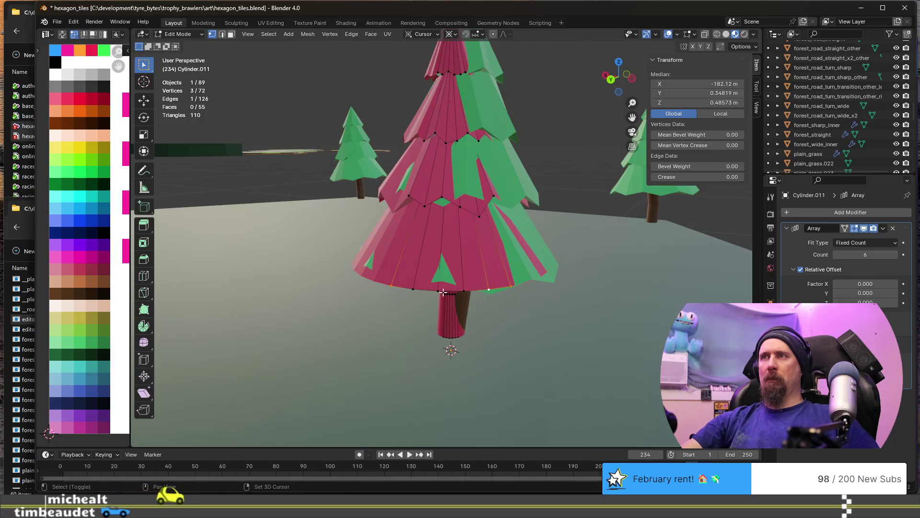
left_click(413, 289, "shift")
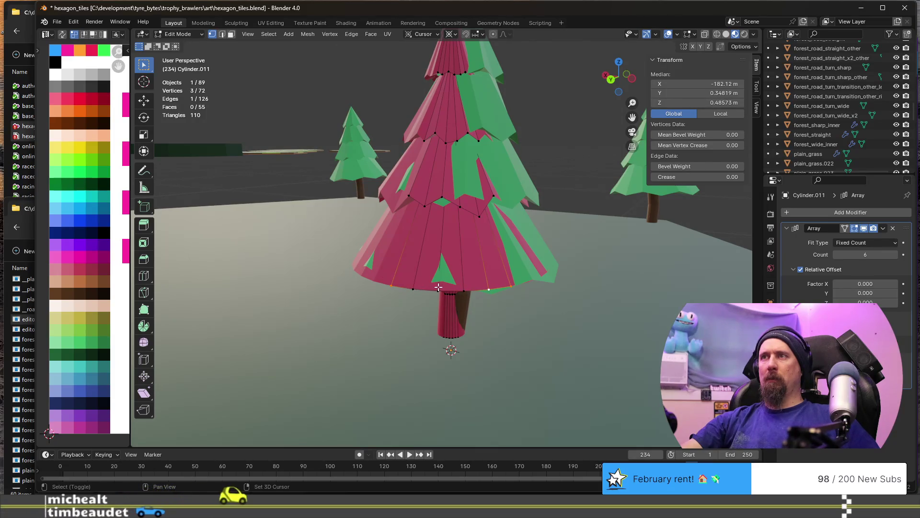
Widen the lowest rim horizontally to 1.08, shift it about 0.02 m on Z and return to Object Mode
key("s")
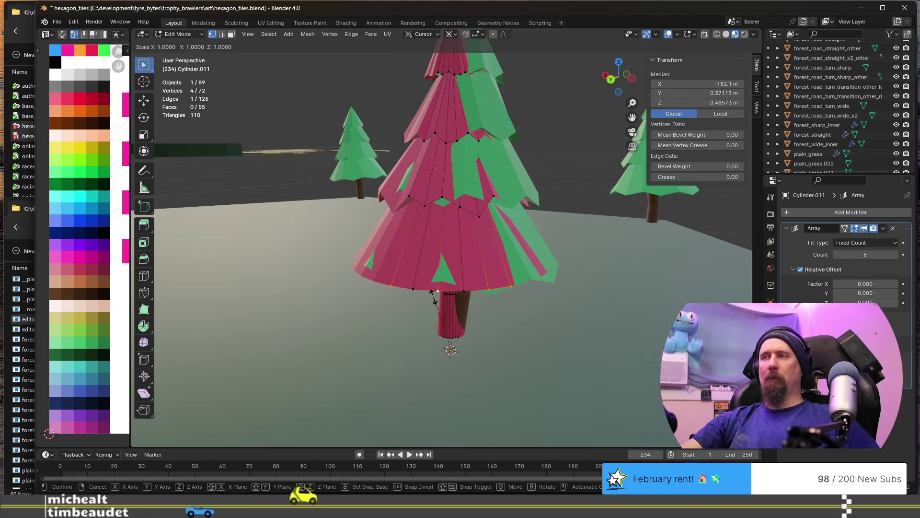
key("shift+z")
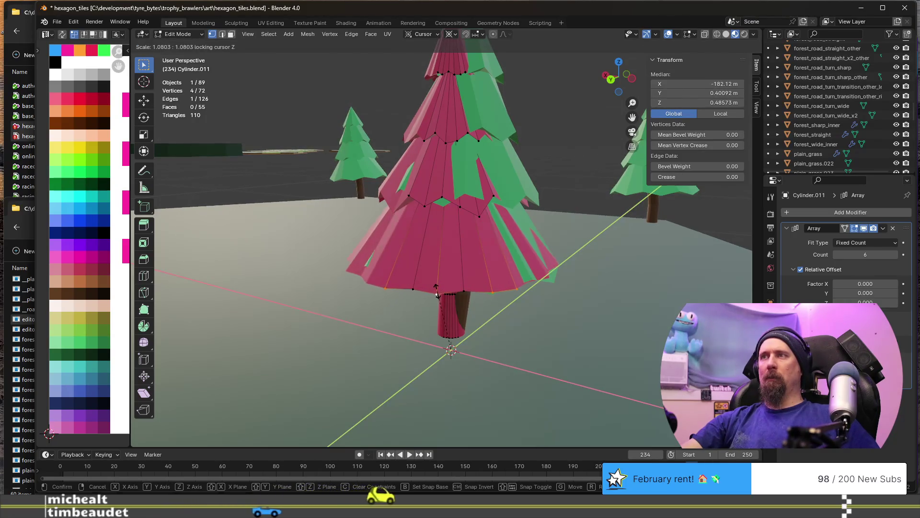
left_click(437, 291)
key("g")
key("z")
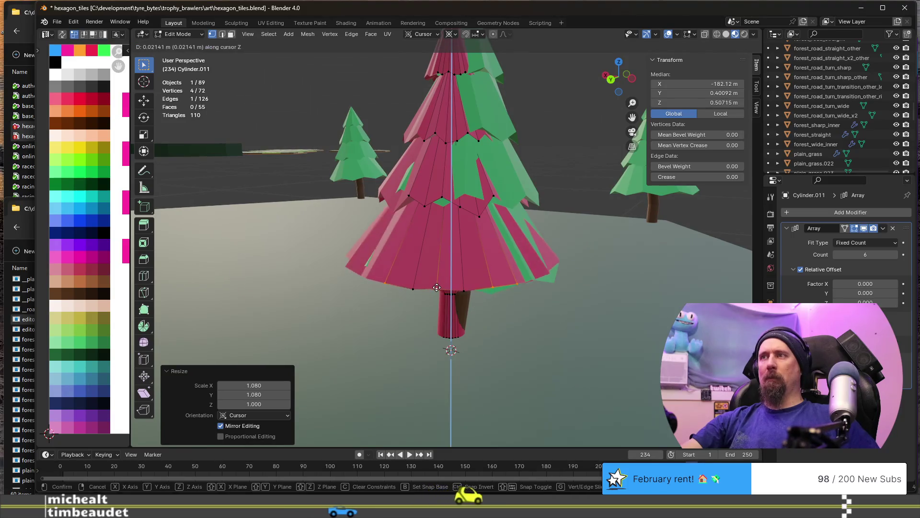
left_click(437, 298)
key("Tab")
middle_click_drag(442, 297, 468, 293)
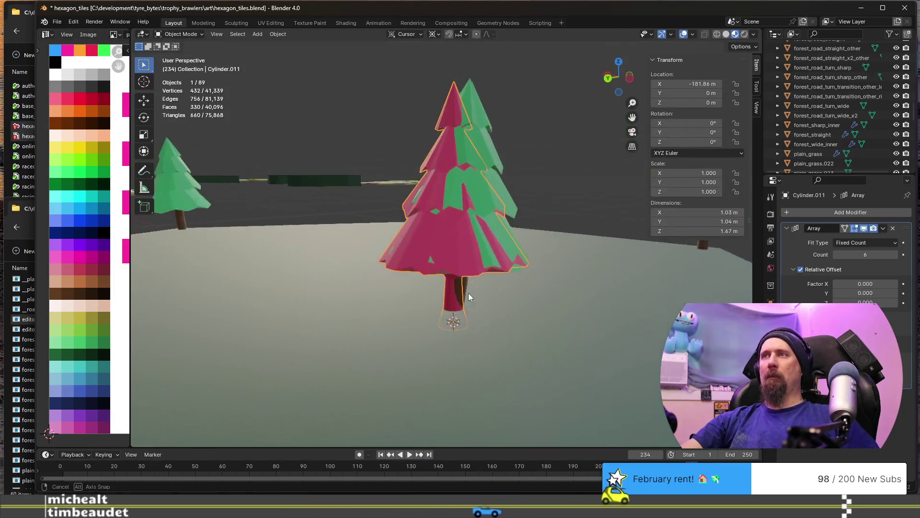
Move the overlapping green tree Cylinder.024 off to the left of the red pine
left_click(484, 140)
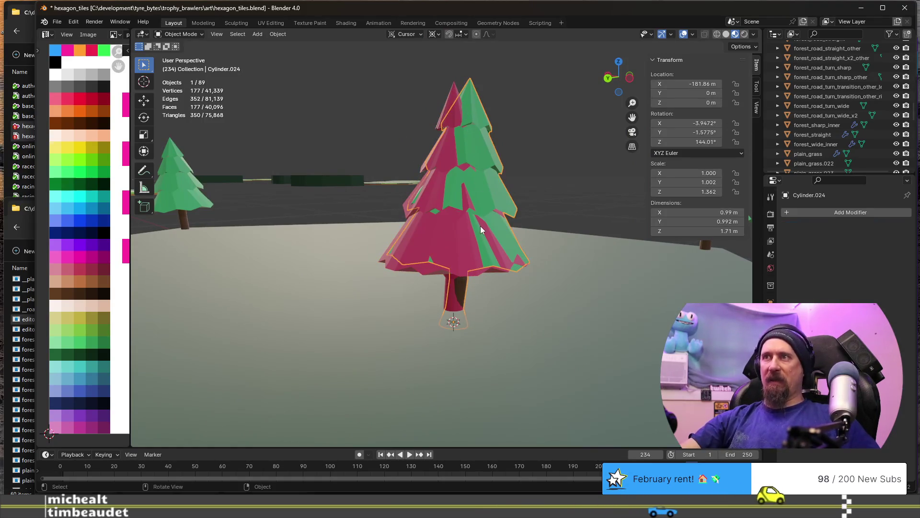
key("g")
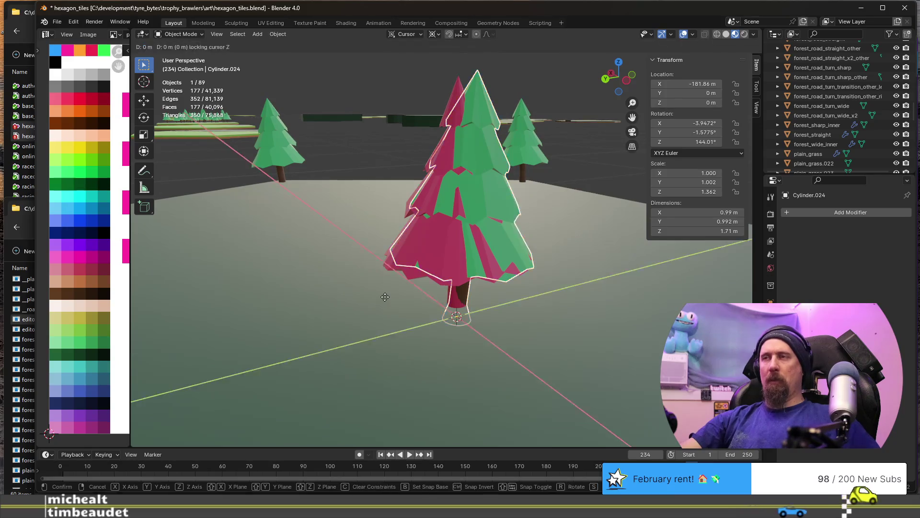
left_click(295, 253)
middle_click_drag(296, 253, 362, 249)
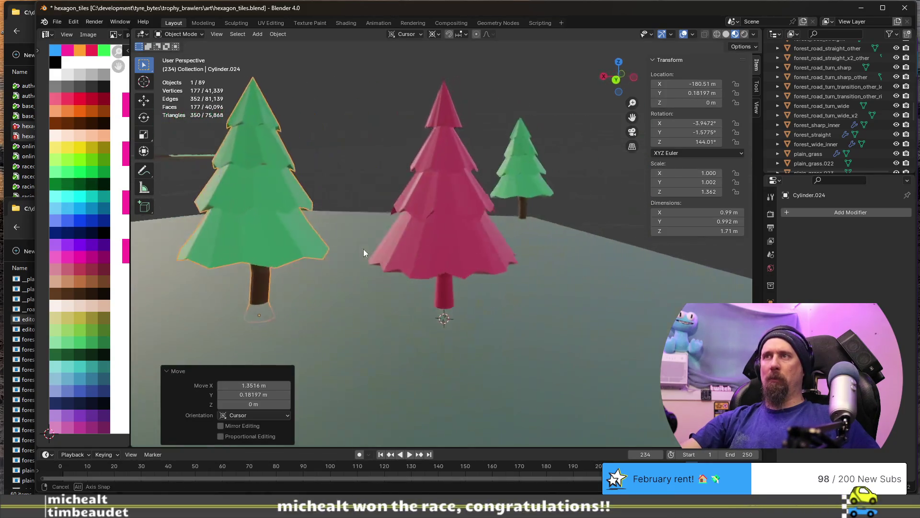
Recolour the red pine green by moving its UVs onto a green palette swatch
left_click(441, 247)
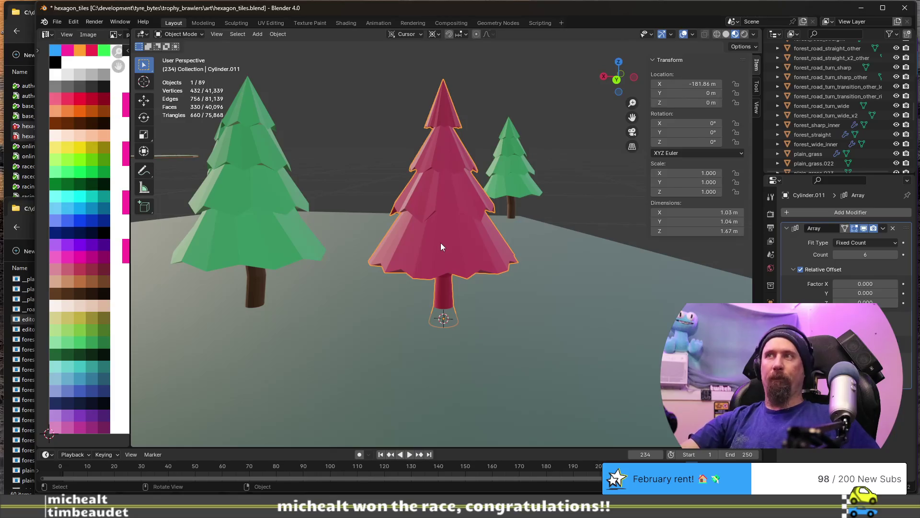
key("Tab")
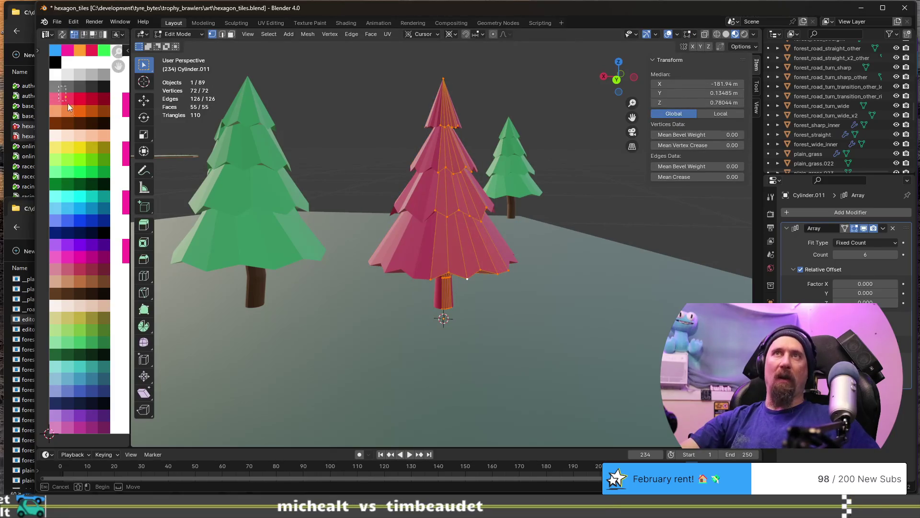
key("g")
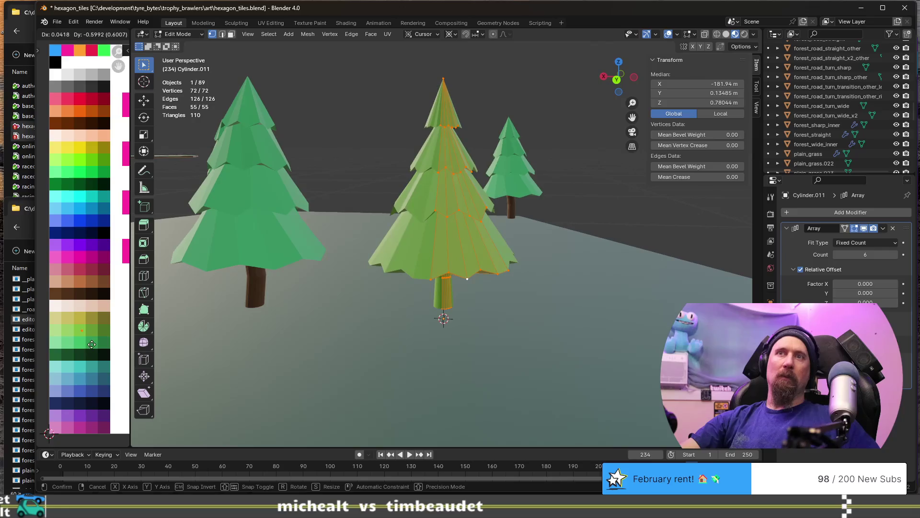
left_click(91, 344)
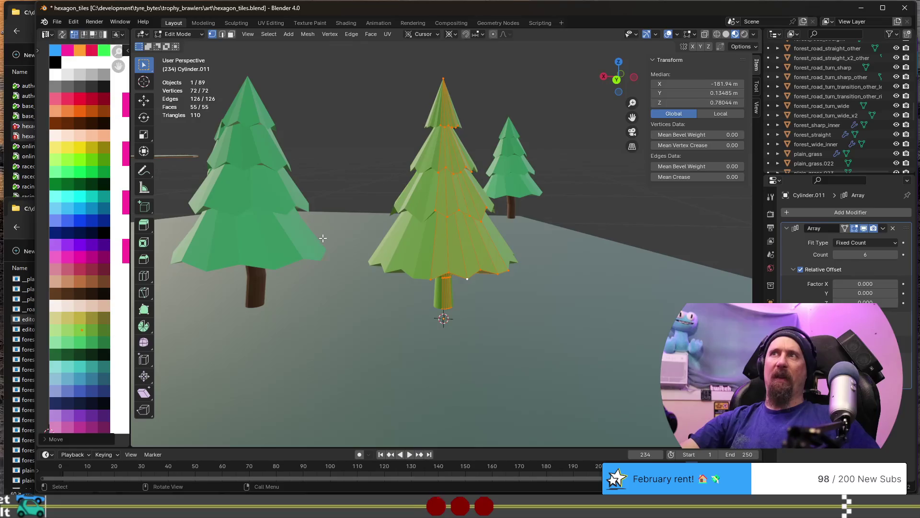
middle_click_drag(446, 323, 409, 290)
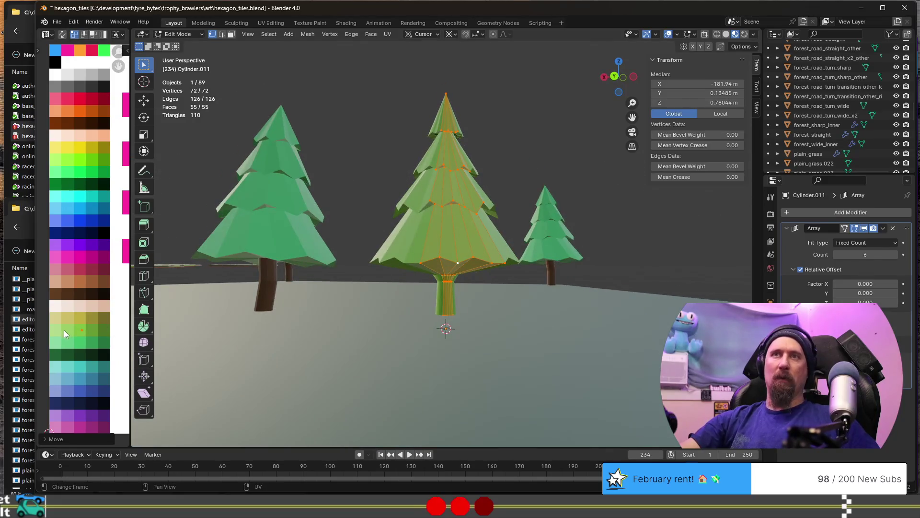
scroll(474, 299, "up", 4)
key("Tab")
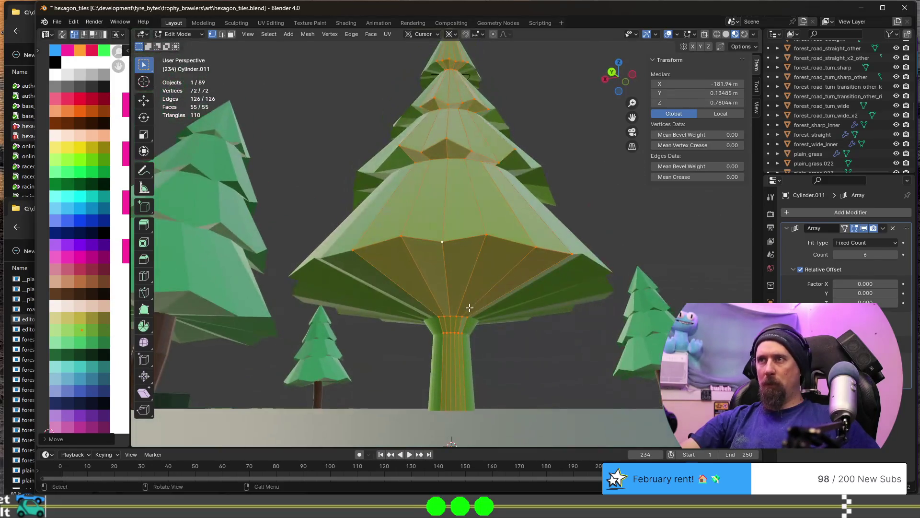
In Edit Mode, select the rings of faces that make up the pine's trunk
key("Tab")
left_click(457, 325, "alt")
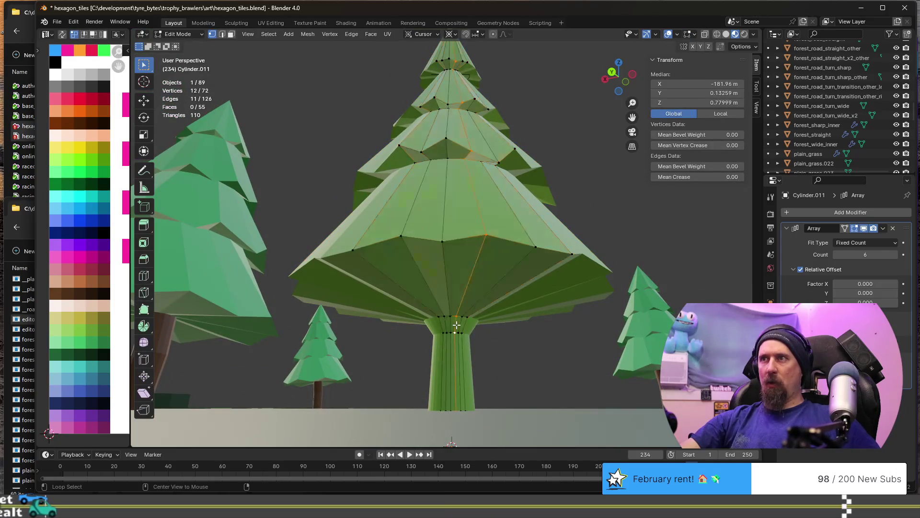
key("alt+a")
left_click(457, 325, "alt")
key("alt+a")
left_click(453, 333, "alt")
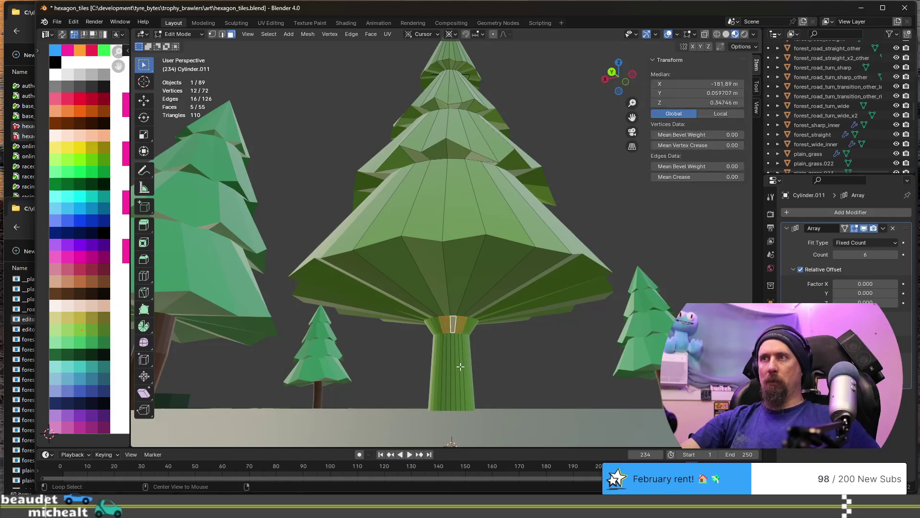
key("KP_Decimal")
scroll(452, 344, "down", 5)
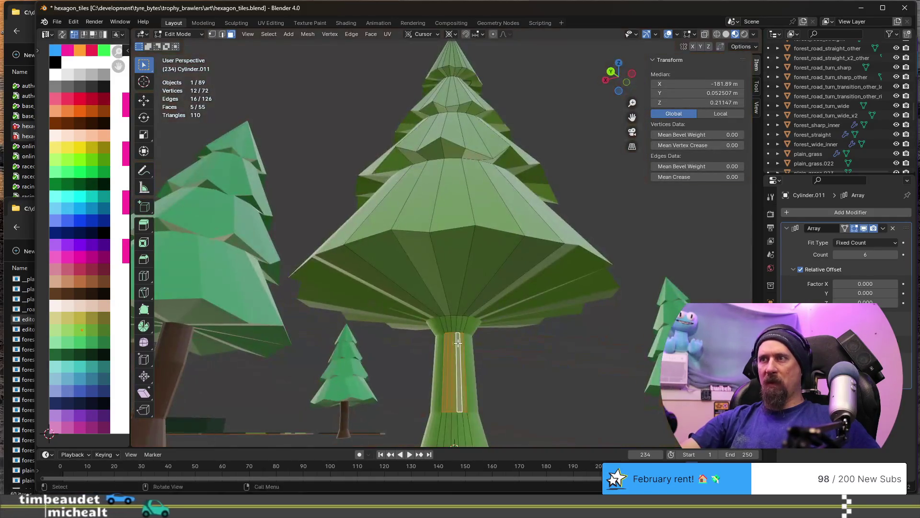
left_click(453, 403, "alt+shift")
key("KP_Decimal")
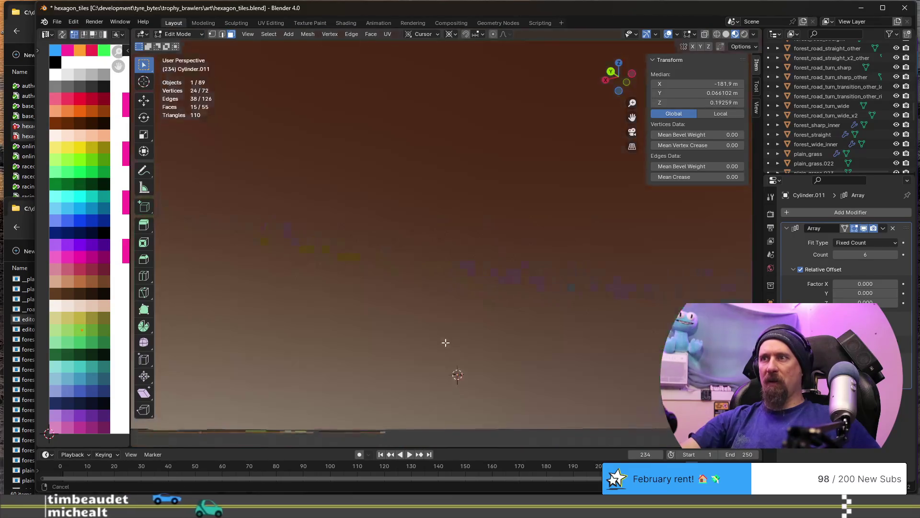
scroll(454, 360, "down", 5)
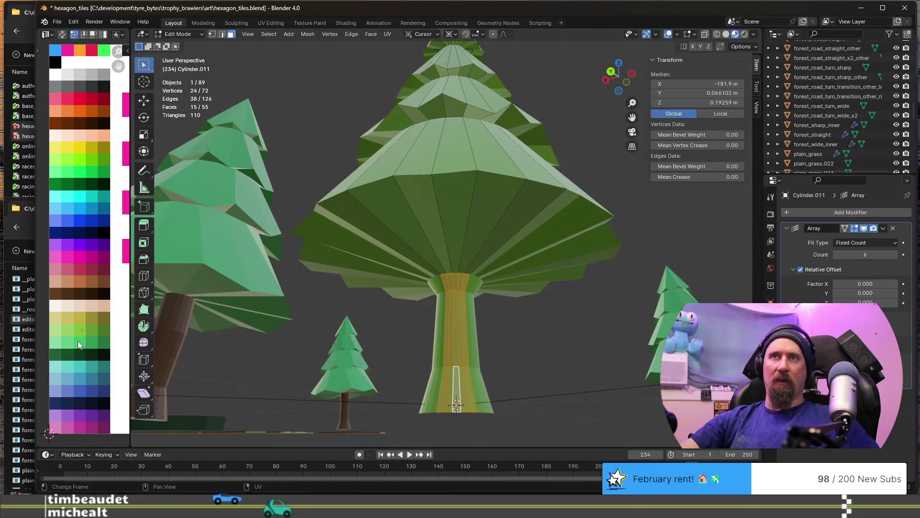
Colour the trunk brown by moving its UVs onto a brown palette swatch, then review from above
key("g")
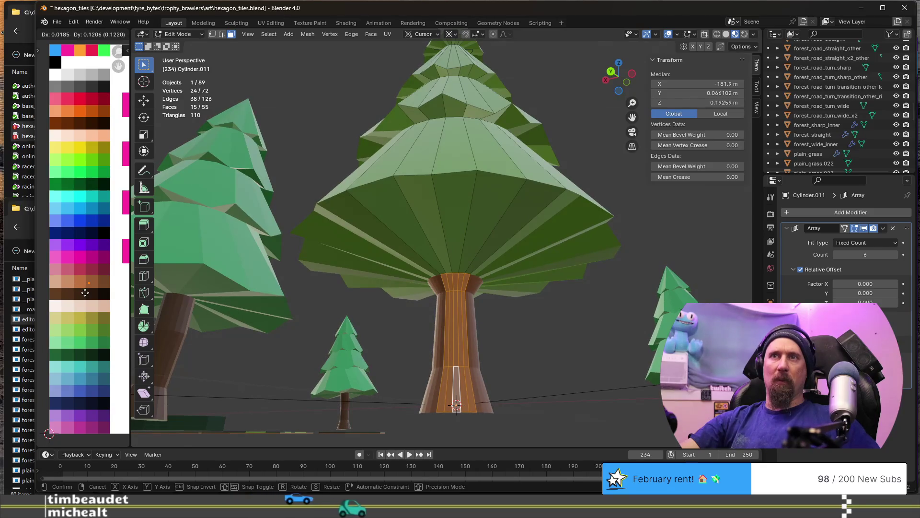
left_click(50, 304)
key("Tab")
mouse_move(299, 300)
middle_mouse_down()
mouse_move(324, 364)
mouse_move(401, 336)
mouse_move(487, 338)
middle_mouse_up()
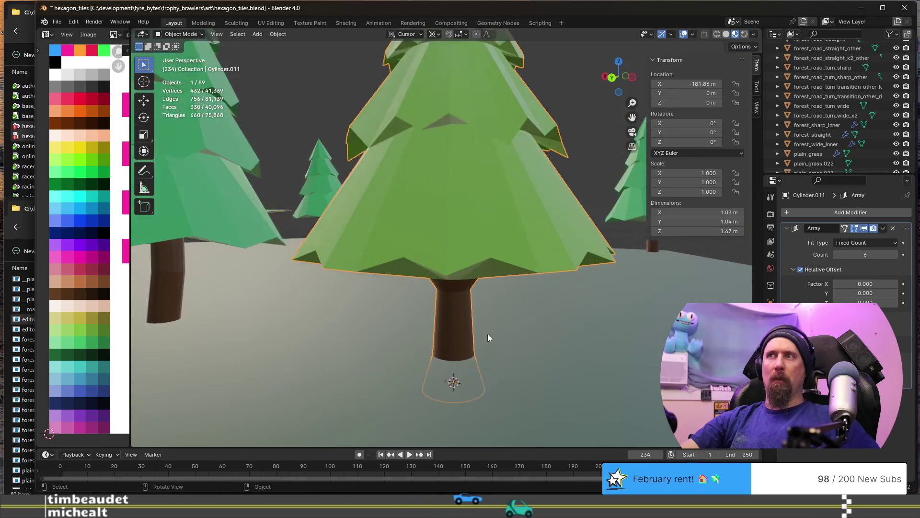
scroll(481, 300, "up", 3)
Re-enter Edit Mode and select the edge loop around the trunk's top
key("Tab")
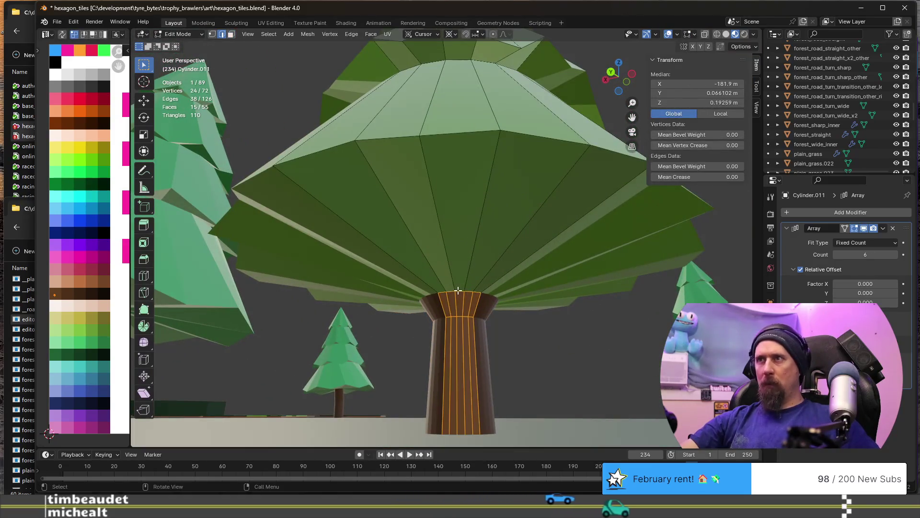
left_click(461, 289)
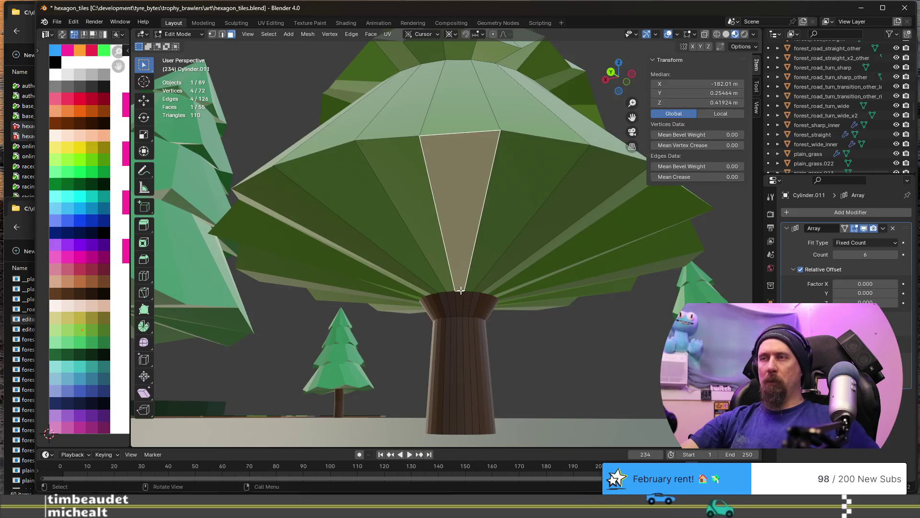
left_click(463, 295, "alt")
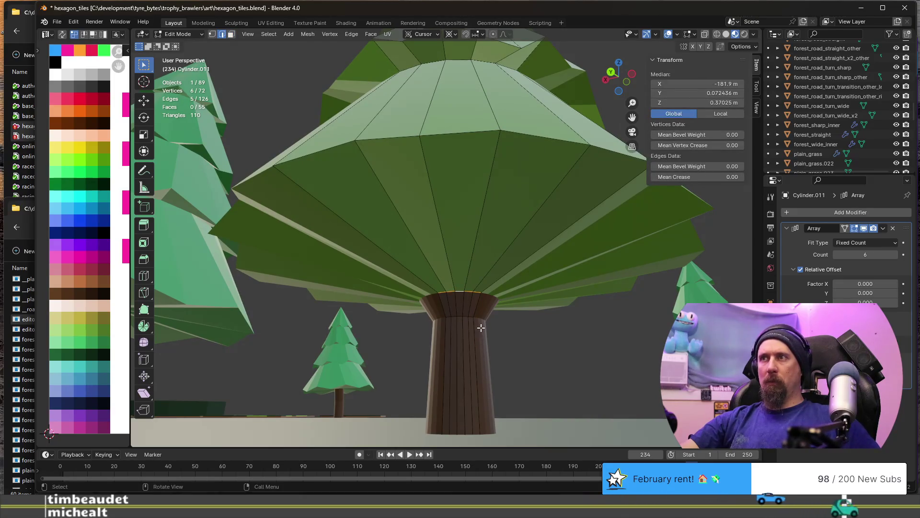
mouse_move(485, 333)
middle_mouse_down()
mouse_move(448, 370)
mouse_move(489, 371)
middle_mouse_up()
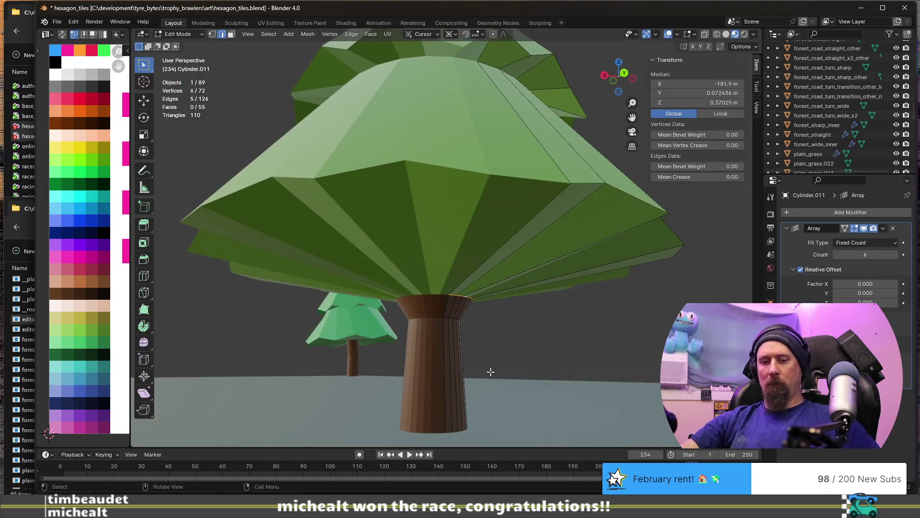
Narrow the trunk's top ring to 0.671 and raise it about 0.18 m into the canopy
key("s")
key("shift+z")
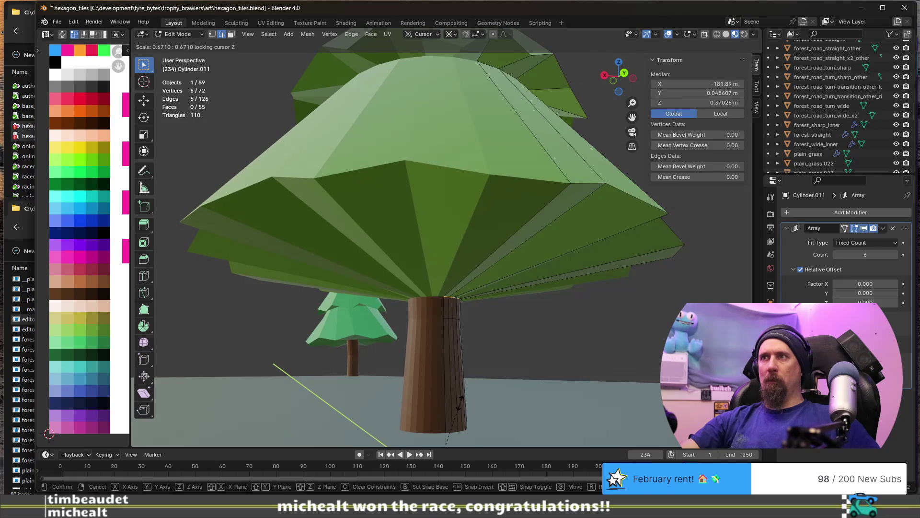
left_click(459, 403)
key("g")
key("z")
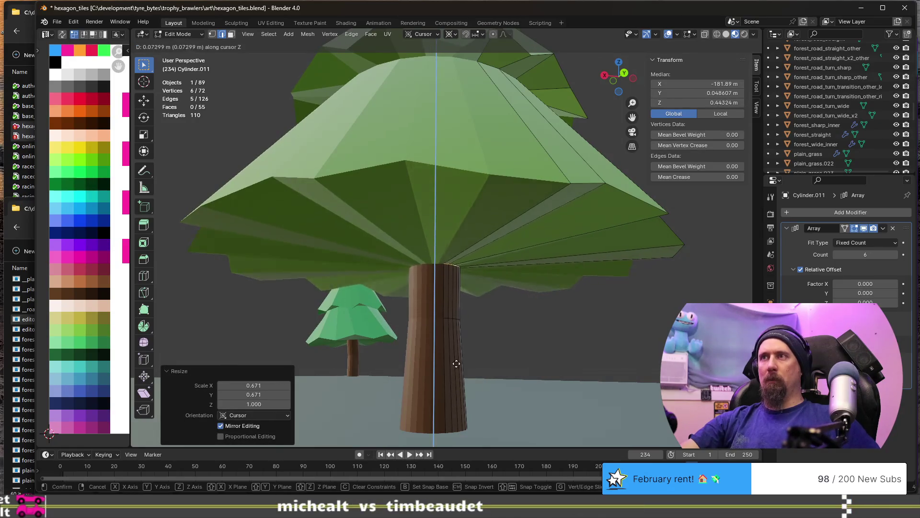
left_click(450, 314)
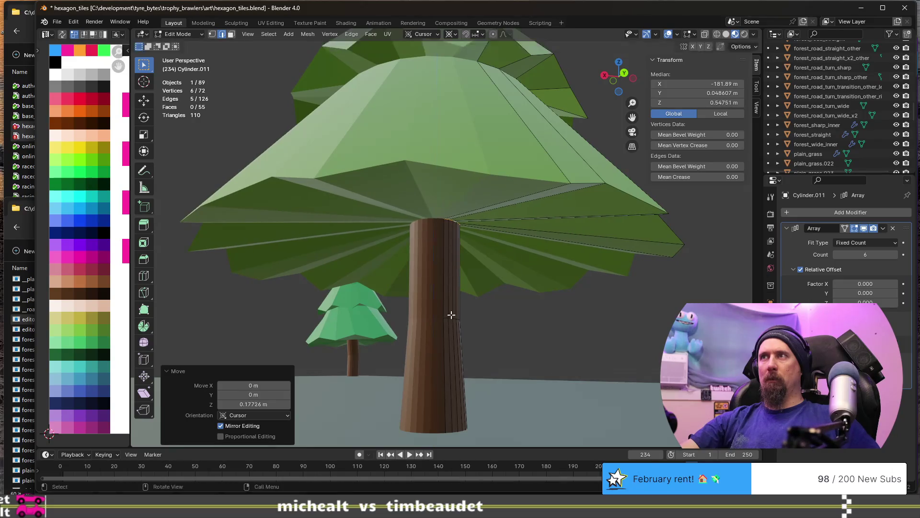
scroll(450, 313, "down", 5)
middle_click_drag(420, 359, 414, 313)
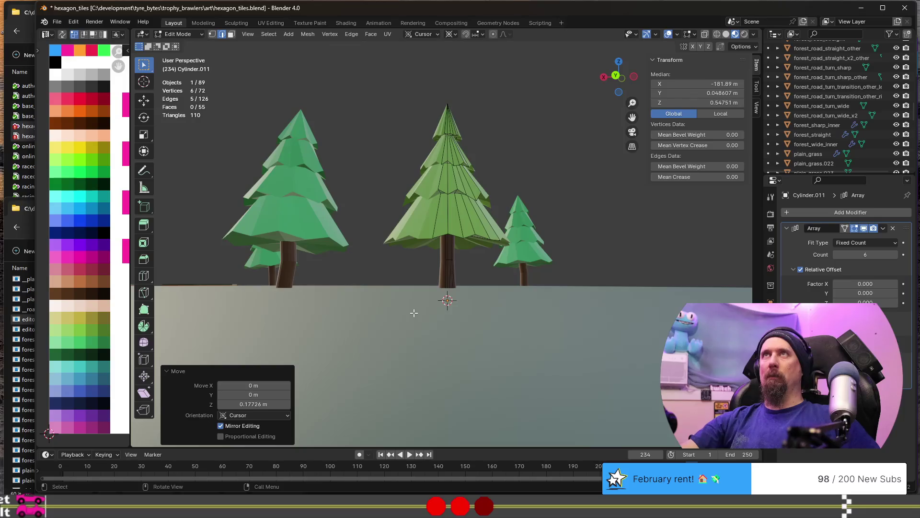
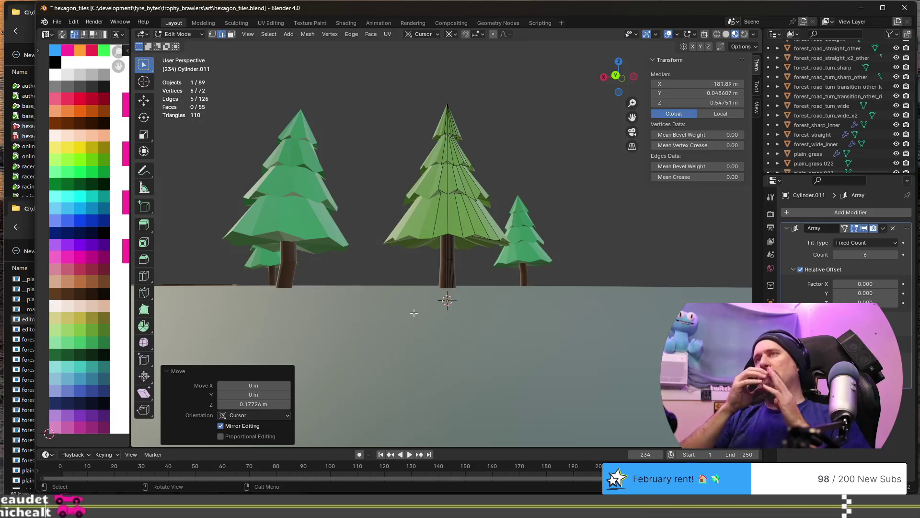
Select the middle tree's top branch ring and widen it flat with S Shift+Z, then leave Edit Mode
left_click(450, 123)
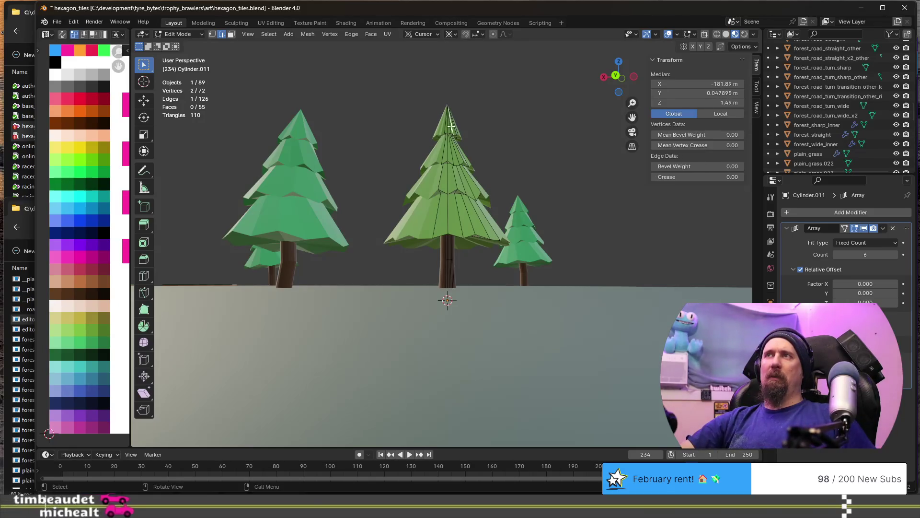
scroll(450, 124, "up", 4)
left_click(454, 139, "shift")
scroll(421, 236, "down", 2)
key("s")
key("shift+z")
left_click(450, 386)
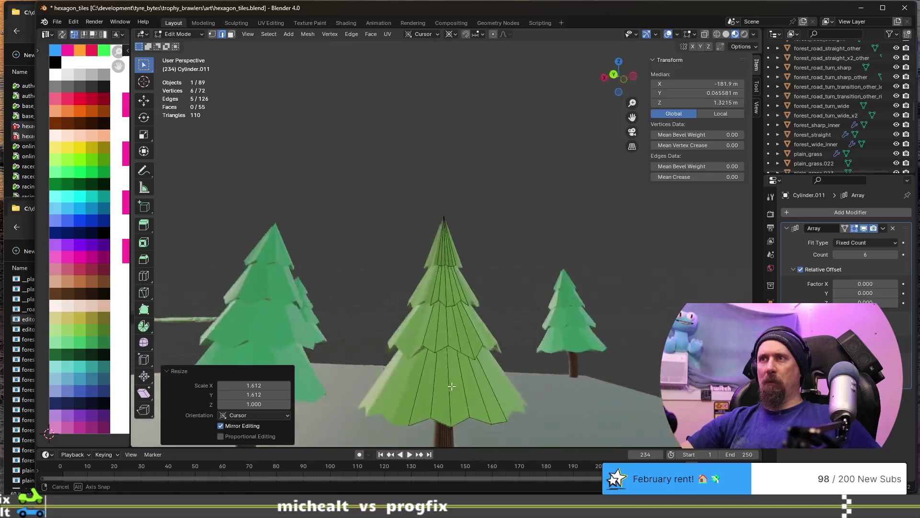
middle_click_drag(449, 387, 478, 411)
key("Tab")
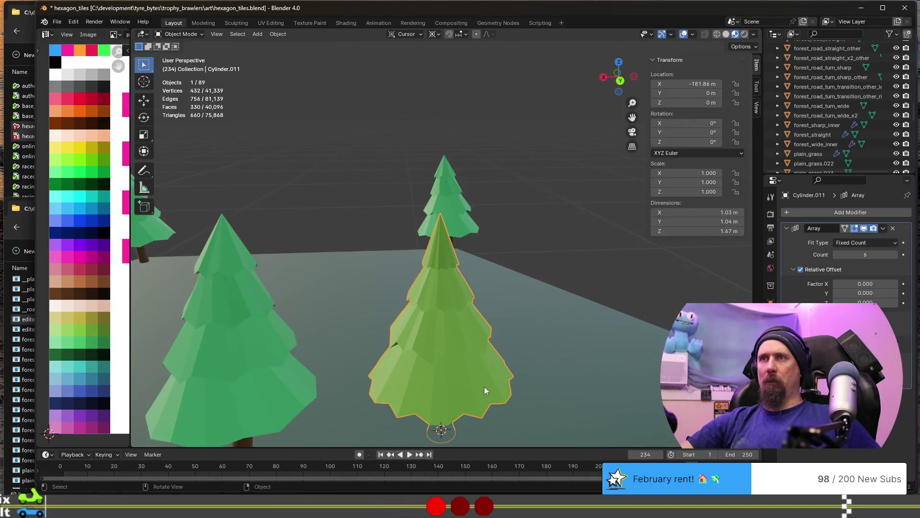
scroll(486, 389, "down", 3)
Select all of the left tree's mesh, then all of the middle tree's mesh, to compare them
left_click(330, 314)
key("Tab")
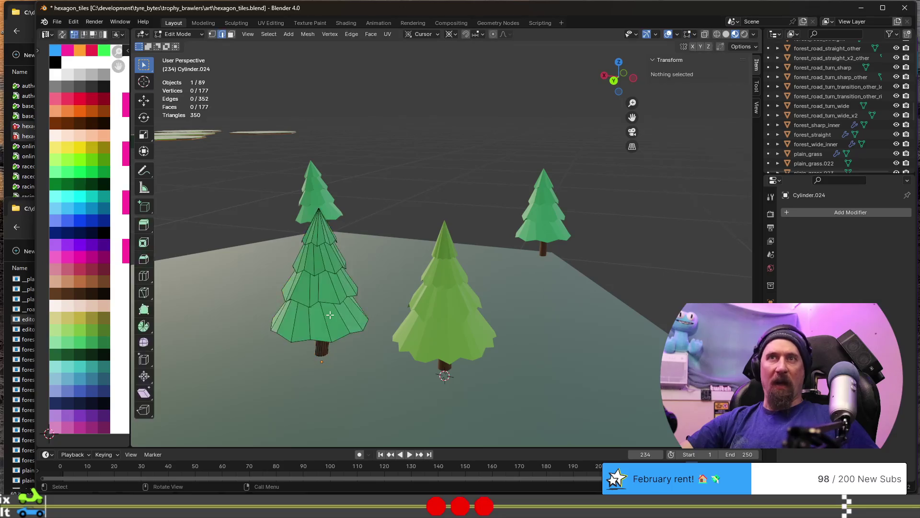
key("a")
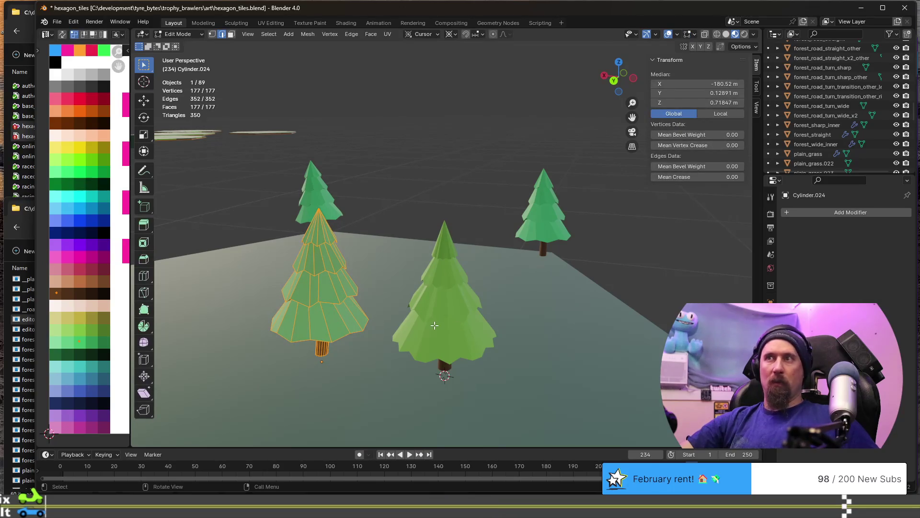
key("Tab")
left_click(448, 324)
key("Tab")
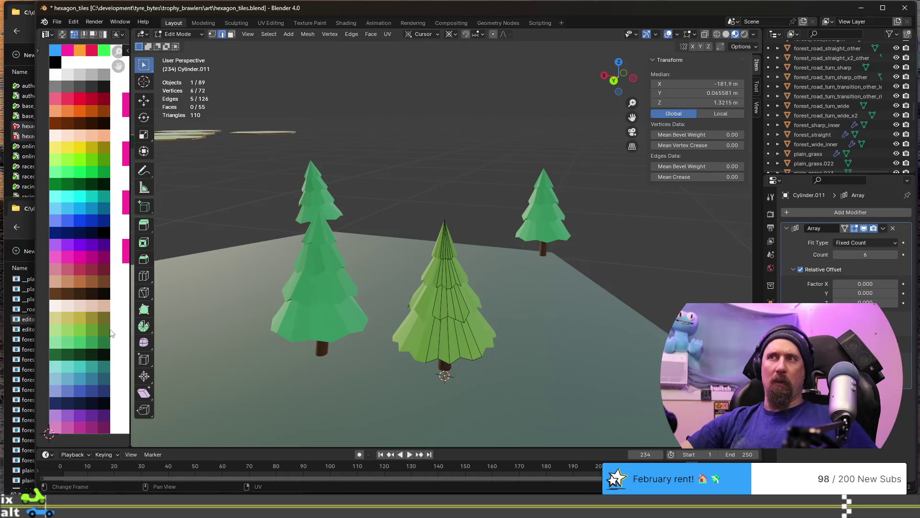
key("a")
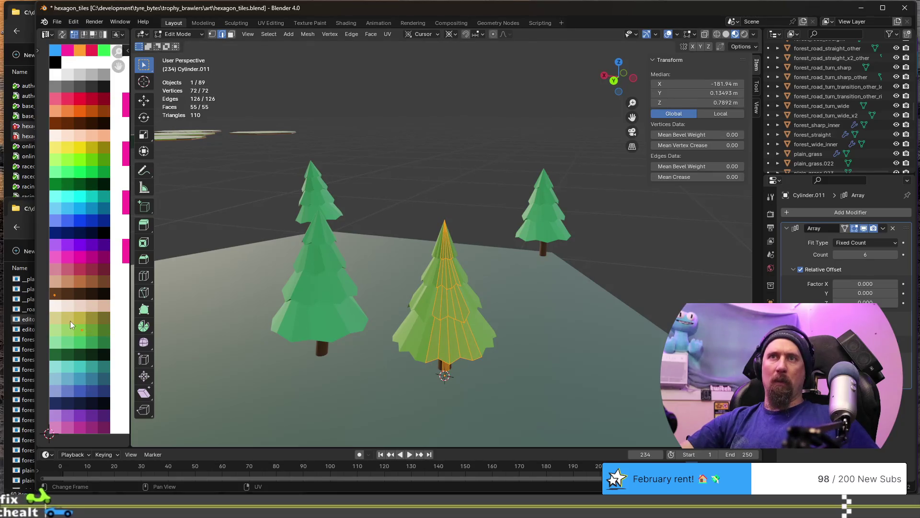
key("Tab")
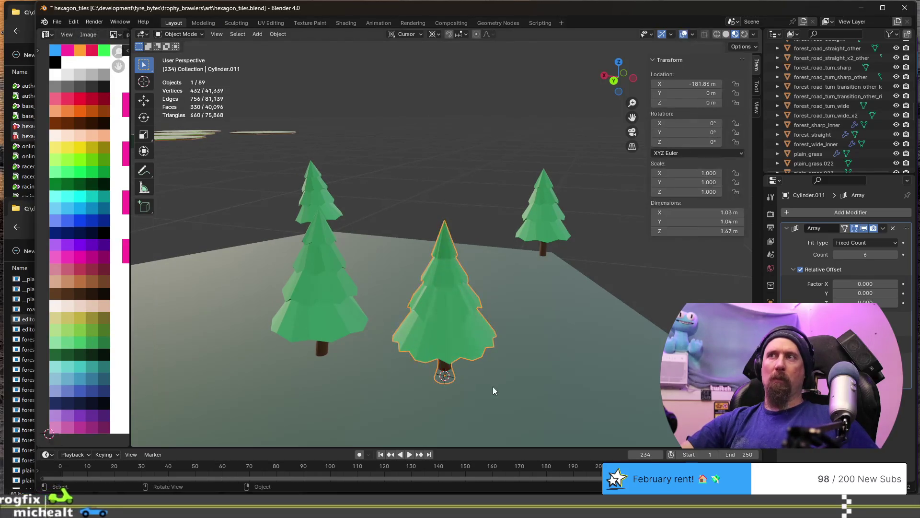
Check the forest ground tile briefly in Edit Mode, then pick the middle tree again
left_click(493, 387)
mouse_move(558, 362)
middle_mouse_down()
mouse_move(440, 364)
mouse_move(547, 360)
middle_mouse_up()
scroll(475, 259, "up", 3)
key("Tab")
key("Tab")
left_click(454, 280)
key("Tab")
scroll(452, 364, "up", 2)
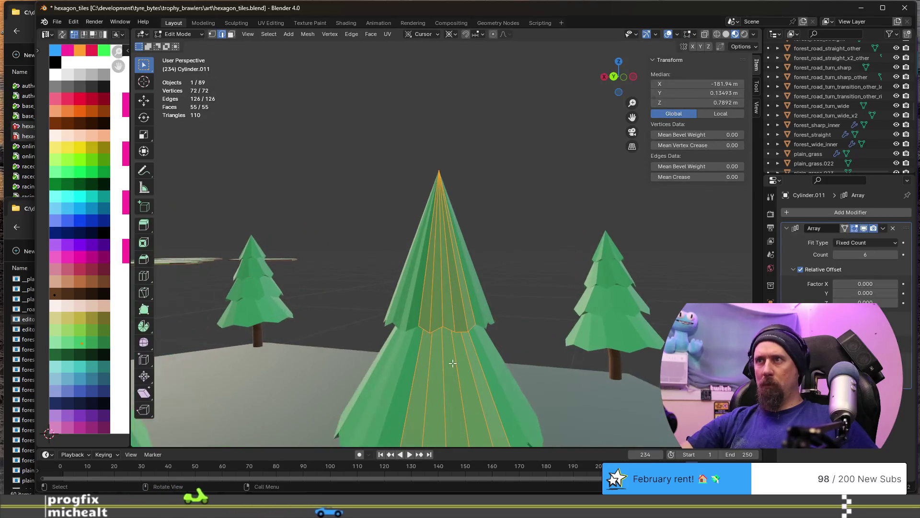
Lower two branch-tier vertices slightly along Z and push them outward with S Shift+Z
middle_click_drag(452, 364, 432, 338)
key("1")
left_click(419, 300)
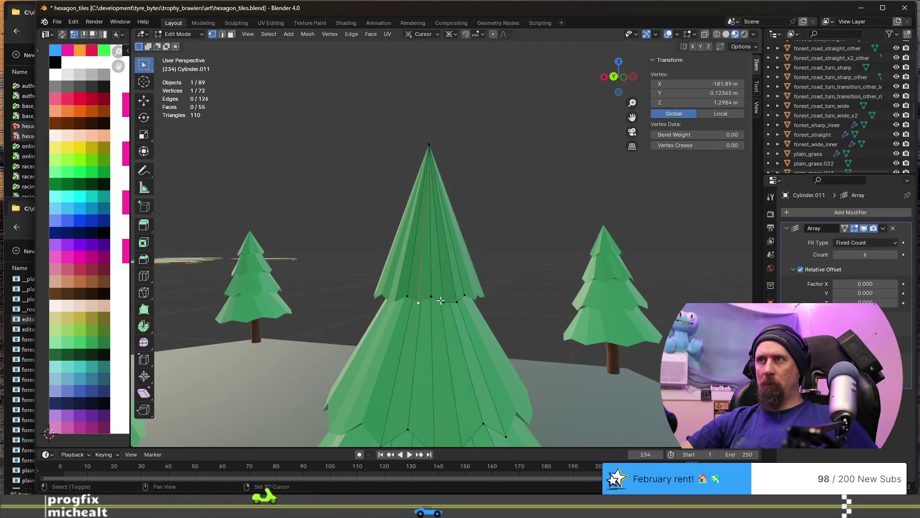
left_click(456, 303, "shift")
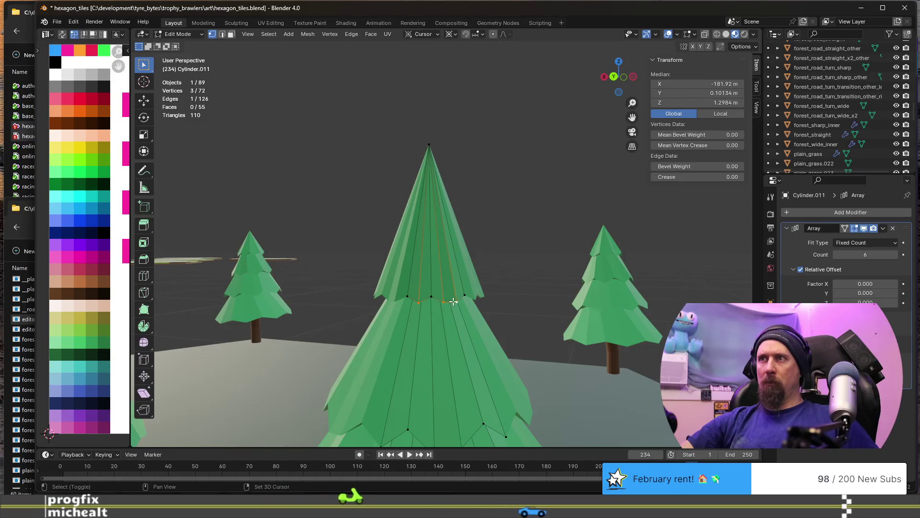
left_click(446, 301, "shift")
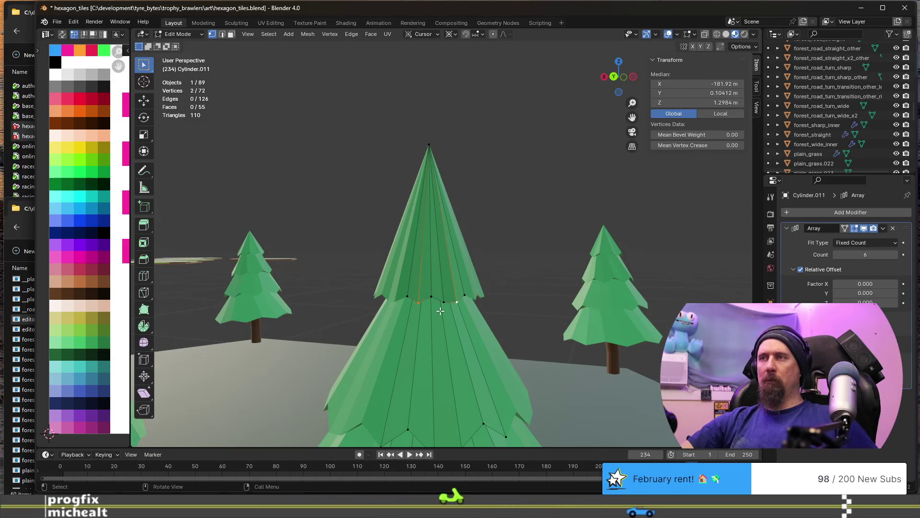
key("g")
key("z")
left_click(440, 318)
key("s")
key("shift+z")
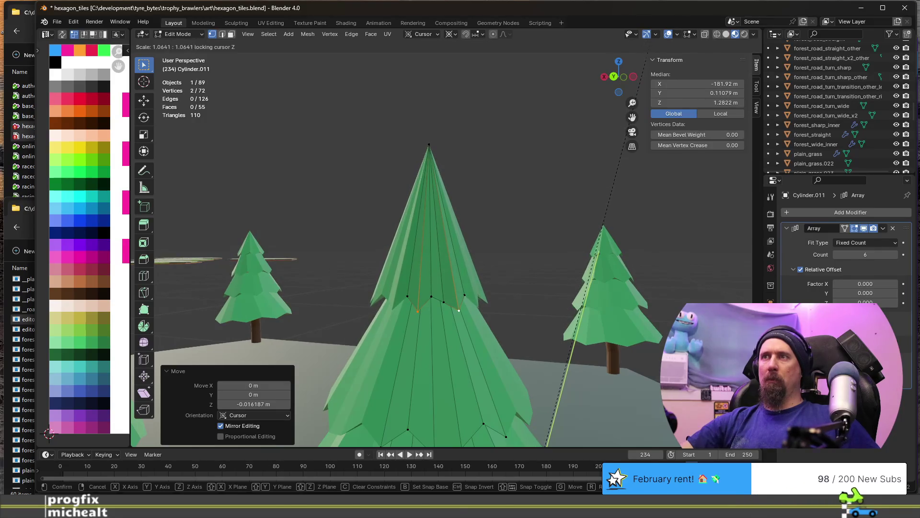
key("Escape")
key("Tab")
Orbit around the forest tile to compare the reshaped pine with the other trees
mouse_move(606, 403)
middle_mouse_down()
mouse_move(543, 407)
mouse_move(599, 413)
middle_mouse_up()
left_click(589, 405)
mouse_move(434, 340)
middle_mouse_down()
mouse_move(504, 344)
mouse_move(527, 324)
mouse_move(450, 328)
mouse_move(399, 352)
mouse_move(354, 355)
mouse_move(490, 315)
middle_mouse_up()
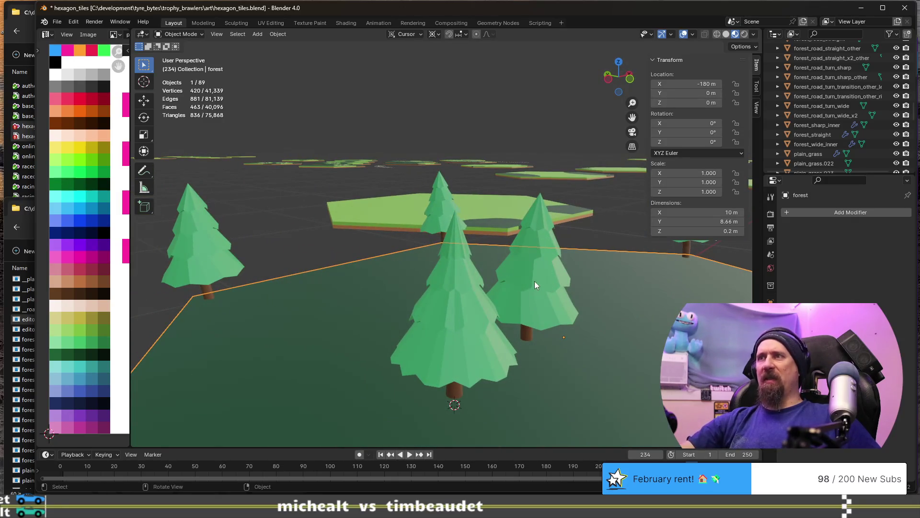
scroll(421, 352, "up", 3)
mouse_move(421, 352)
middle_mouse_down()
mouse_move(433, 363)
mouse_move(527, 363)
middle_mouse_up()
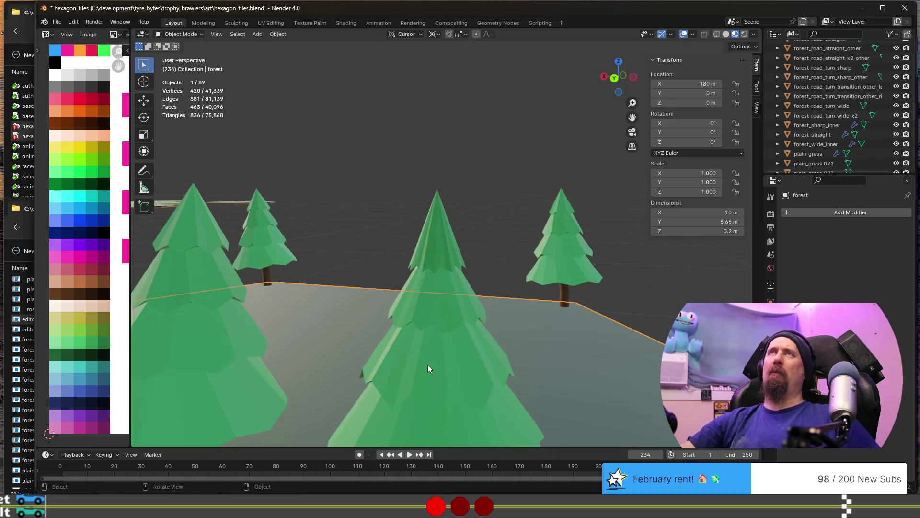
mouse_move(427, 364)
middle_mouse_down()
mouse_move(411, 393)
mouse_move(474, 377)
middle_mouse_up()
left_click(443, 379)
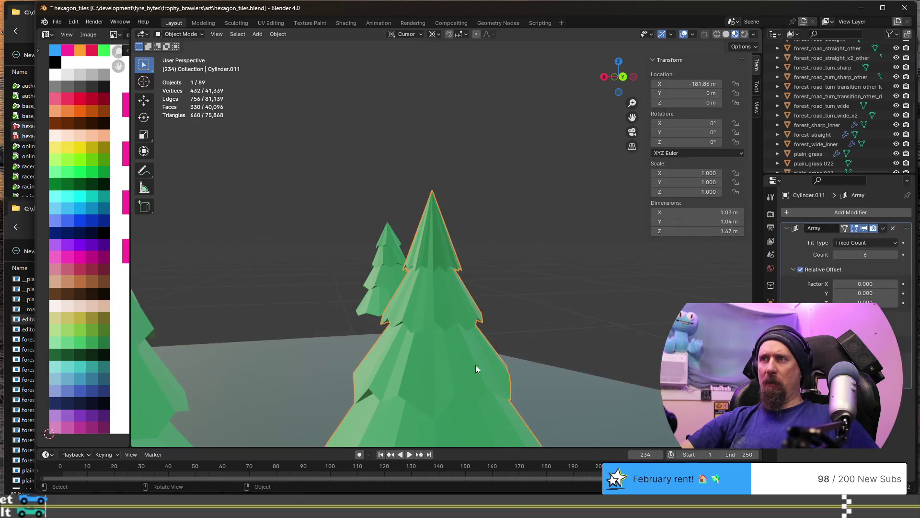
scroll(444, 372, "down", 2)
Twist two lower-tier vertex selections of the middle tree slightly around the Z axis
key("Tab")
mouse_move(444, 372)
middle_mouse_down()
mouse_move(489, 369)
mouse_move(409, 401)
middle_mouse_up()
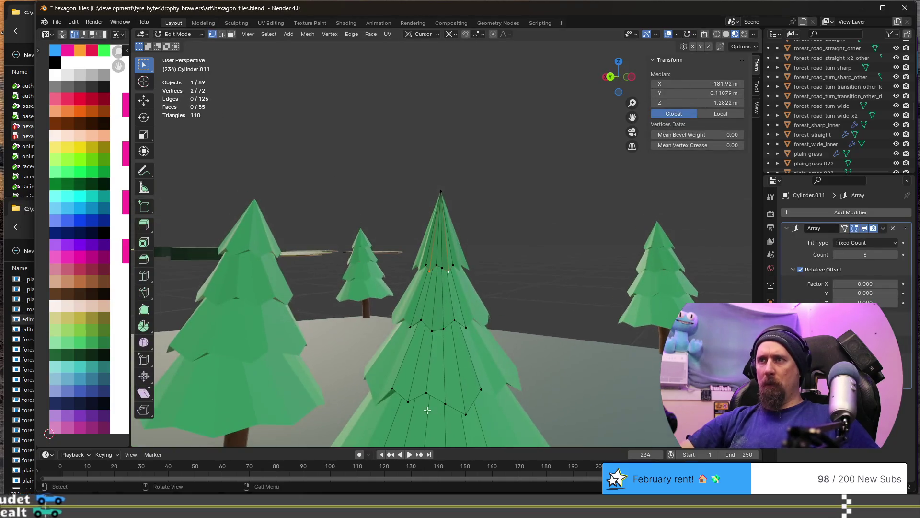
left_click(429, 393, "ctrl")
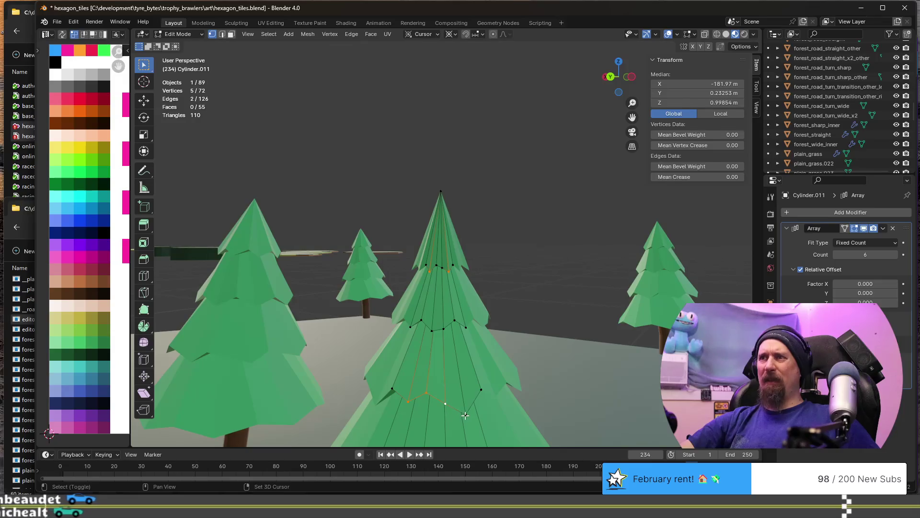
middle_click_drag(445, 403, 483, 381)
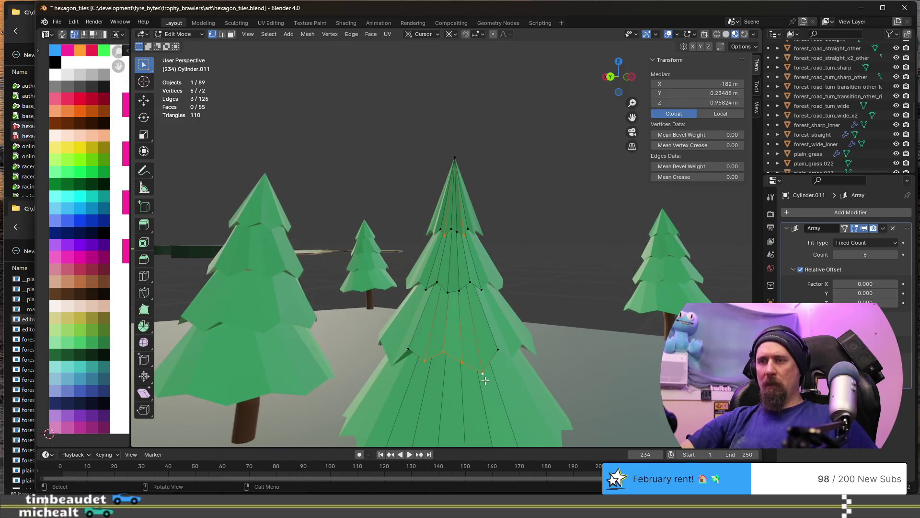
key("r")
key("z")
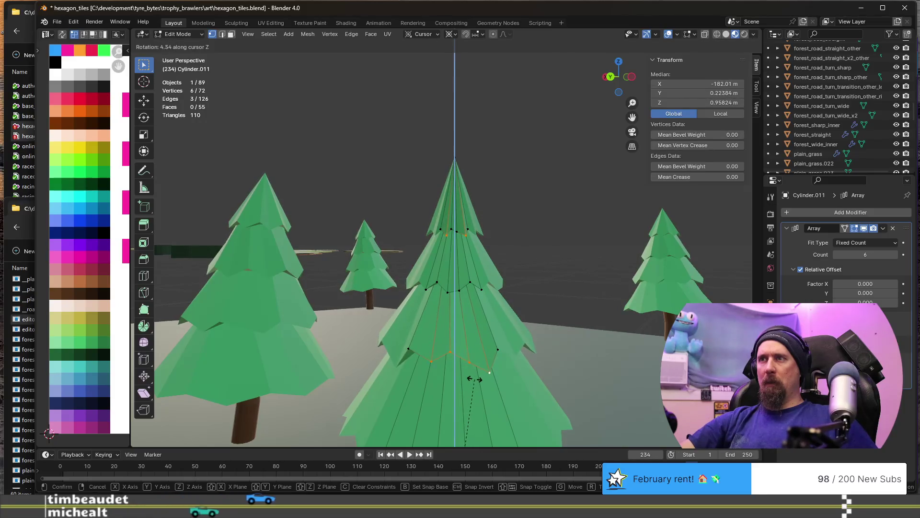
left_click(471, 379)
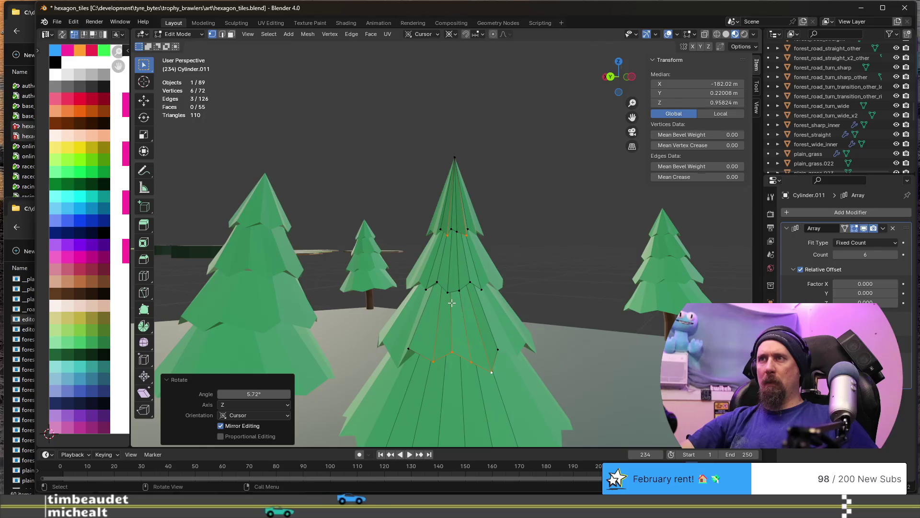
left_click(435, 282)
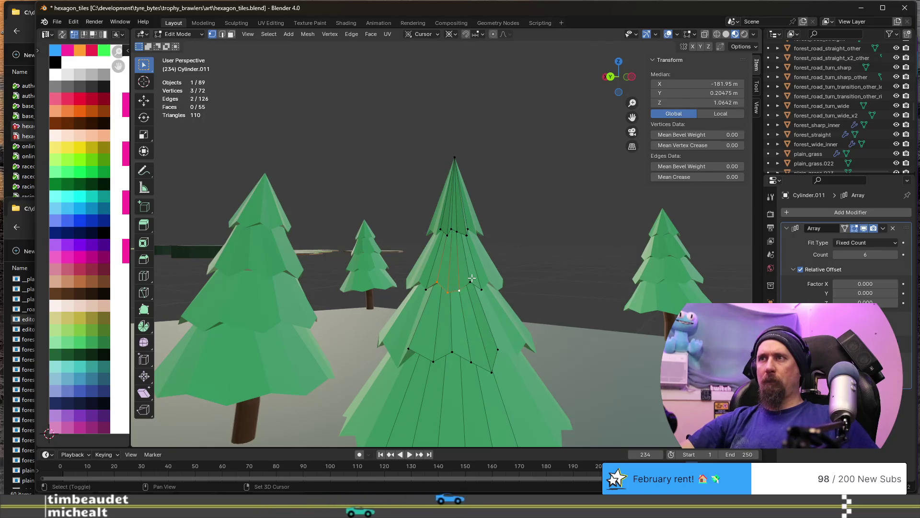
key("r")
key("z")
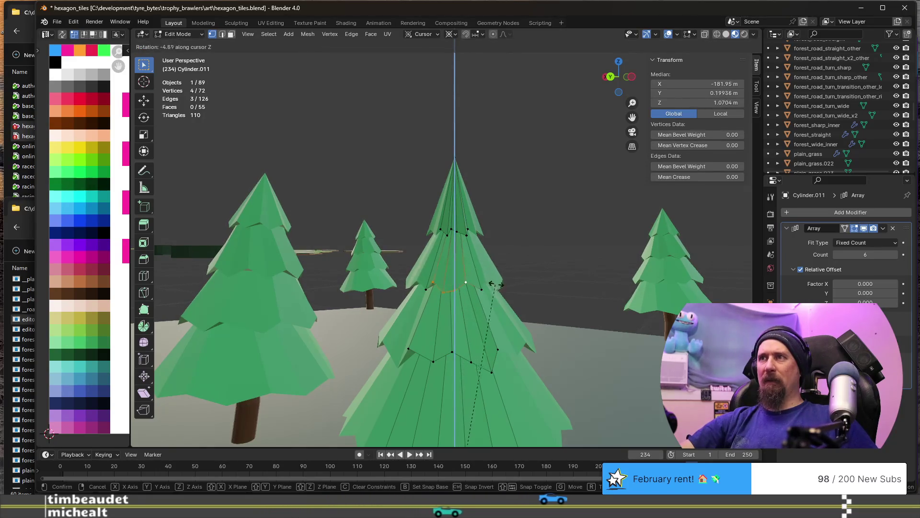
left_click(501, 286)
Re-enter Edit Mode and twist the bottom tier's vertices around the Z axis
key("Tab")
middle_click_drag(496, 303, 508, 360)
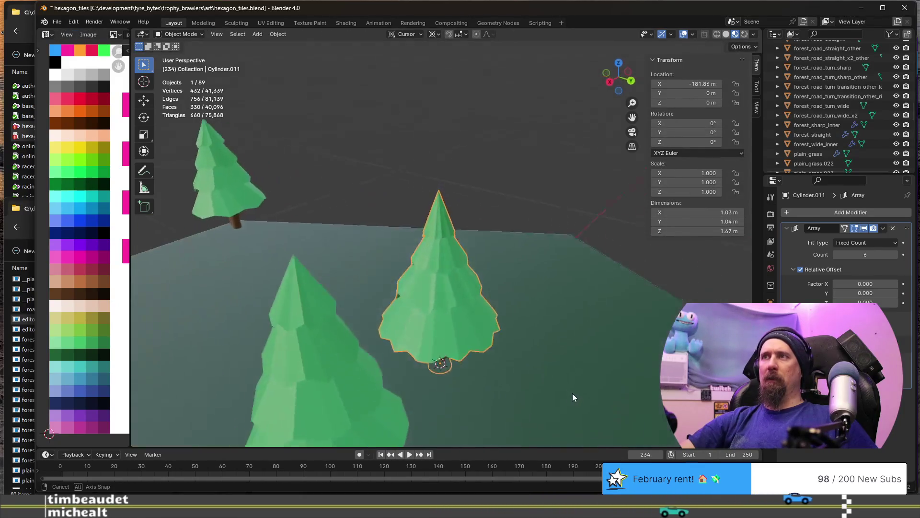
middle_click_drag(508, 356, 458, 338)
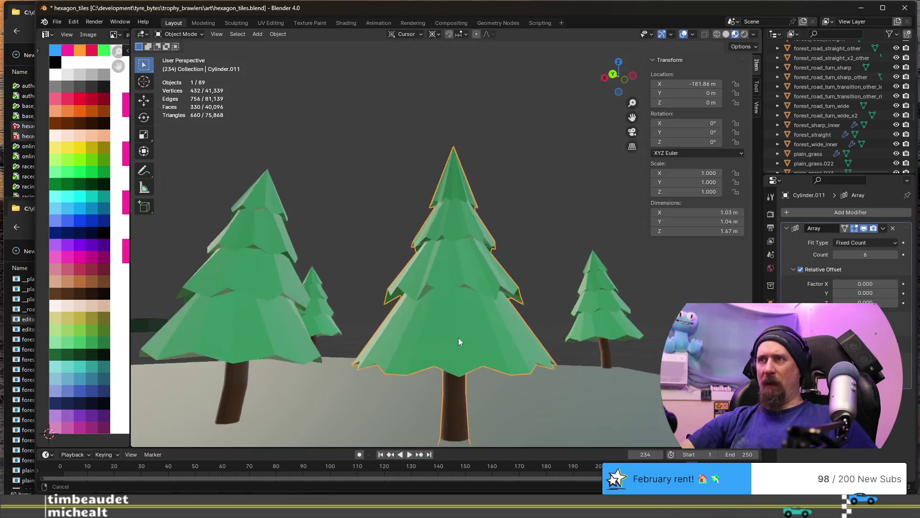
key("Tab")
left_click(437, 359)
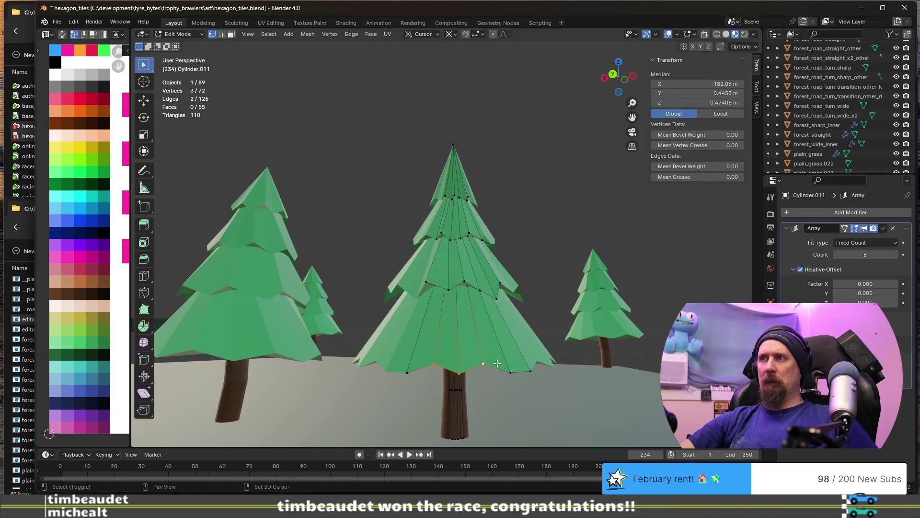
key("r")
key("z")
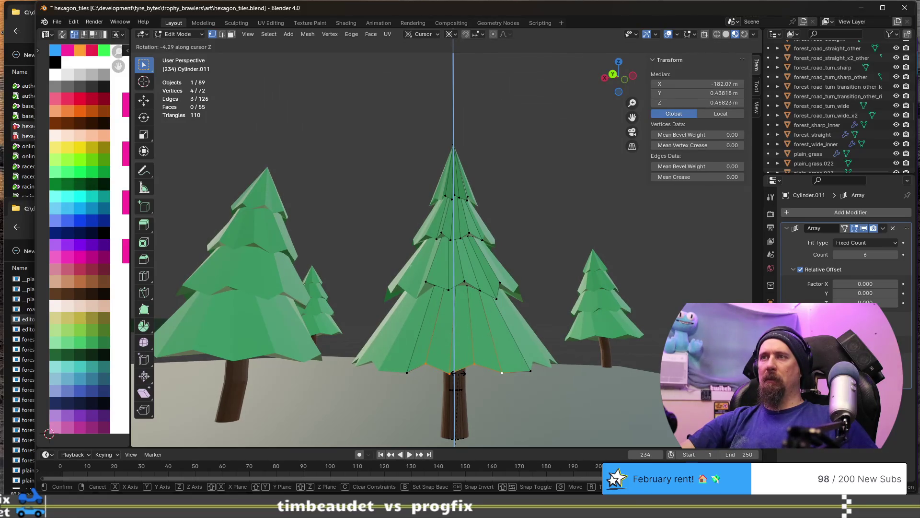
left_click(502, 373)
Slide a single bottom-edge vertex along its edge and return to Object Mode
left_click(505, 372)
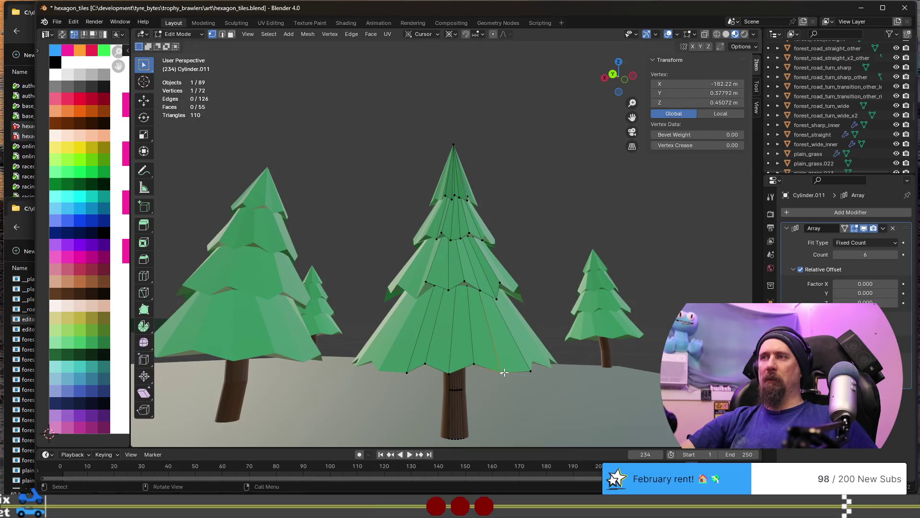
key("g")
key("g")
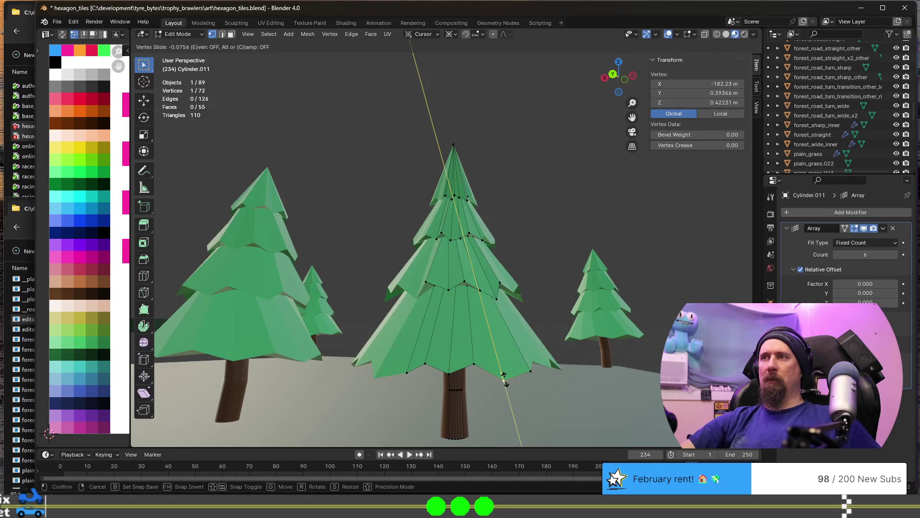
left_click(504, 379)
key("Tab")
scroll(525, 385, "down", 3)
mouse_move(545, 391)
middle_mouse_down()
mouse_move(494, 394)
mouse_move(537, 387)
middle_mouse_up()
scroll(485, 326, "up", 2)
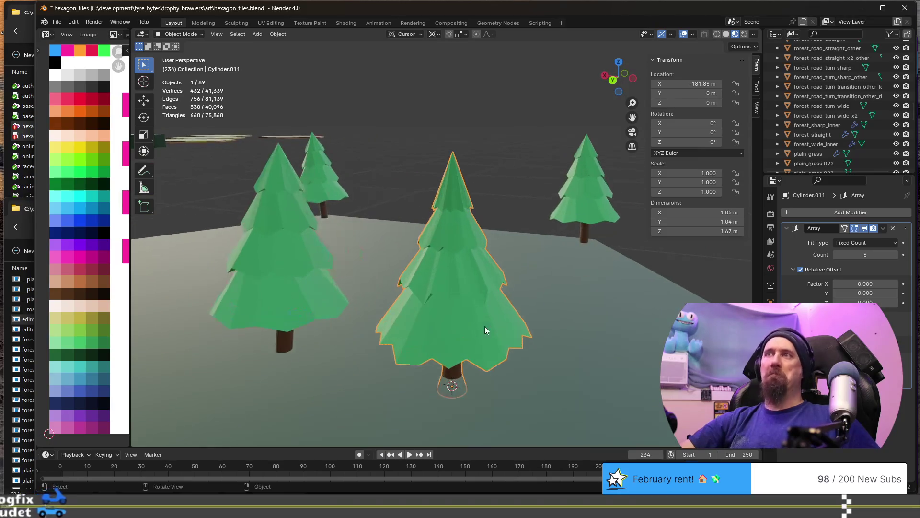
scroll(485, 326, "up", 2)
Select the underside face rings of each canopy tier, then return to Object Mode
mouse_move(495, 353)
middle_mouse_down()
mouse_move(503, 303)
mouse_move(511, 302)
middle_mouse_up()
key("Tab")
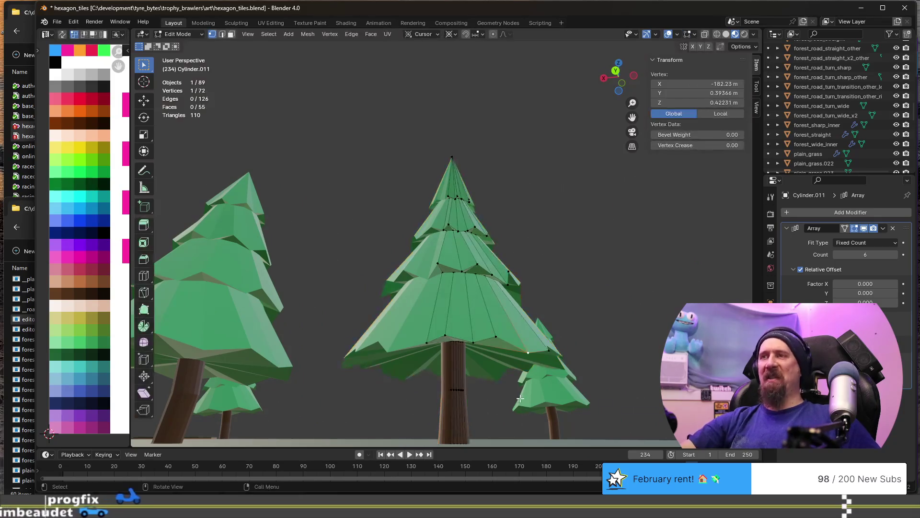
key("KP_Decimal")
scroll(533, 368, "down", 5)
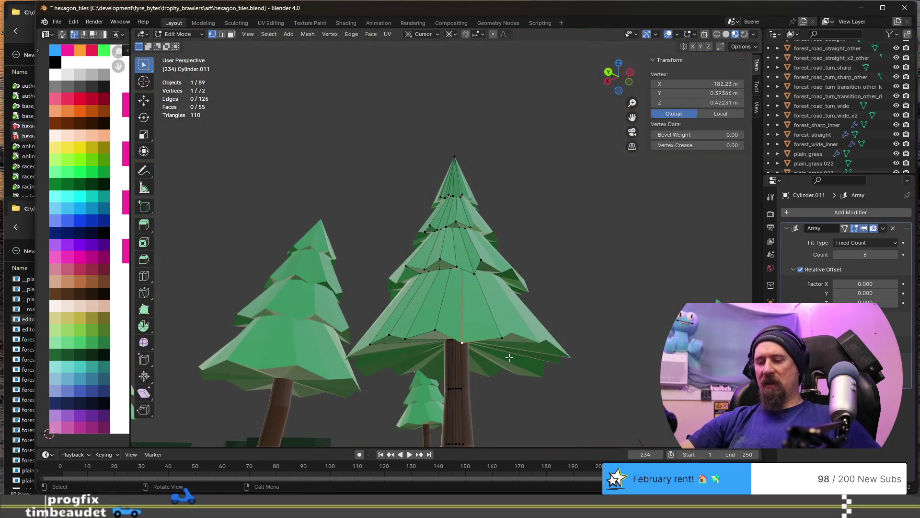
key("KP_Decimal")
scroll(503, 356, "down", 1)
scroll(499, 335, "down", 2)
scroll(489, 329, "down", 2)
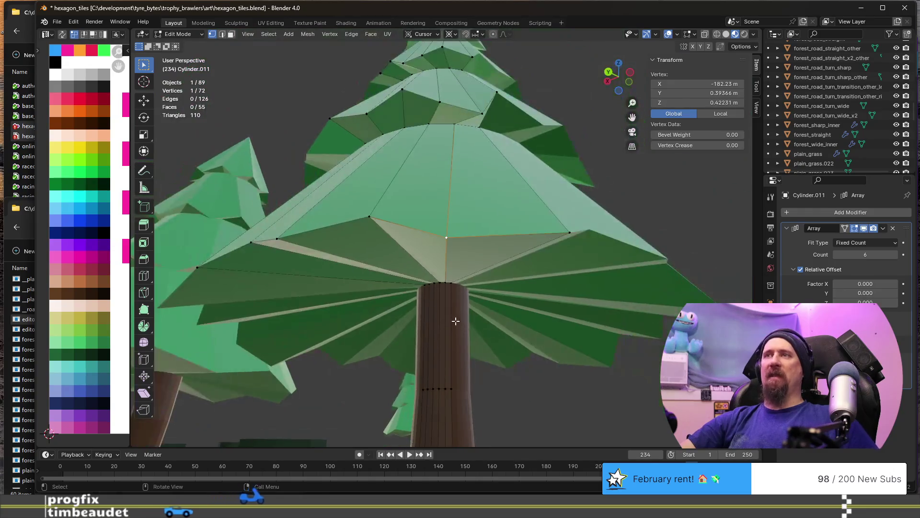
scroll(453, 322, "down", 2)
key("ctrl+KP_Add")
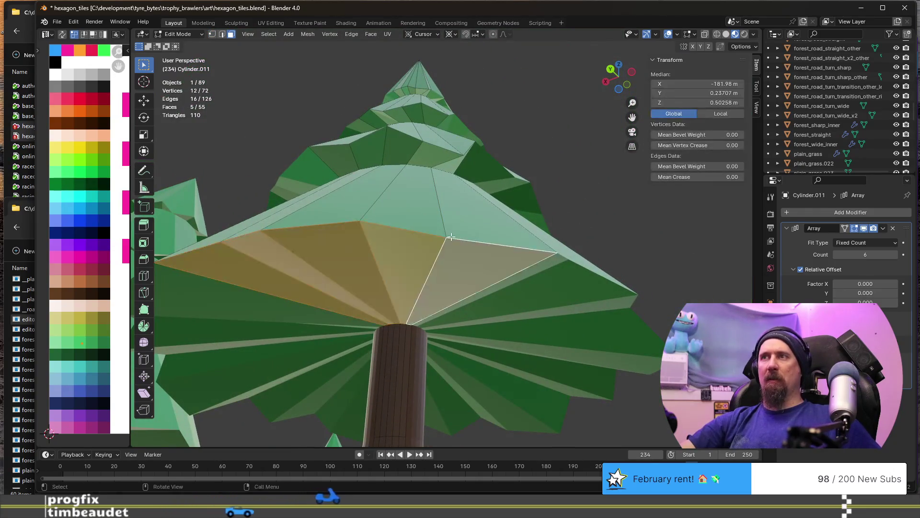
scroll(435, 220, "up", 2)
left_click(398, 97, "alt+shift")
scroll(431, 76, "down", 1)
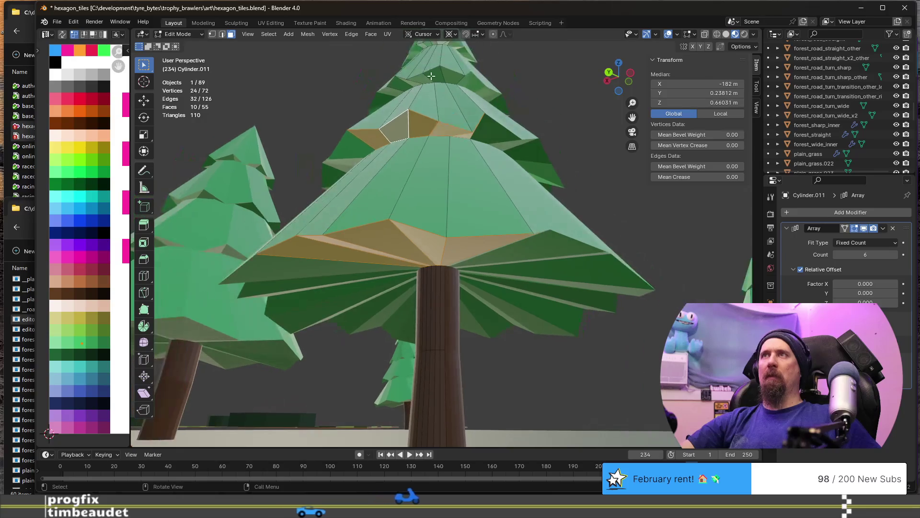
left_click(430, 77, "alt+shift")
scroll(432, 59, "down", 1)
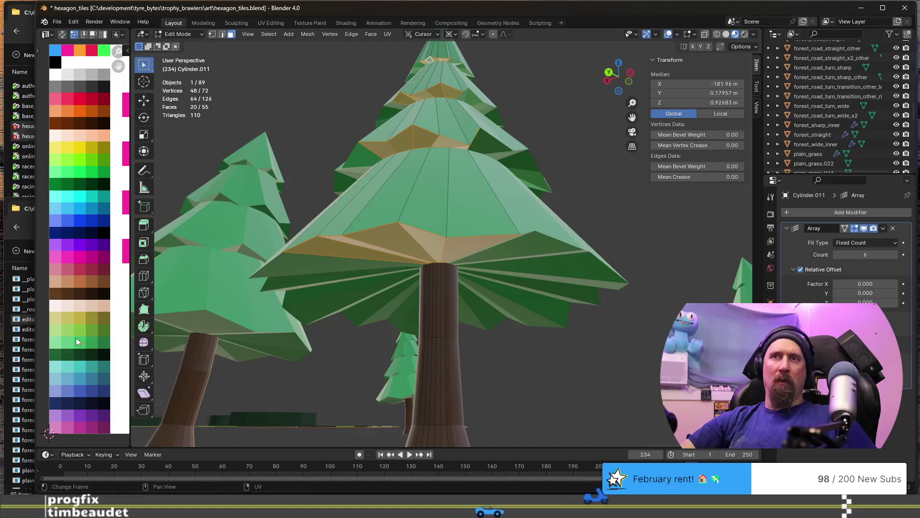
key("ctrl+KP_Add")
key("ctrl+KP_Add")
key("Tab")
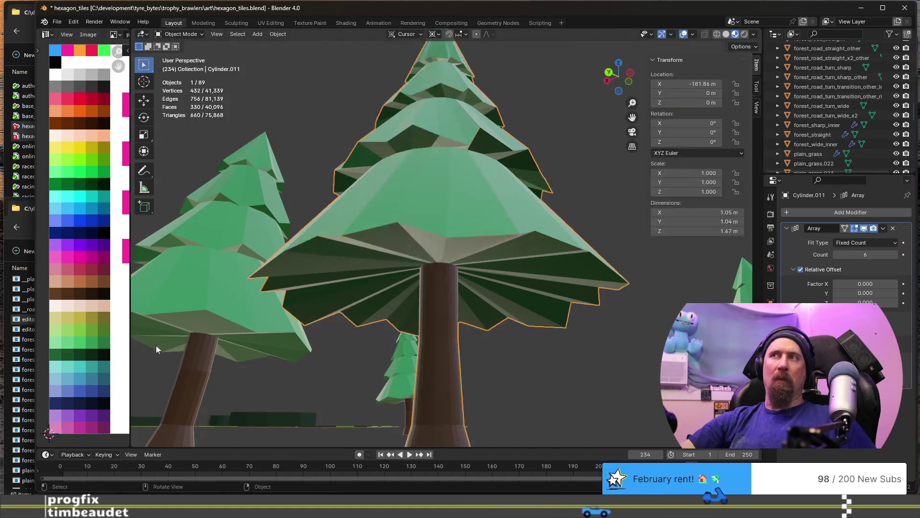
Inspect the tile from above, then select Cylinder.011 and enter Edit Mode on it
key("z")
mouse_move(401, 257)
middle_mouse_down()
mouse_move(458, 338)
mouse_move(403, 393)
mouse_move(466, 325)
mouse_move(472, 298)
mouse_move(456, 311)
mouse_move(332, 301)
middle_mouse_up()
key("Tab")
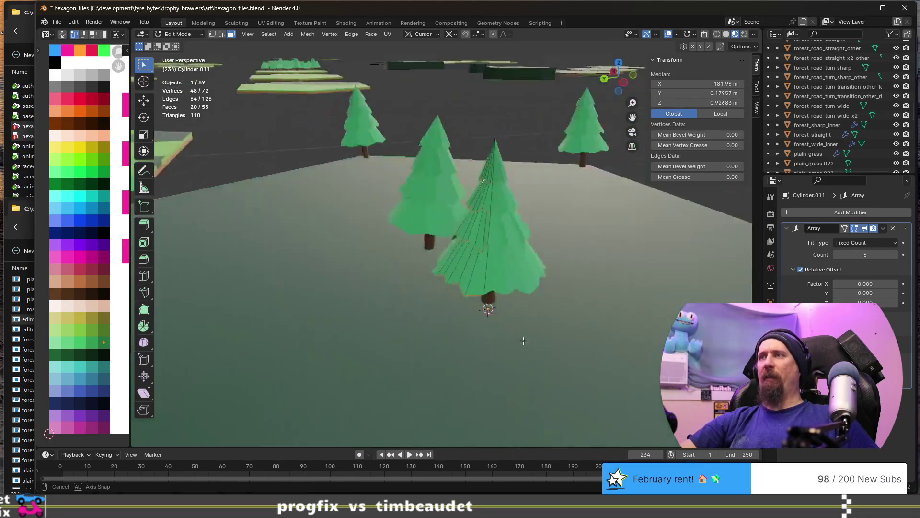
middle_click_drag(330, 301, 448, 318)
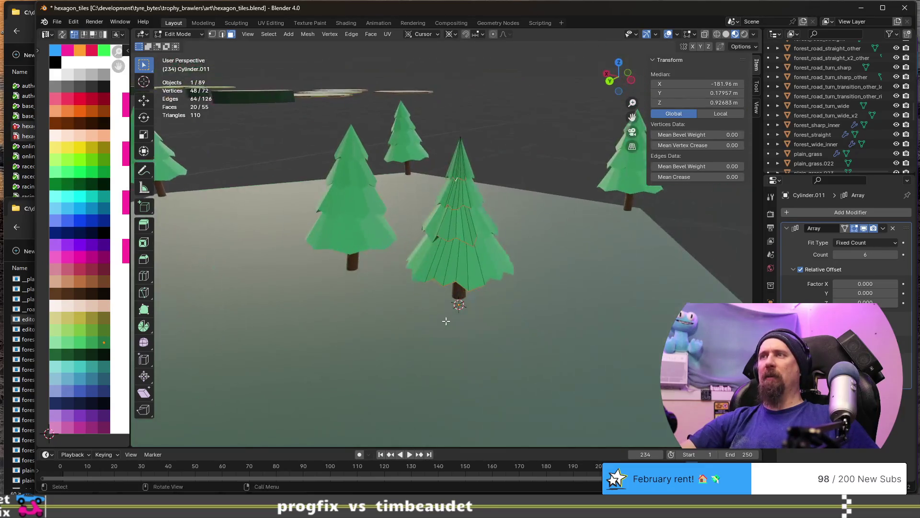
key("Tab")
left_click(555, 356)
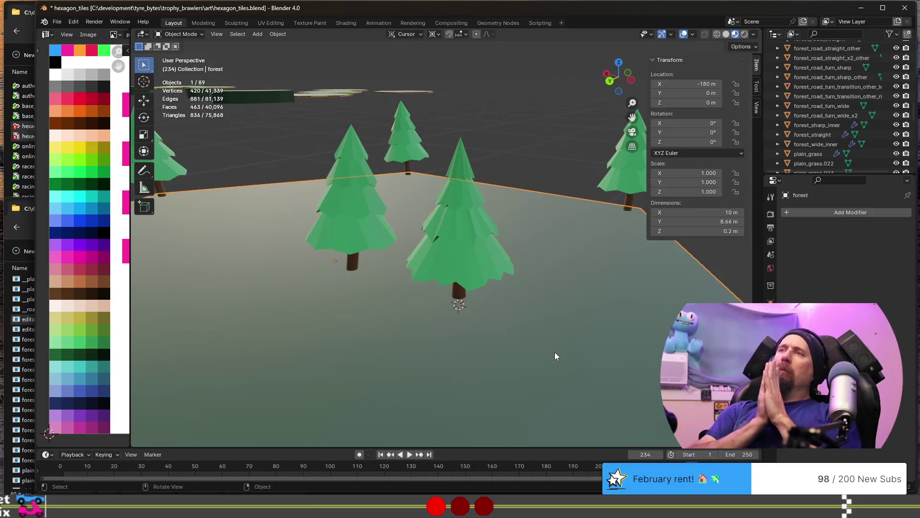
mouse_move(549, 337)
middle_mouse_down()
mouse_move(467, 212)
mouse_move(480, 273)
middle_mouse_up()
left_click(467, 212)
key("Tab")
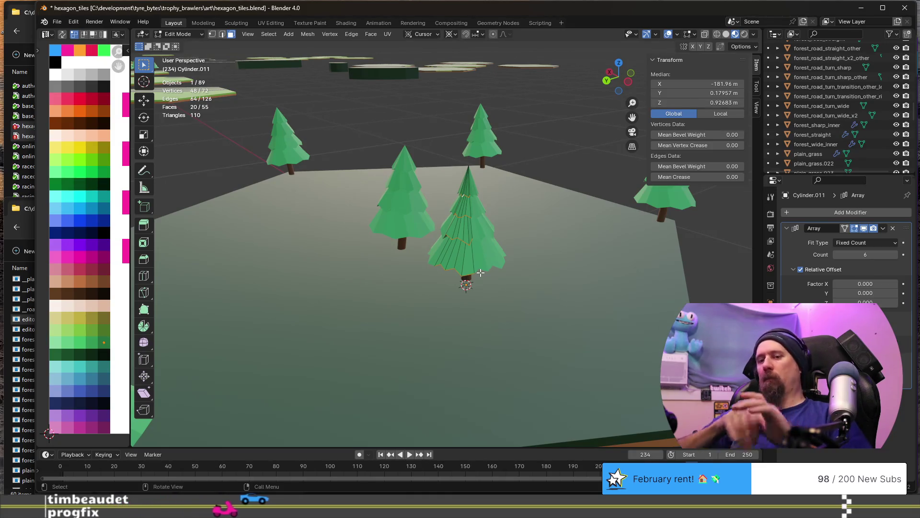
Rename the tree object to ever_green_special_60 and return to Object Mode
key("F2")
type("ever_green_special_10")
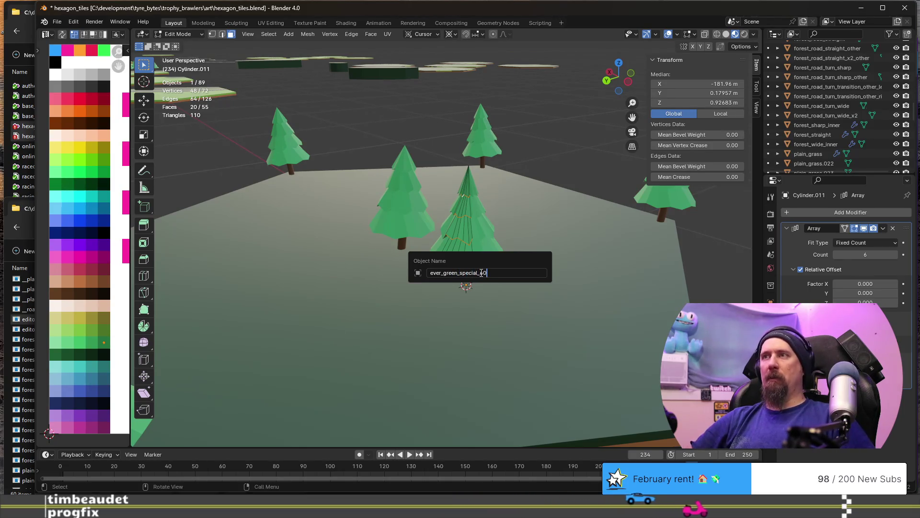
type("6")
key("Return")
middle_click_drag(475, 288, 452, 315)
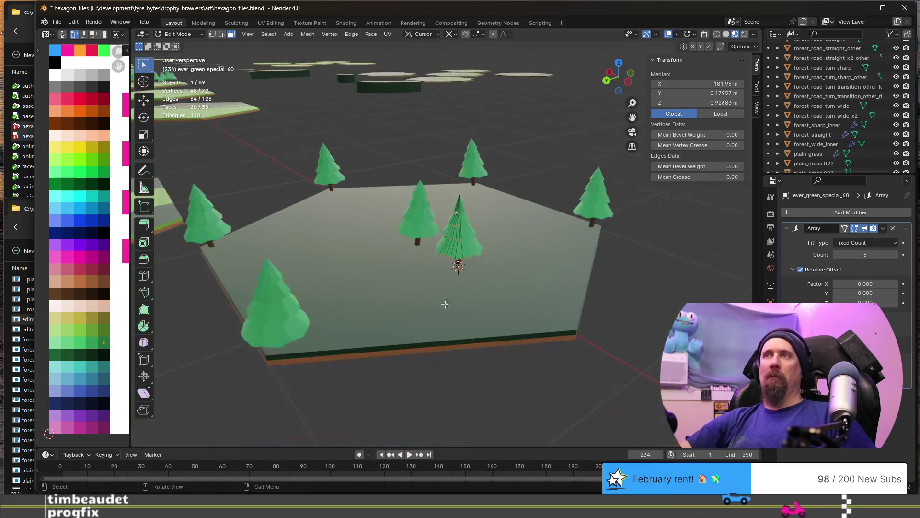
key("Tab")
mouse_move(425, 269)
middle_mouse_down()
mouse_move(455, 286)
mouse_move(585, 291)
mouse_move(573, 313)
middle_mouse_up()
Delete the five trees around the tile's edge and duplicate the centre ever_green_special_60 tree
left_click(550, 251)
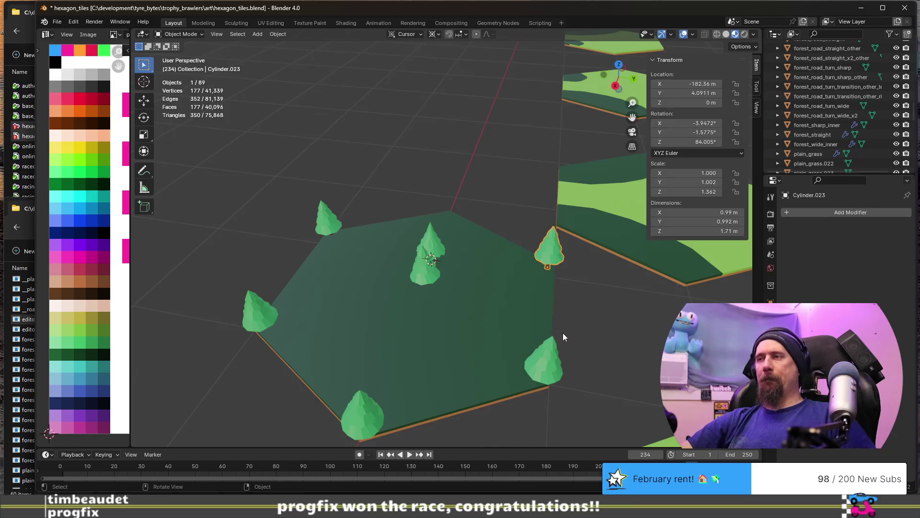
key("Delete")
left_click(552, 360)
key("Delete")
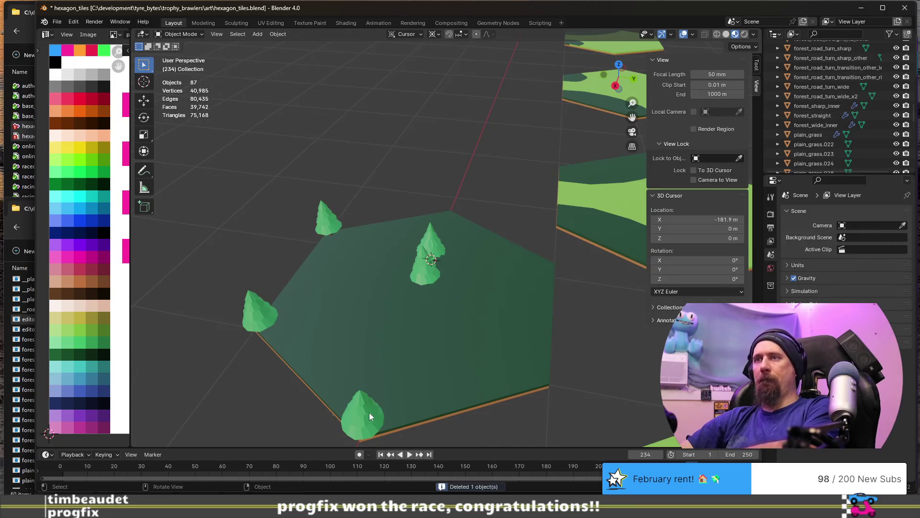
left_click(369, 412)
key("Delete")
left_click(252, 300)
key("Delete")
left_click(328, 226)
key("Delete")
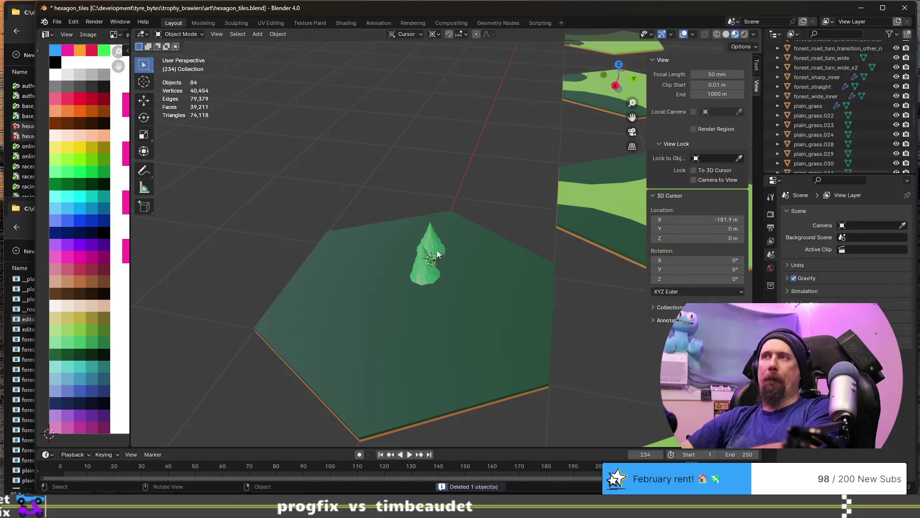
left_click(433, 247)
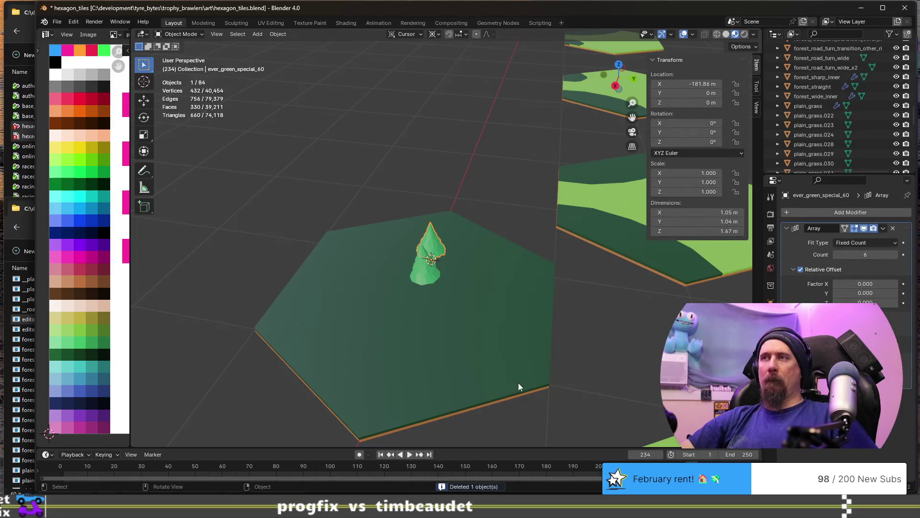
key("shift+d")
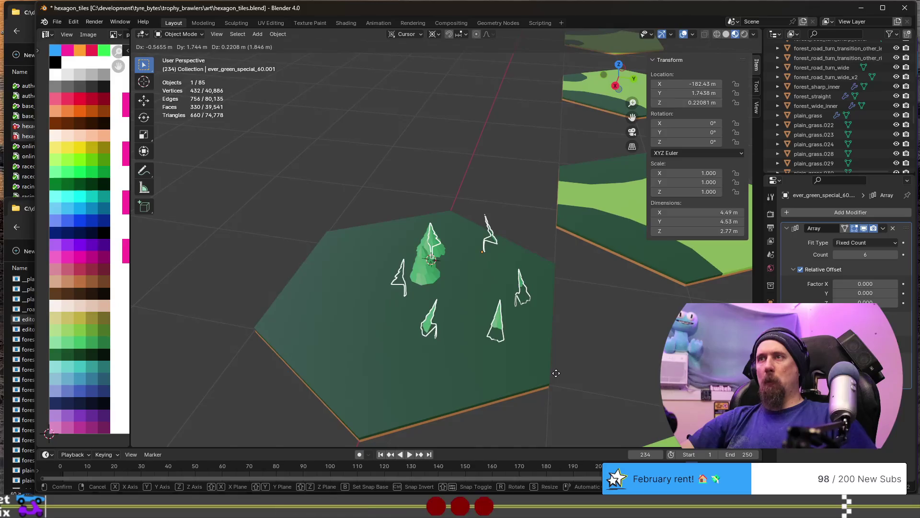
Place the duplicate beside the original on the ground plane and apply its Array modifier
left_click(556, 373)
middle_click_drag(534, 367, 483, 346)
key("g")
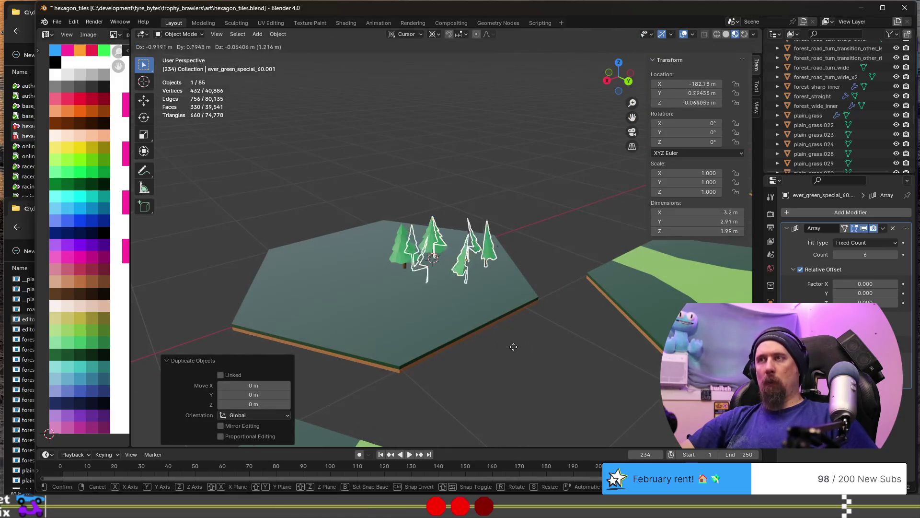
key("shift+z")
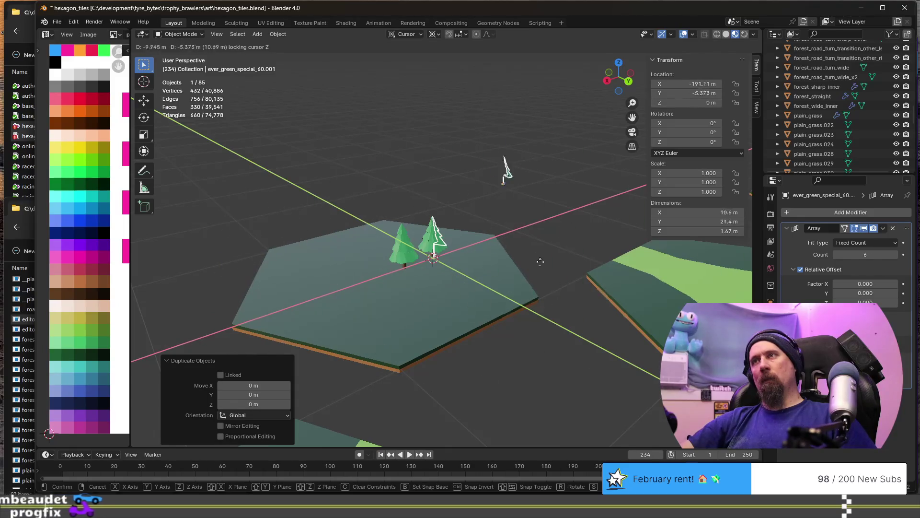
key("Escape")
scroll(376, 345, "up", 2)
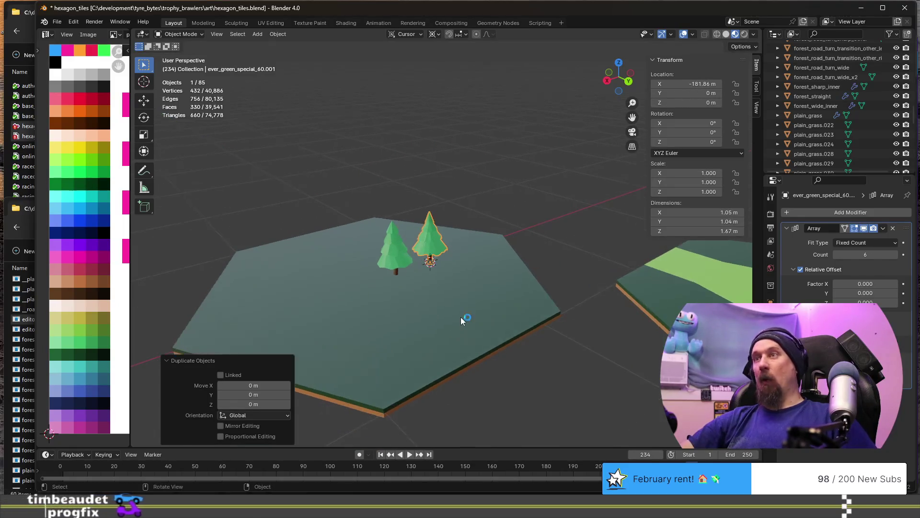
left_click(884, 228)
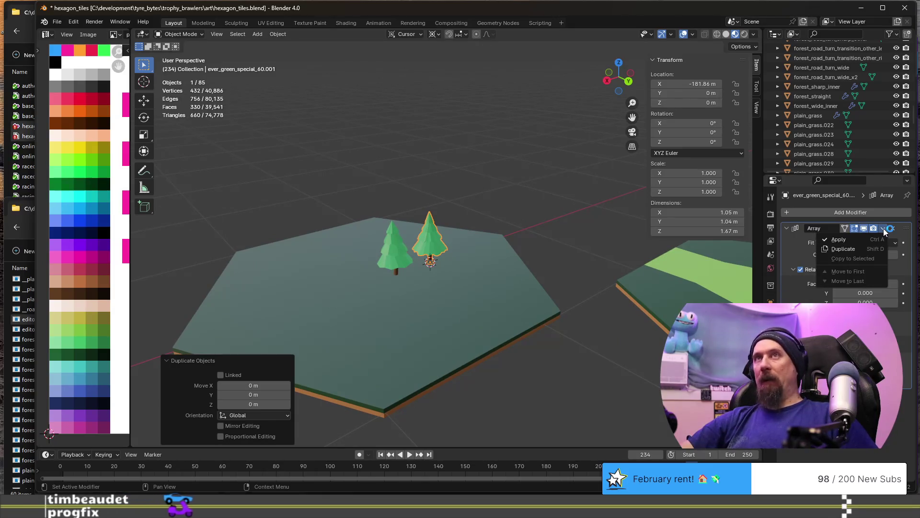
left_click(861, 240)
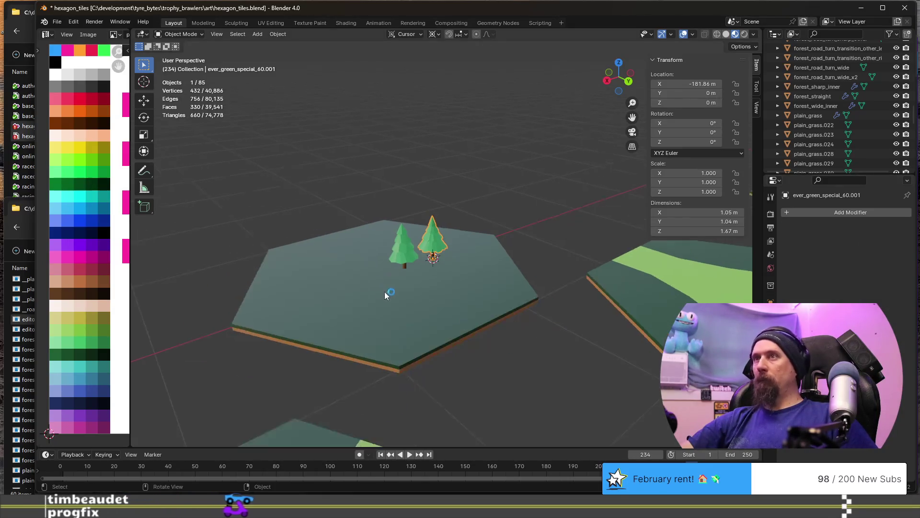
Move the copied tree along Y toward the tile's edge
middle_click_drag(382, 289, 412, 306)
key("g")
key("y")
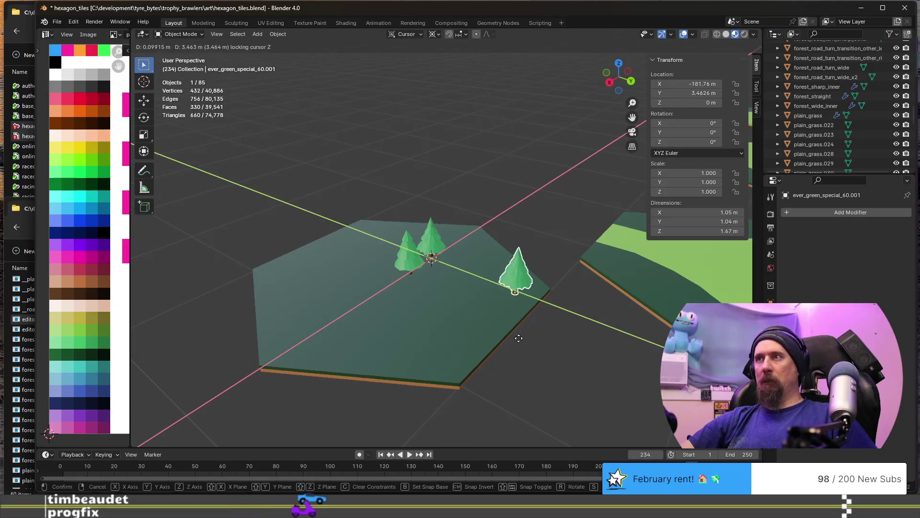
left_click(518, 338)
scroll(518, 338, "up", 2)
middle_click_drag(519, 342, 582, 364)
scroll(427, 241, "up", 3)
mouse_move(428, 240)
middle_mouse_down()
mouse_move(496, 243)
mouse_move(405, 251)
middle_mouse_up()
Snap the 3D cursor to the tile's corner vertex and the copied tree onto that cursor
left_click(473, 259)
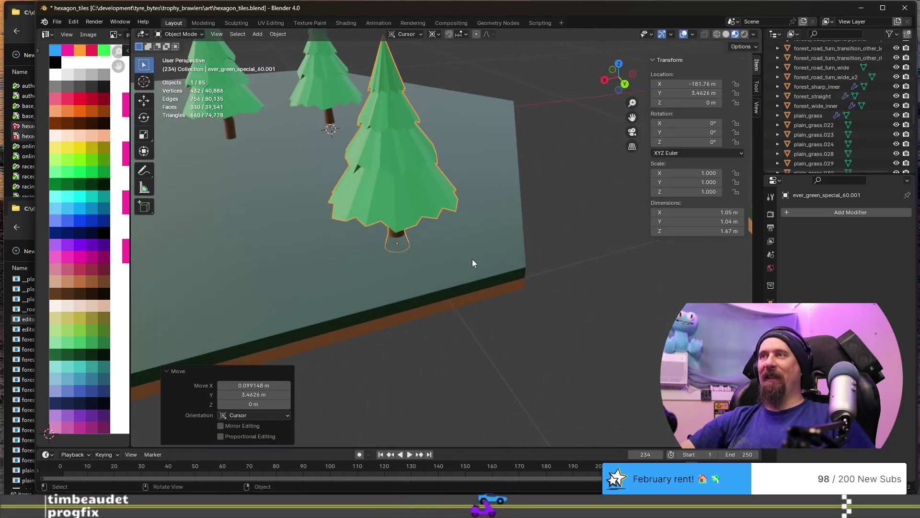
key("Tab")
left_click(526, 265)
key("shift+s")
left_click(524, 348)
key("Tab")
left_click(414, 177)
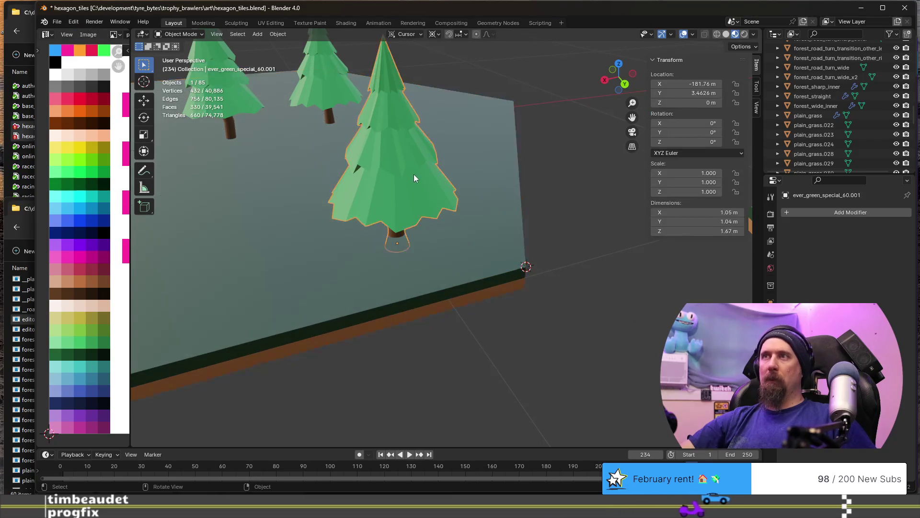
key("shift+s")
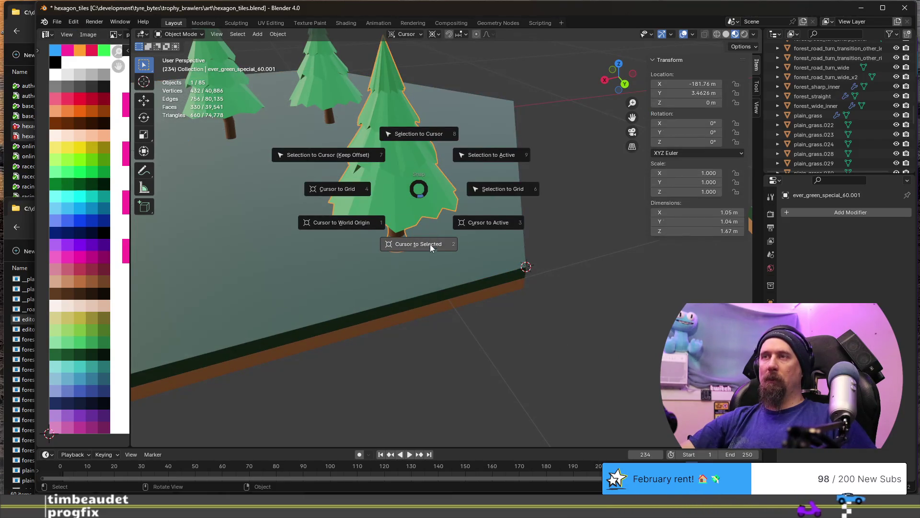
left_click(424, 139)
scroll(418, 220, "down", 2)
scroll(316, 274, "down", 3)
Move the 3D cursor back onto the tile's centre and select the corner tree
mouse_move(316, 274)
middle_mouse_down()
mouse_move(442, 315)
mouse_move(406, 288)
middle_mouse_up()
left_click(393, 287)
key("shift+s")
left_click(401, 344)
middle_click_drag(400, 344, 415, 322)
left_click(480, 217)
key("g")
Duplicate and rotate tree copies in 60° steps around the cursor to fill all six tile corners
key("r")
key("z")
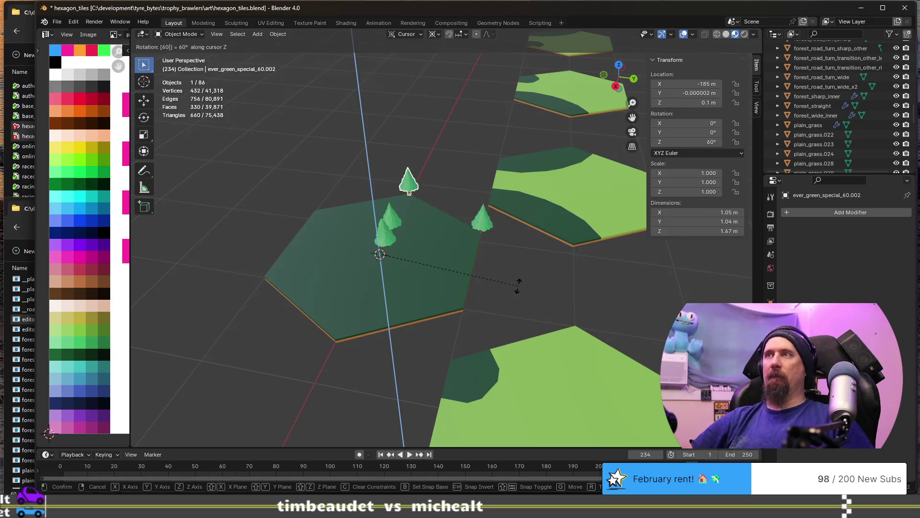
key("Return")
key("shift+d")
type("rz")
type("60")
key("Return")
key("shift+d")
key("r")
key("z")
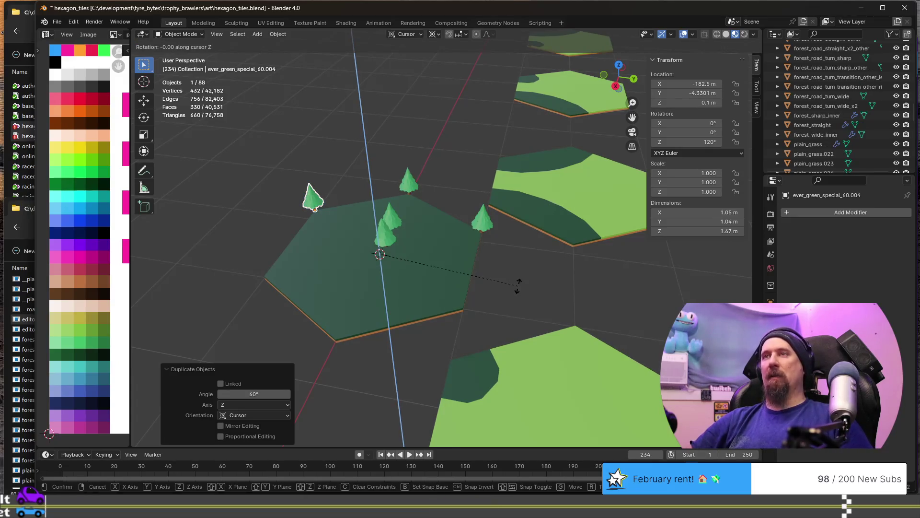
key("Return")
key("shift+d")
type("rz")
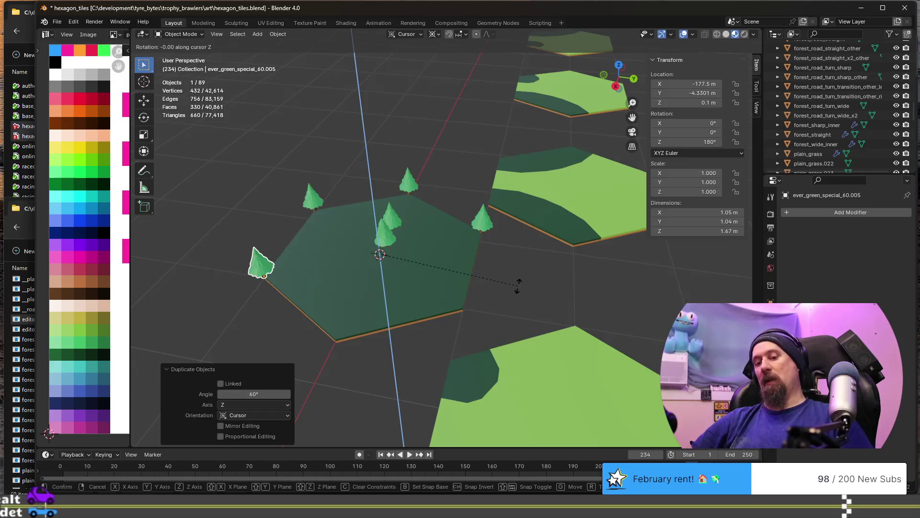
type("60")
key("Return")
key("shift+d")
key("r")
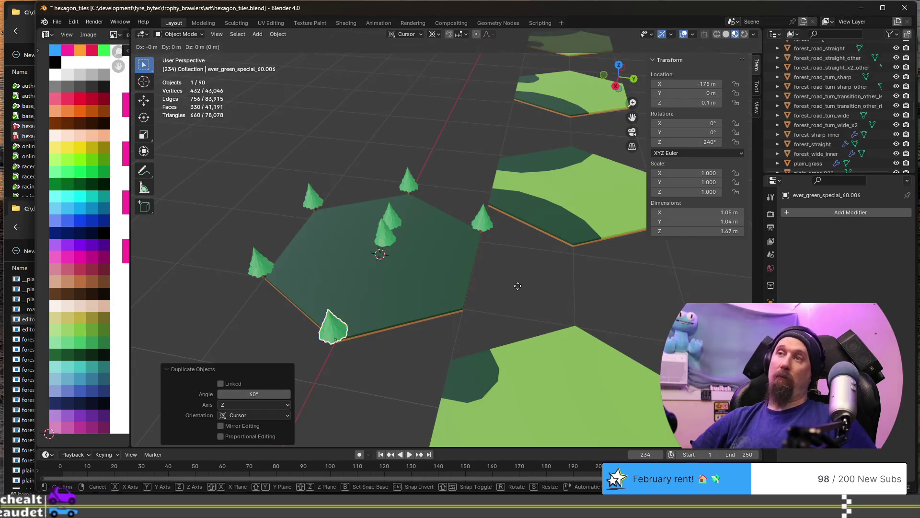
type("z")
type("60")
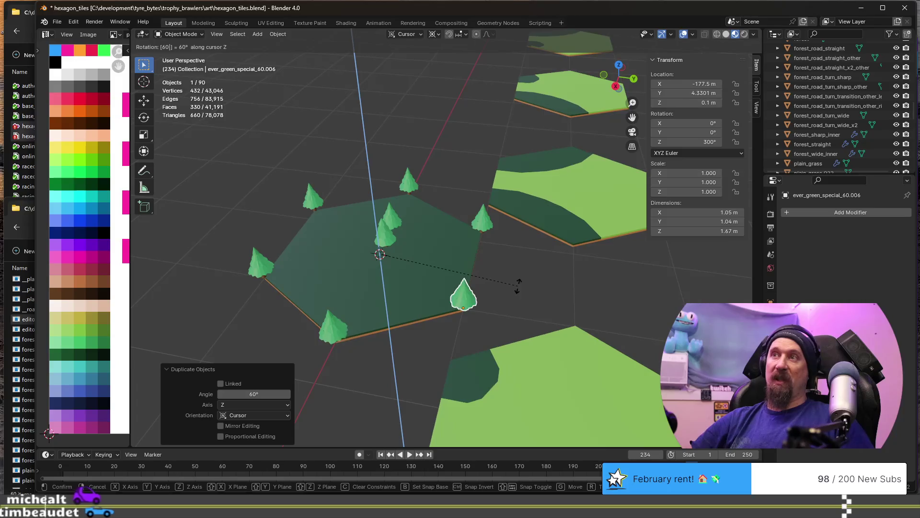
key("Return")
scroll(518, 290, "down", 6)
scroll(432, 304, "down", 2)
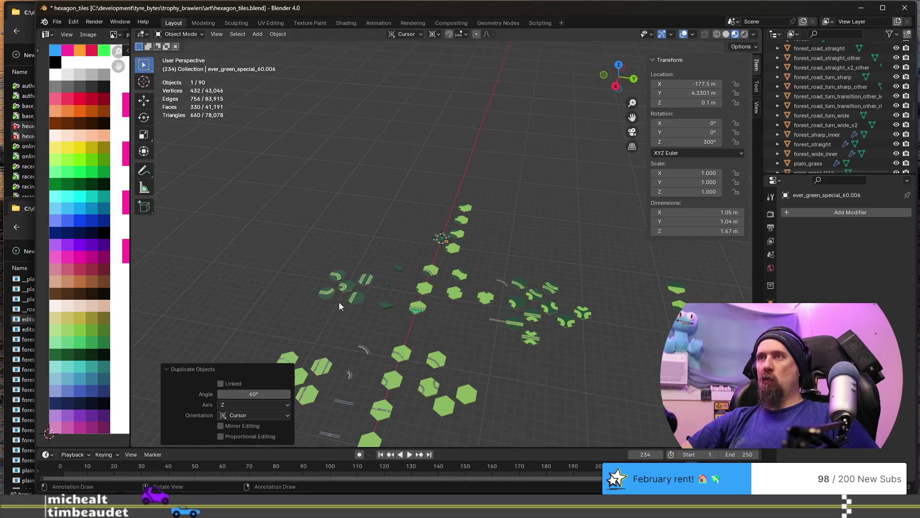
Reframe the tiles and clear the Outliner's 'tree' name filter
middle_click_drag(336, 303, 437, 285)
mouse_move(527, 302)
middle_mouse_down("shift")
mouse_move(447, 266)
mouse_move(419, 316)
middle_mouse_up("shift")
scroll(446, 269, "down", 2)
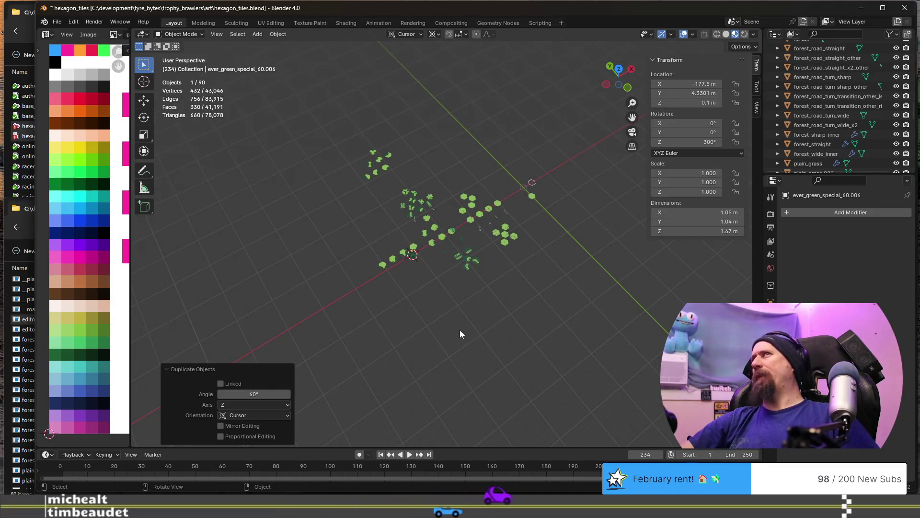
middle_click_drag(459, 330, 438, 277)
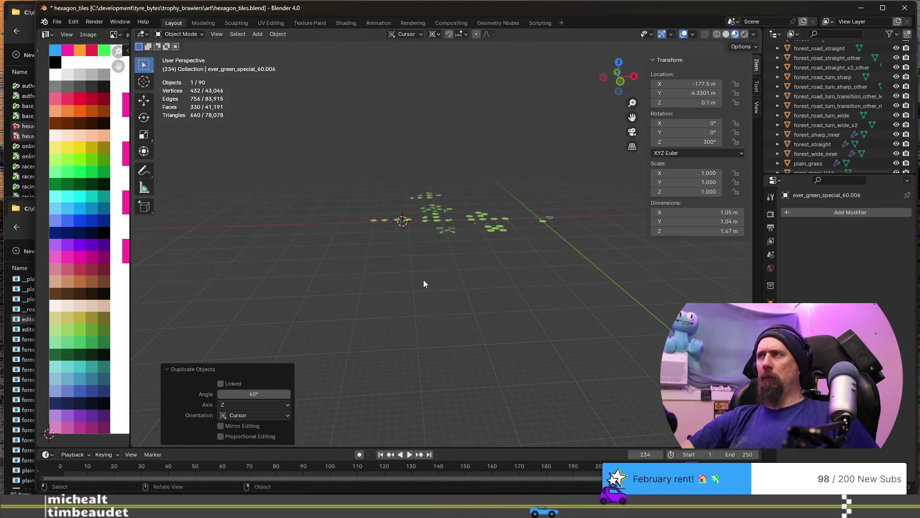
left_click(843, 34)
type("tree")
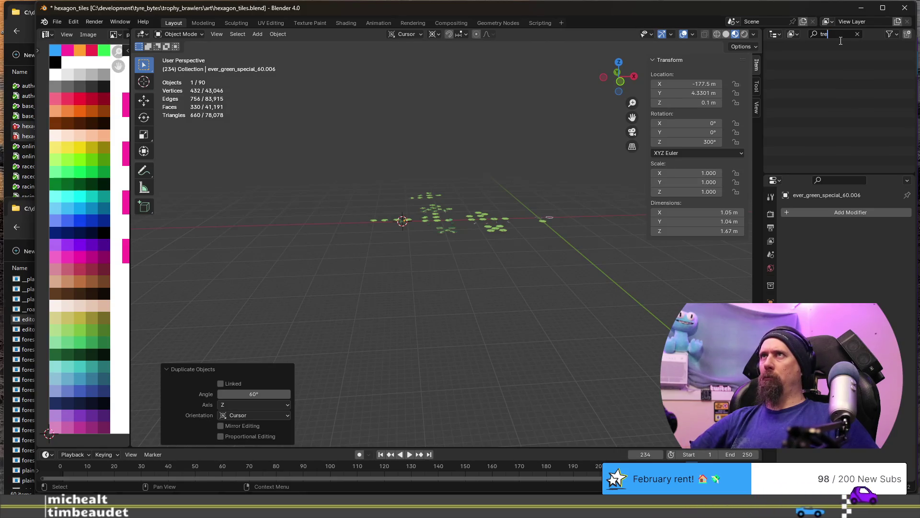
key("BackSpace")
key("BackSpace")
key("BackSpace")
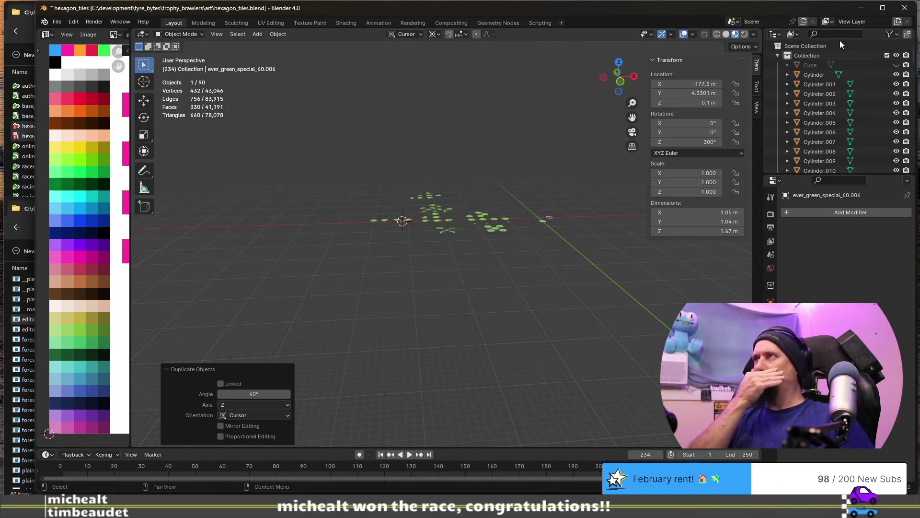
Select the simple uncut hexagon, frame it and duplicate it with Shift+D
left_click(545, 221)
key("KP_Decimal")
scroll(470, 246, "down", 5)
mouse_move(470, 241)
middle_mouse_down()
mouse_move(329, 231)
mouse_move(529, 235)
mouse_move(500, 238)
middle_mouse_up()
key("shift+d")
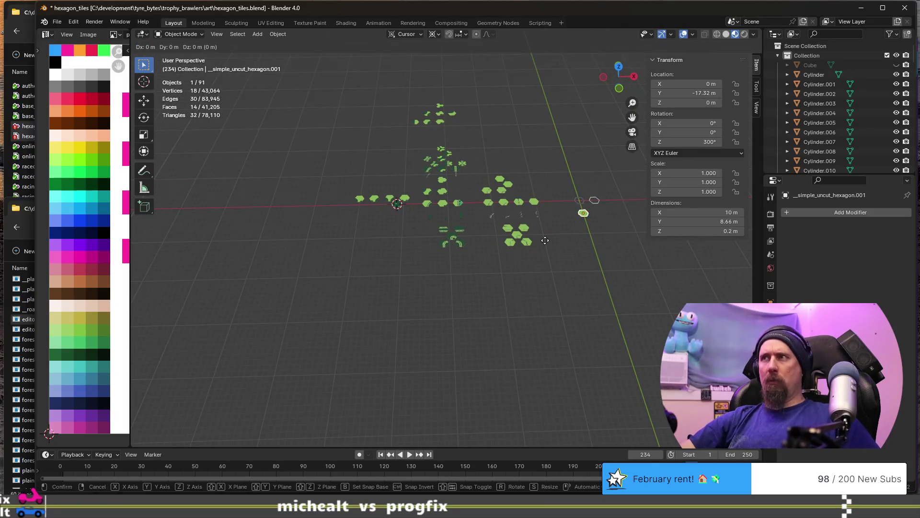
Place the hexagon copy level on the ground beside the forest tile and frame it
key("shift+z")
left_click(349, 247)
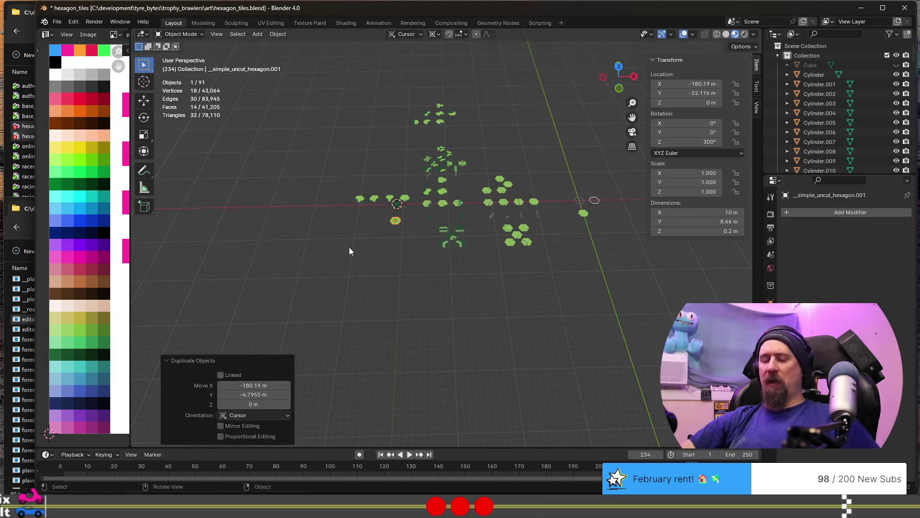
key("KP_Decimal")
mouse_move(355, 247)
middle_mouse_down()
mouse_move(392, 230)
mouse_move(443, 230)
middle_mouse_up()
Extrude the copy's whole hexagon upward along Z into a tall hexagonal prism
key("Tab")
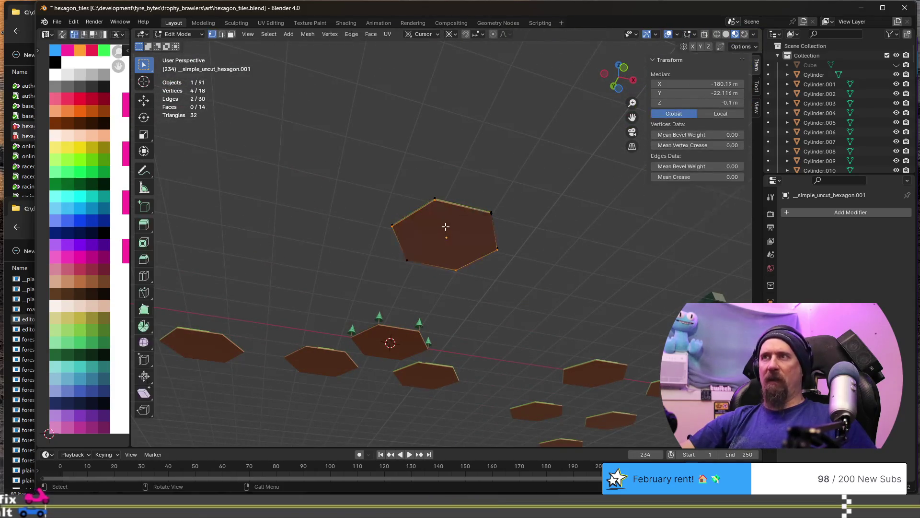
key("a")
mouse_move(445, 227)
middle_mouse_down()
mouse_move(459, 218)
mouse_move(444, 229)
middle_mouse_up()
key("g")
key("z")
left_click(449, 223)
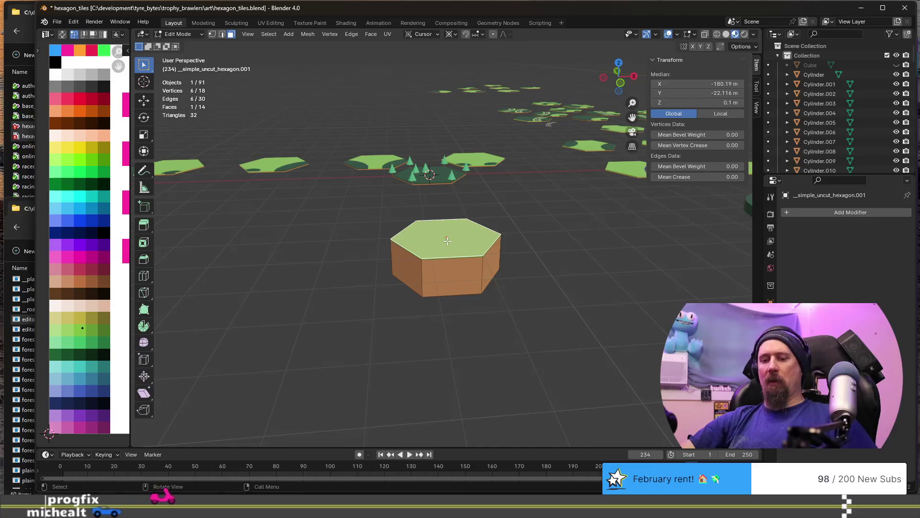
key("e")
left_click(450, 189)
mouse_move(450, 189)
middle_mouse_down()
mouse_move(467, 207)
mouse_move(461, 227)
middle_mouse_up()
key("Tab")
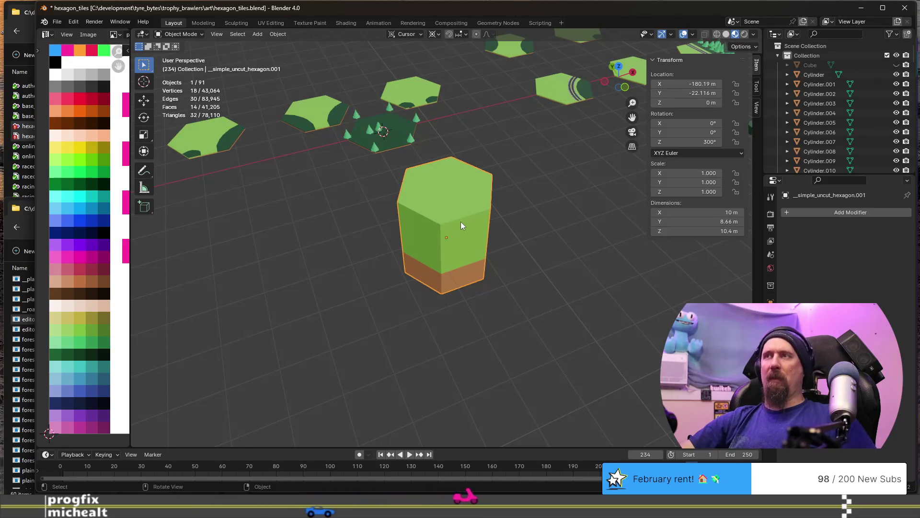
Rename the tall prism tree_chopper_3
key("F2")
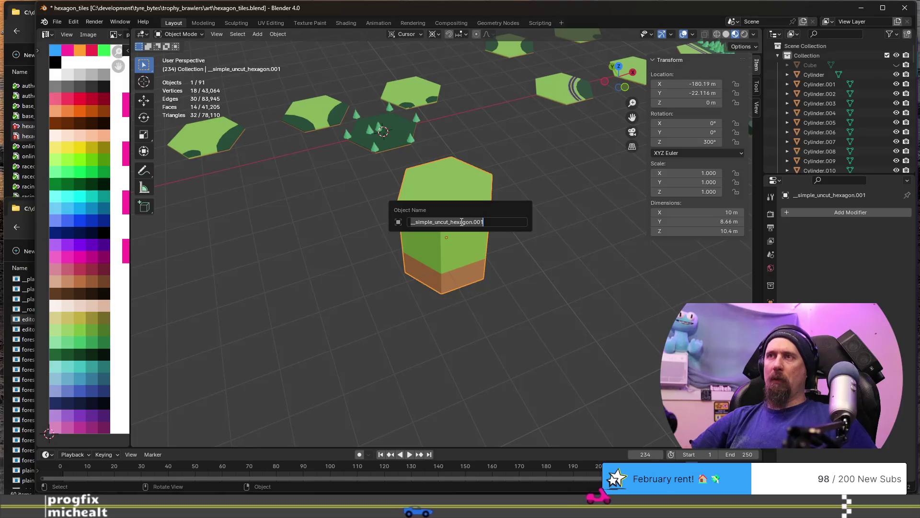
type("tree_chopper_3")
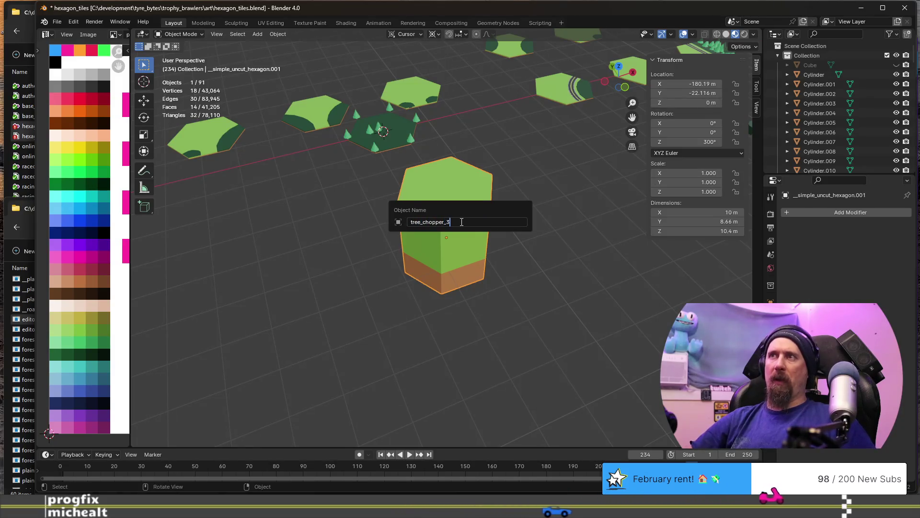
key("Return")
left_click(394, 144)
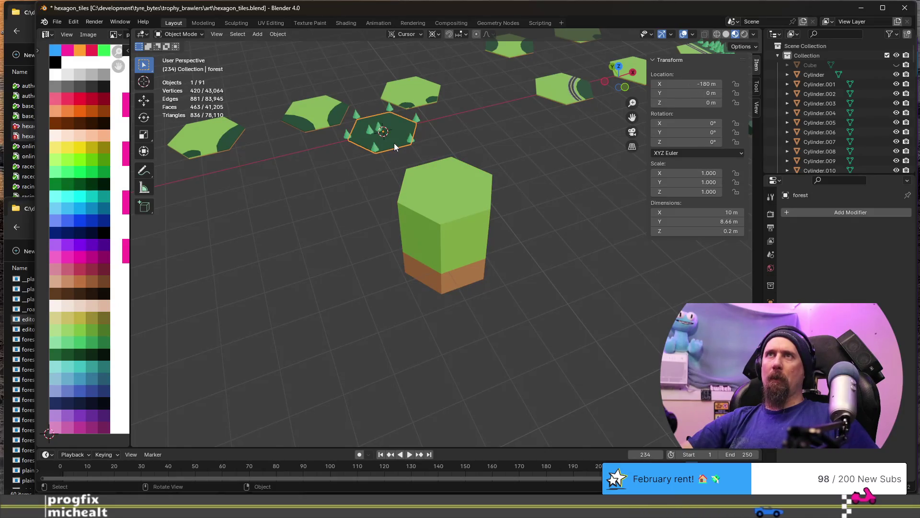
scroll(394, 144, "down", 3)
scroll(403, 176, "down", 3)
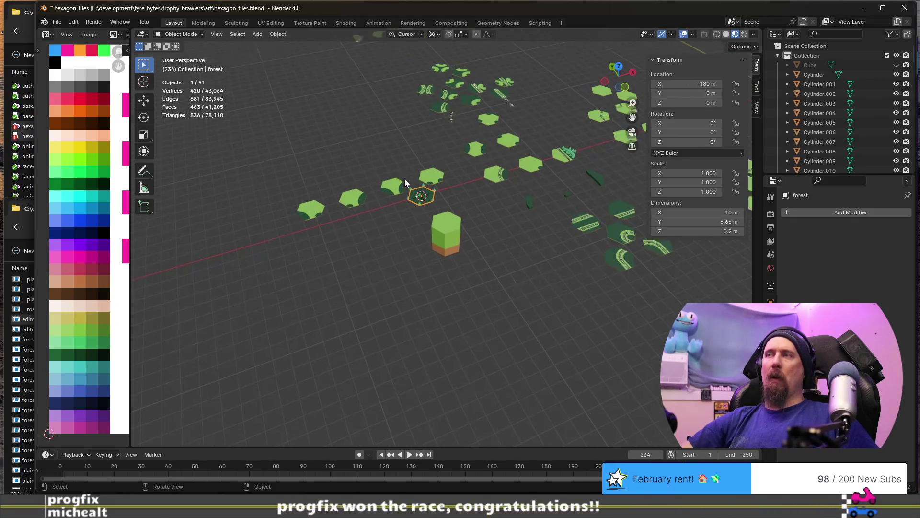
Select the forest tile's ring and central trees with the tile as the active object
middle_click_drag(406, 179, 407, 198)
scroll(407, 198, "up", 5)
mouse_move(353, 240)
middle_mouse_down()
mouse_move(345, 207)
mouse_move(399, 209)
middle_mouse_up()
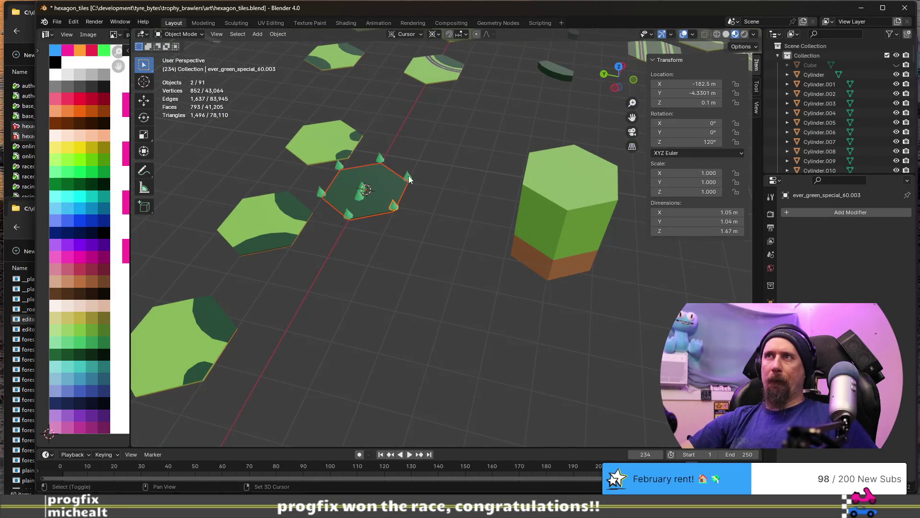
left_click(378, 162, "shift")
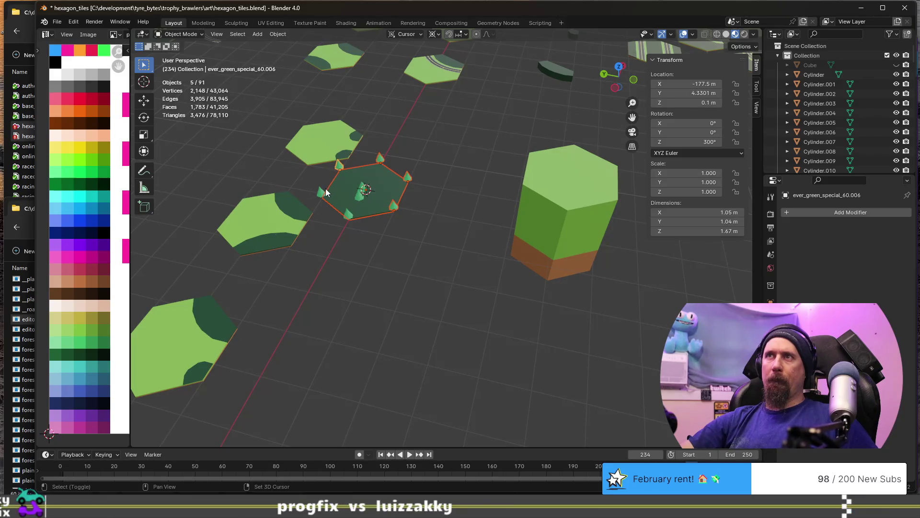
left_click(351, 215, "shift")
scroll(356, 206, "up", 2)
left_click(302, 171, "shift")
left_click(321, 183, "shift")
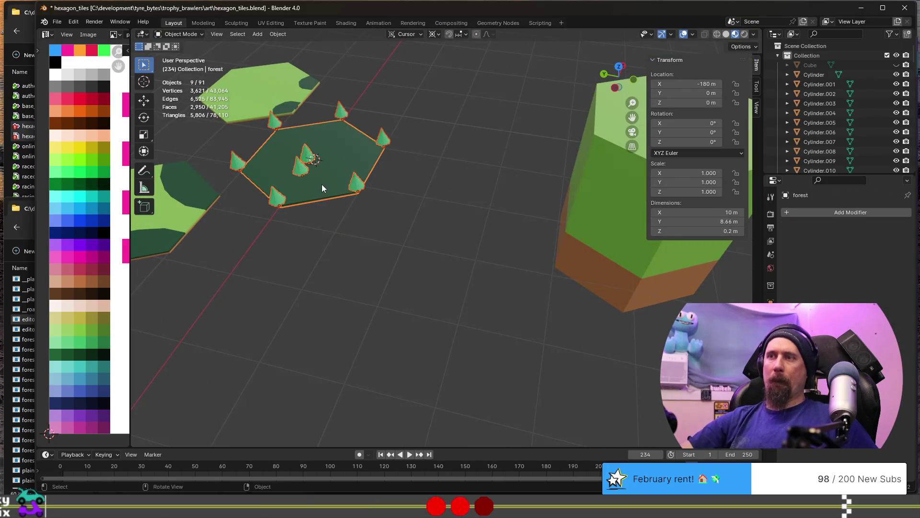
Duplicate the tile with its trees in place and join the copies into one object, forest.001
key("shift+d")
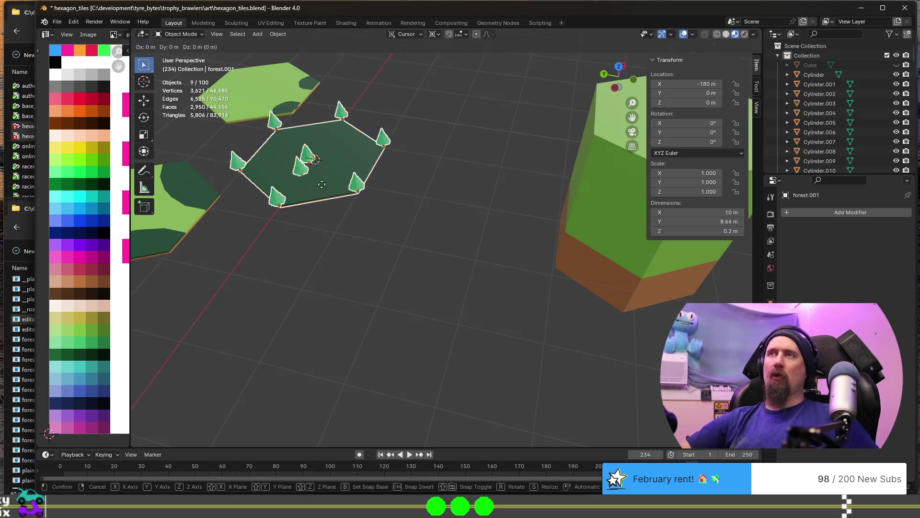
right_click(356, 251)
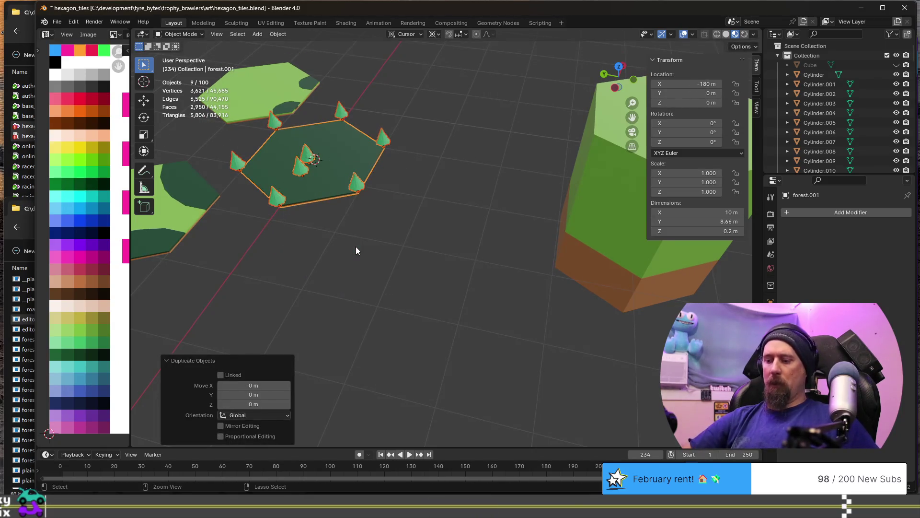
key("ctrl+j")
key("g")
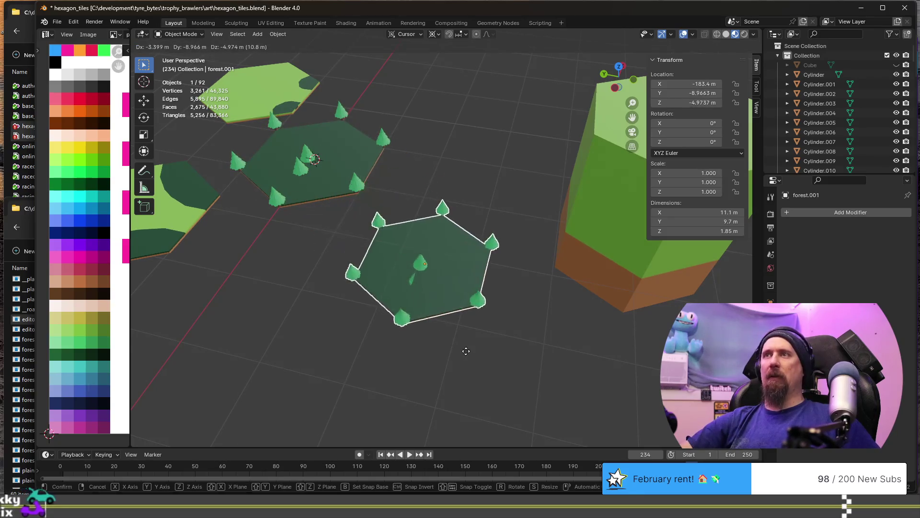
Drop the joined forest.001 copy level on the ground away from the original
key("shift+z")
left_click(483, 383)
scroll(479, 382, "up", 4)
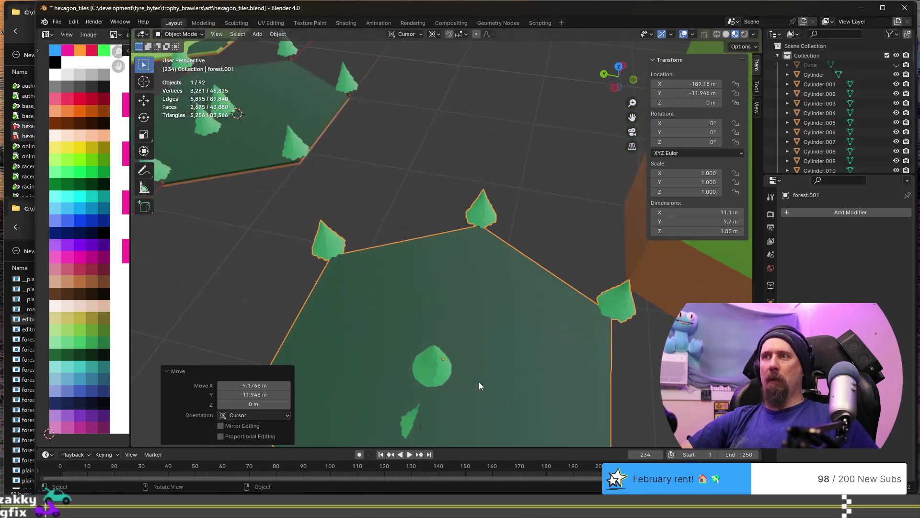
Delete the small central tree's faces from forest.001's mesh
key("Tab")
middle_click_drag(485, 354, 436, 287)
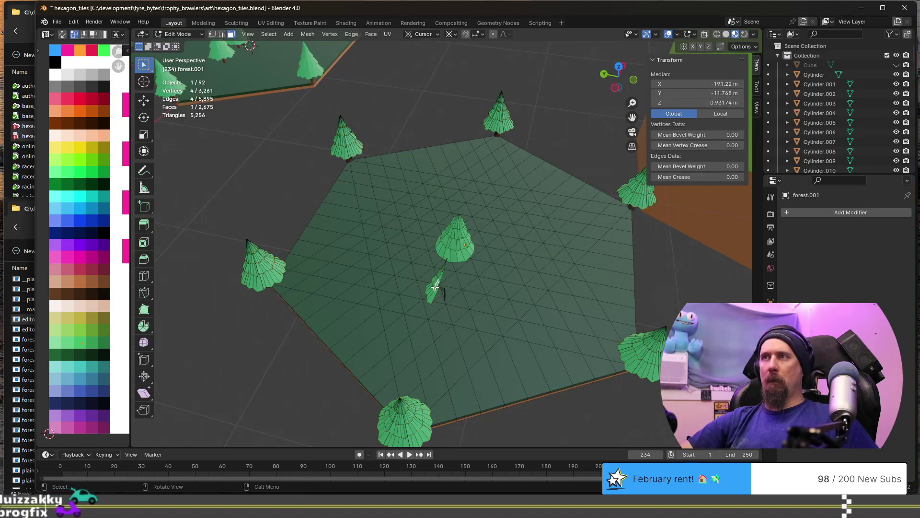
key("l")
key("x")
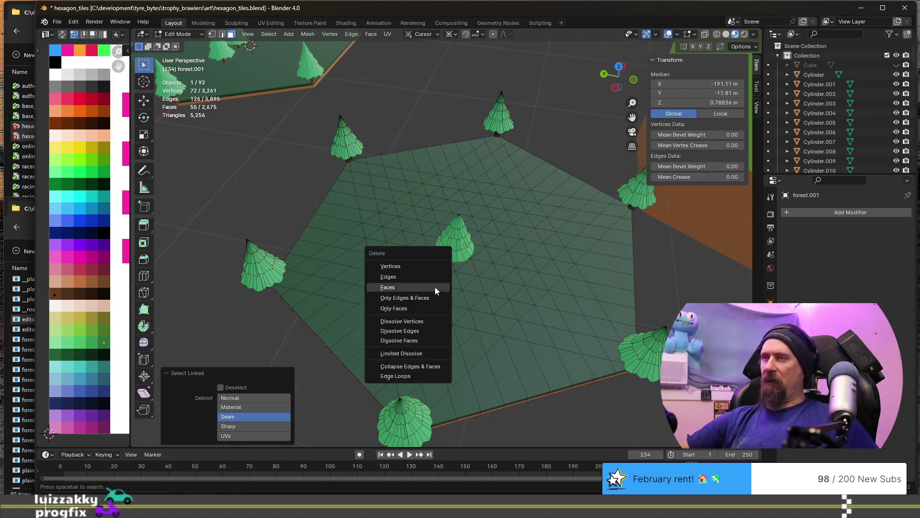
left_click(435, 288)
scroll(479, 284, "down", 5)
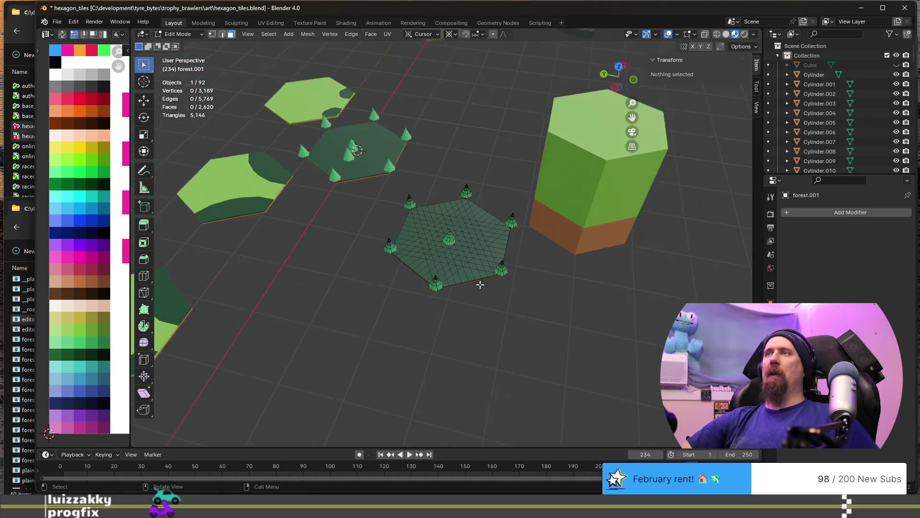
middle_click_drag(480, 284, 385, 225, "shift")
key("Tab")
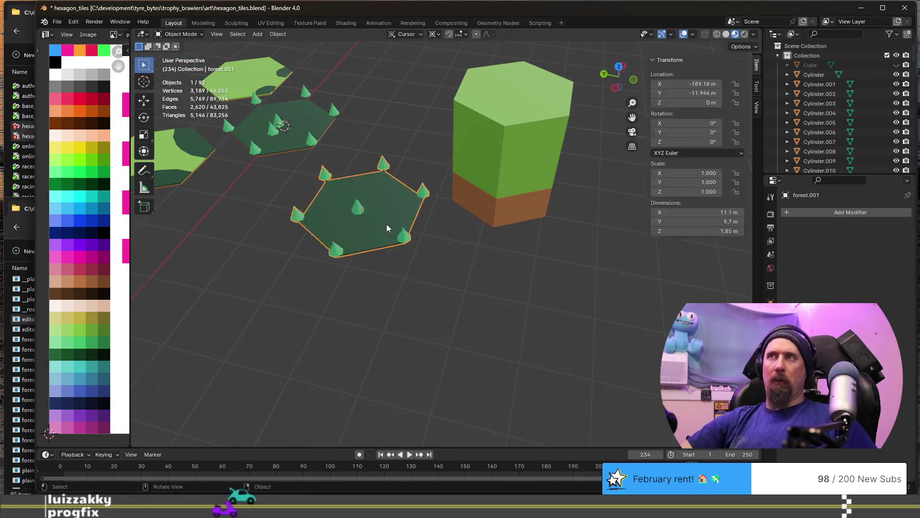
Snap the 3D cursor to forest.001 and tree_chopper_3 onto that tile centre
key("shift+s")
left_click(442, 247)
left_click(499, 186)
key("shift+s")
left_click(503, 133)
mouse_move(462, 190)
middle_mouse_down()
mouse_move(385, 213)
mouse_move(366, 197)
middle_mouse_up()
scroll(328, 128, "up", 2)
Select forest.001 and bring up its Add Modifier list from a lower viewing angle
left_click(328, 132)
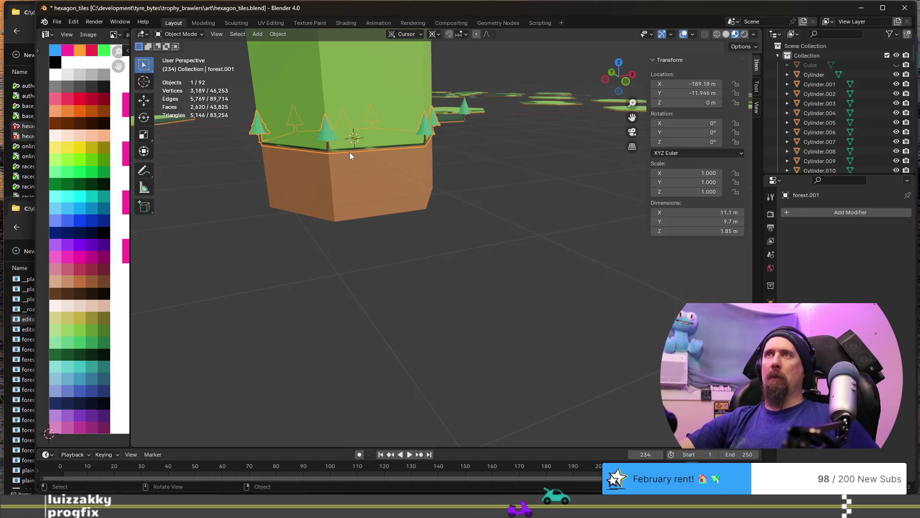
middle_click_drag(350, 152, 409, 183)
left_click(800, 212)
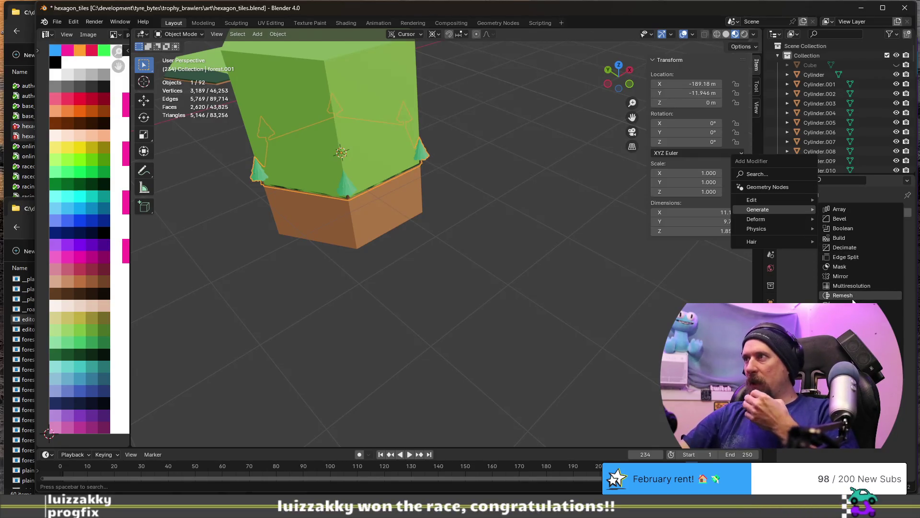
Add a Boolean modifier cutting with tree_chopper_3 in Intersect mode and inspect the trim
left_click(845, 228)
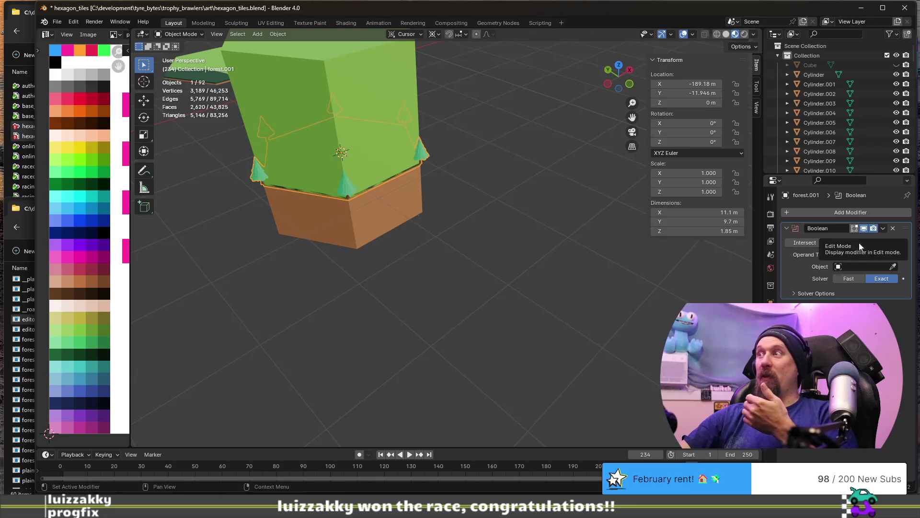
left_click(854, 268)
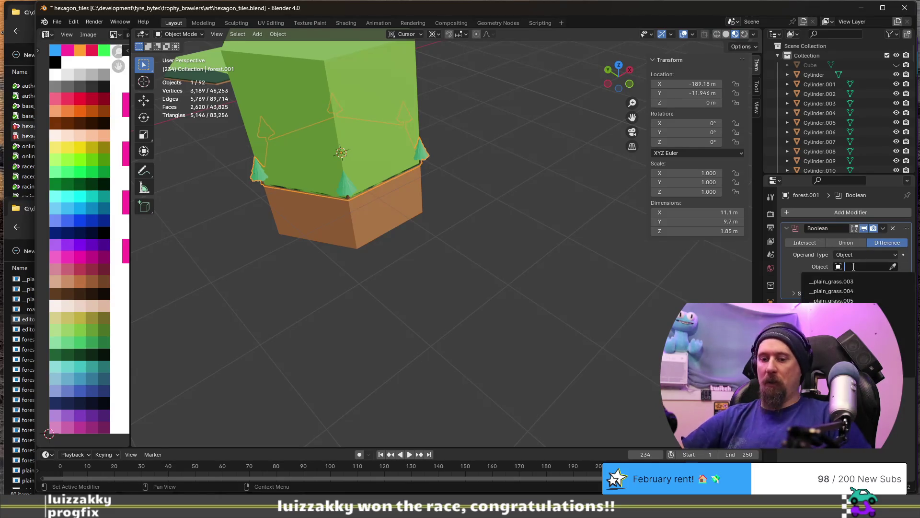
type("tree_chopper_3")
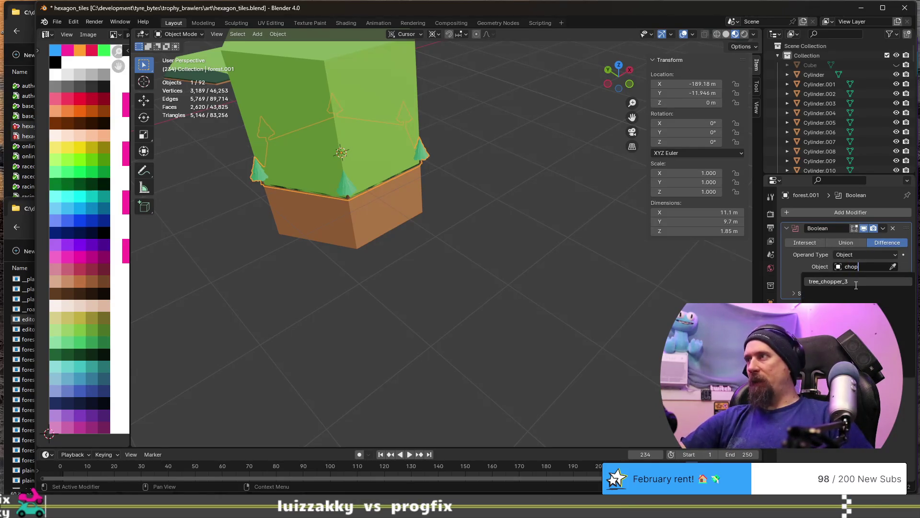
left_click(857, 283)
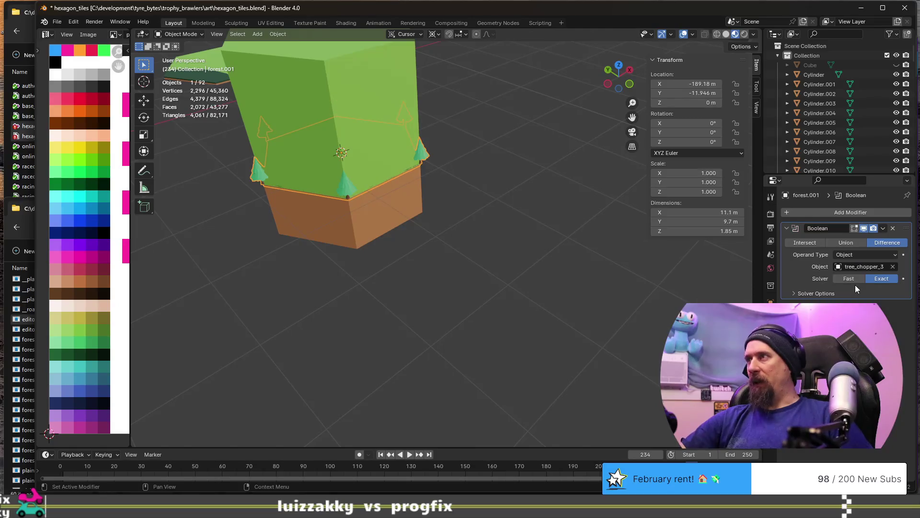
left_click(812, 244)
scroll(423, 185, "down", 3)
mouse_move(423, 186)
middle_mouse_down()
mouse_move(461, 167)
mouse_move(458, 257)
middle_mouse_up()
scroll(457, 257, "up", 6)
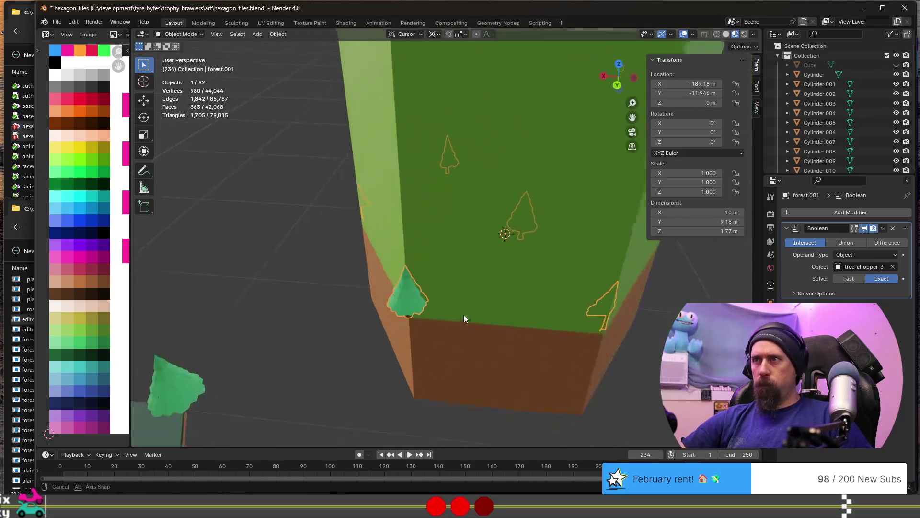
middle_click_drag(464, 318, 443, 309)
mouse_move(351, 268)
middle_mouse_down()
mouse_move(521, 291)
mouse_move(437, 271)
middle_mouse_up()
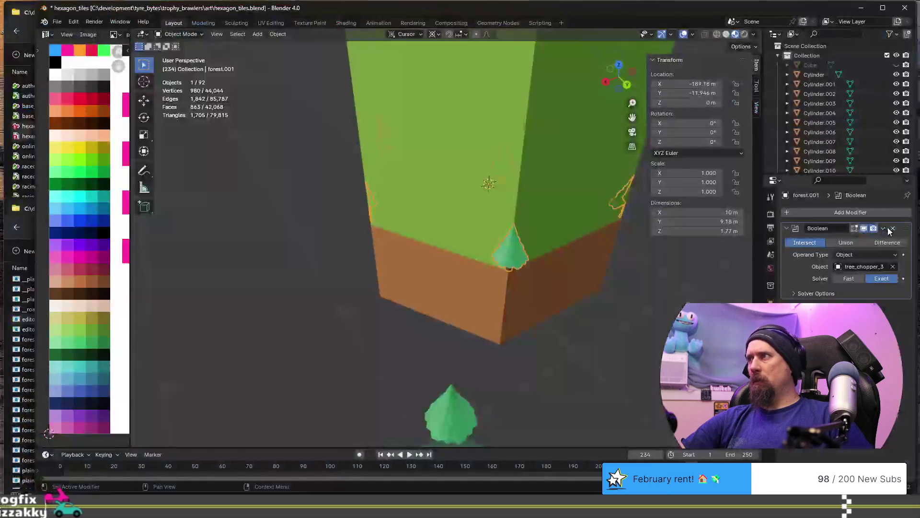
Apply the Boolean permanently, then start moving tree_chopper_3 along the ground plane
left_click(884, 228)
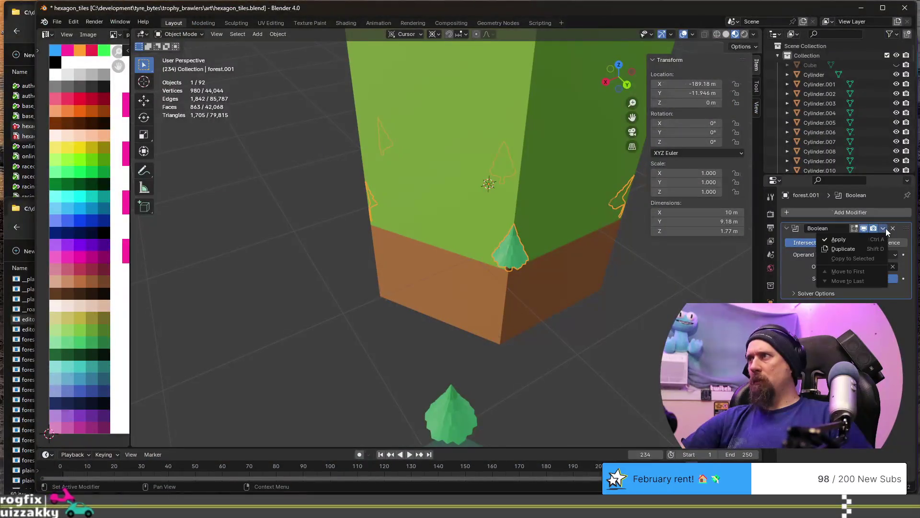
left_click(868, 239)
scroll(615, 259, "down", 4)
left_click(487, 173)
left_click(478, 243)
left_click(500, 186)
key("g")
key("shift+z")
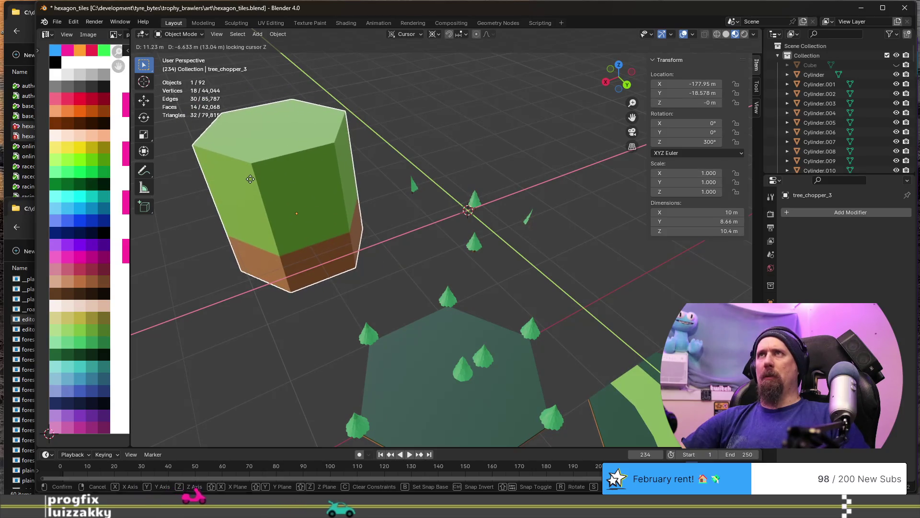
Cancel the move, undo to restore forest.001's Boolean, and try Union then Intersect
right_click(249, 179)
left_click(474, 244)
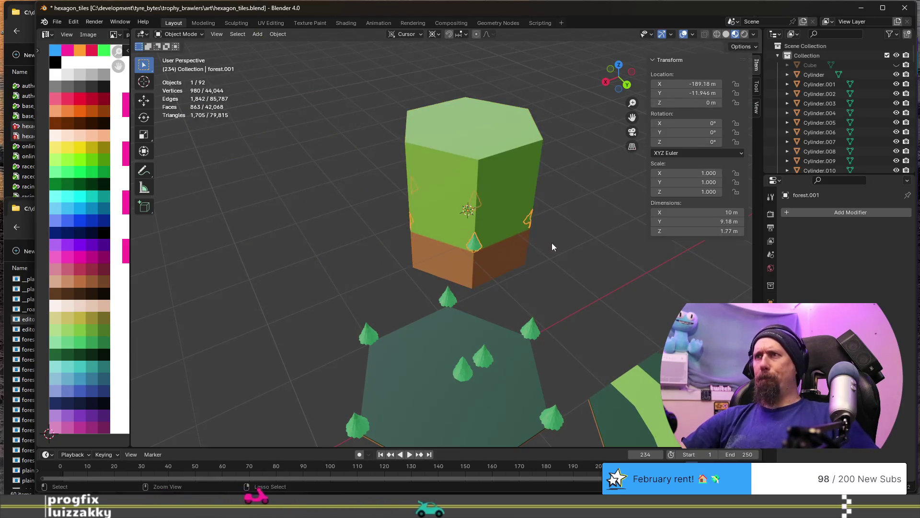
key("ctrl+KP_Subtract")
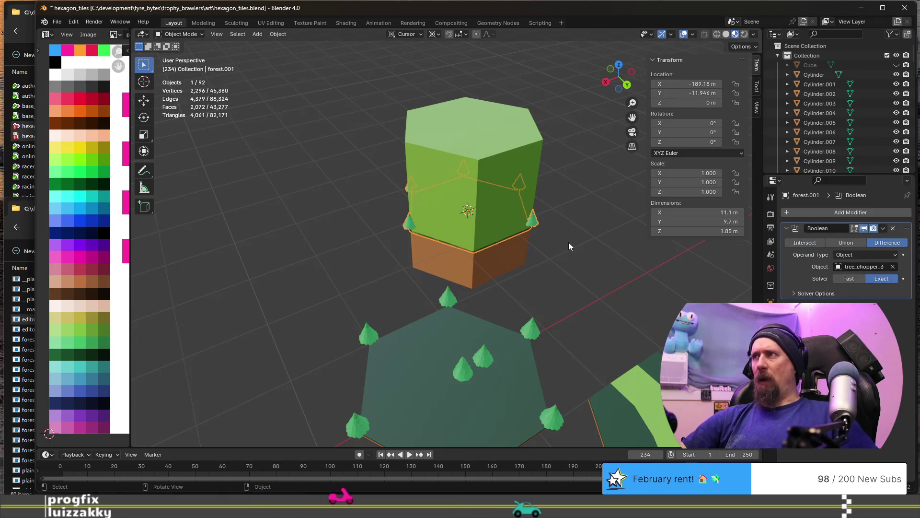
left_click(846, 243)
middle_click_drag(603, 264, 399, 240)
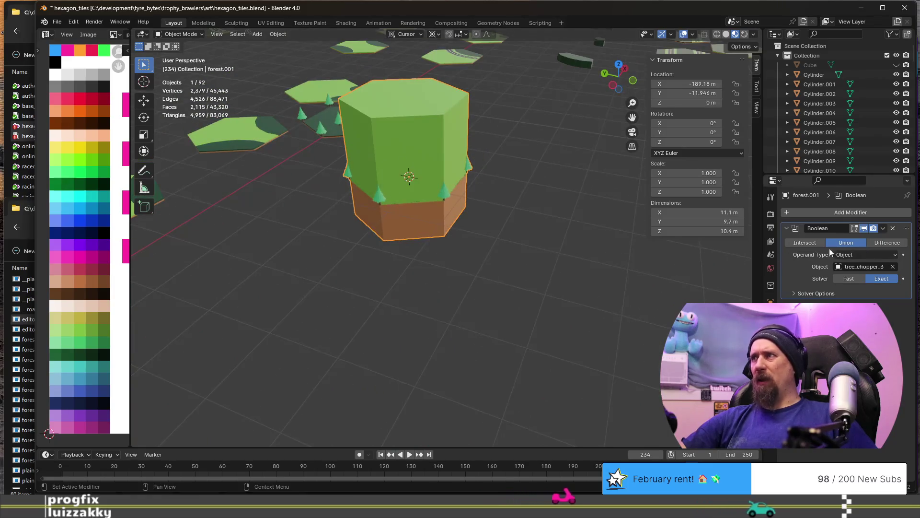
left_click(800, 243)
scroll(380, 191, "up", 3)
Undo back to the untrimmed forest tile with no modifier and select tree_chopper_3
mouse_move(379, 190)
middle_mouse_down()
mouse_move(409, 162)
mouse_move(547, 181)
mouse_move(315, 196)
mouse_move(649, 206)
middle_mouse_up()
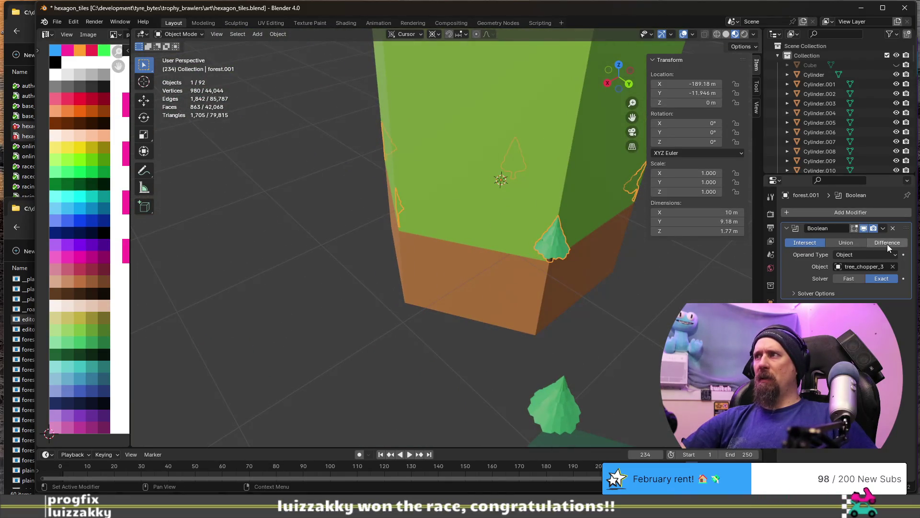
mouse_move(557, 232)
middle_mouse_down()
mouse_move(483, 251)
mouse_move(518, 267)
mouse_move(461, 241)
mouse_move(462, 218)
middle_mouse_up()
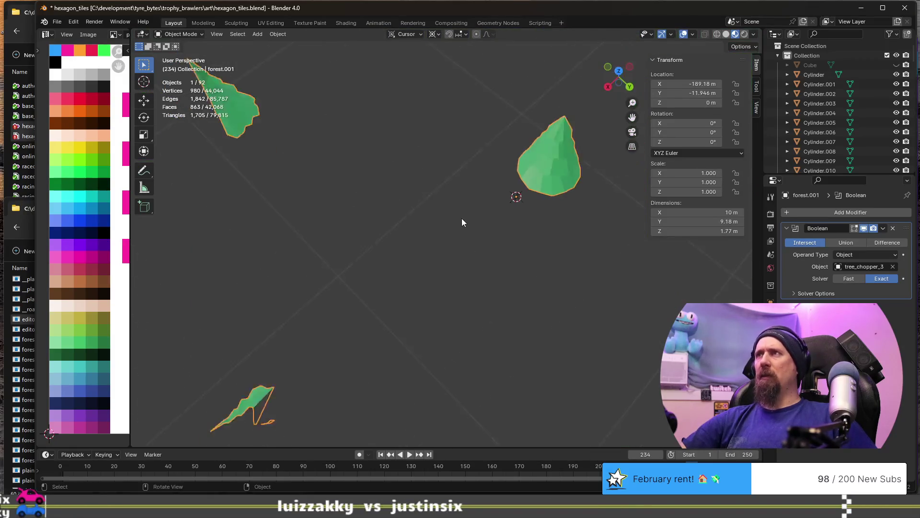
scroll(462, 218, "up", 5)
scroll(461, 218, "down", 3)
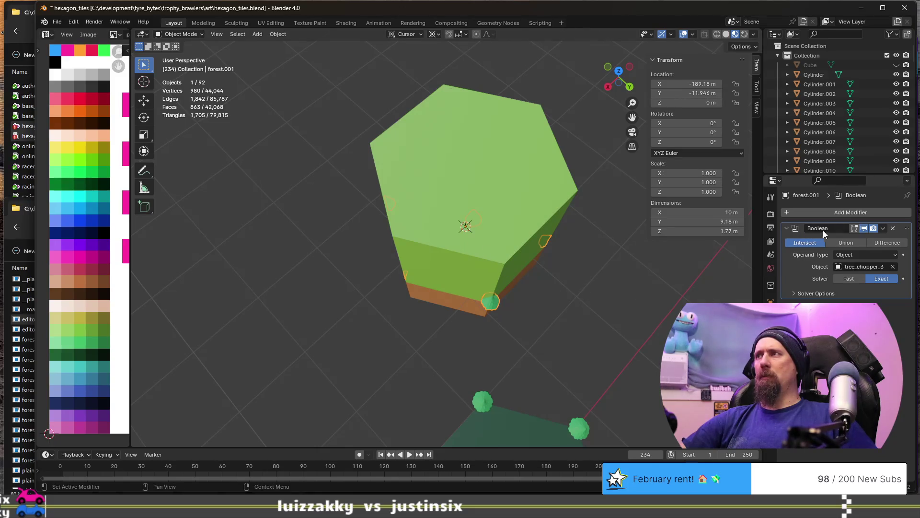
key("ctrl+a")
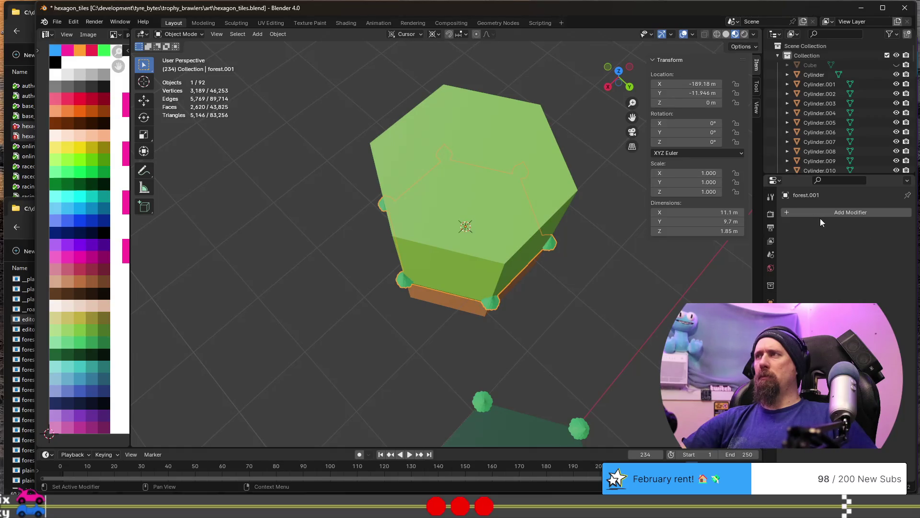
mouse_move(548, 307)
middle_mouse_down()
mouse_move(543, 271)
mouse_move(493, 192)
middle_mouse_up()
key("Tab")
key("Tab")
left_click(461, 152)
middle_click_drag(460, 154, 510, 184)
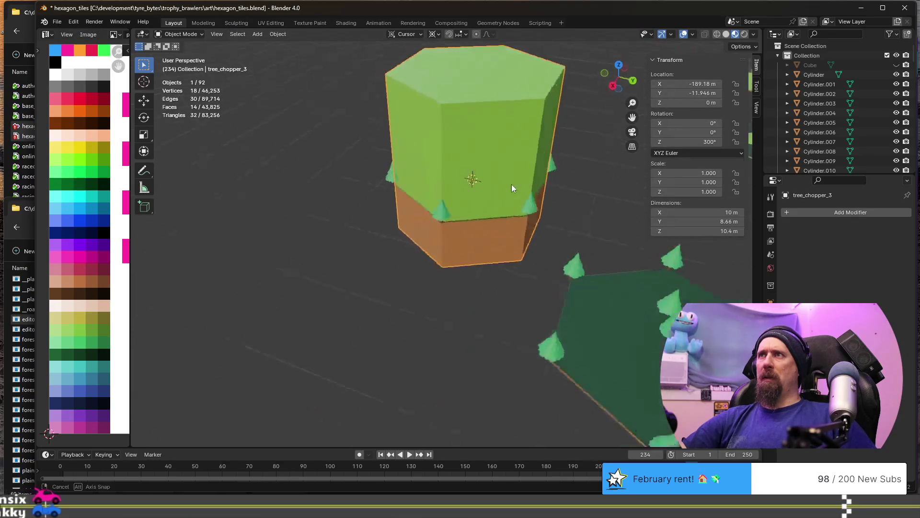
Move tree_chopper_3 off the tile to stand on the ground beside it
key("g")
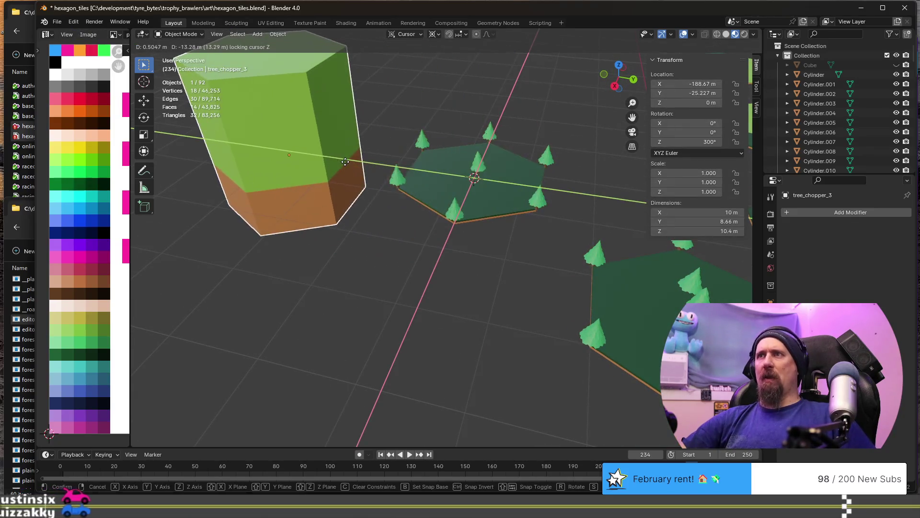
left_click(345, 161)
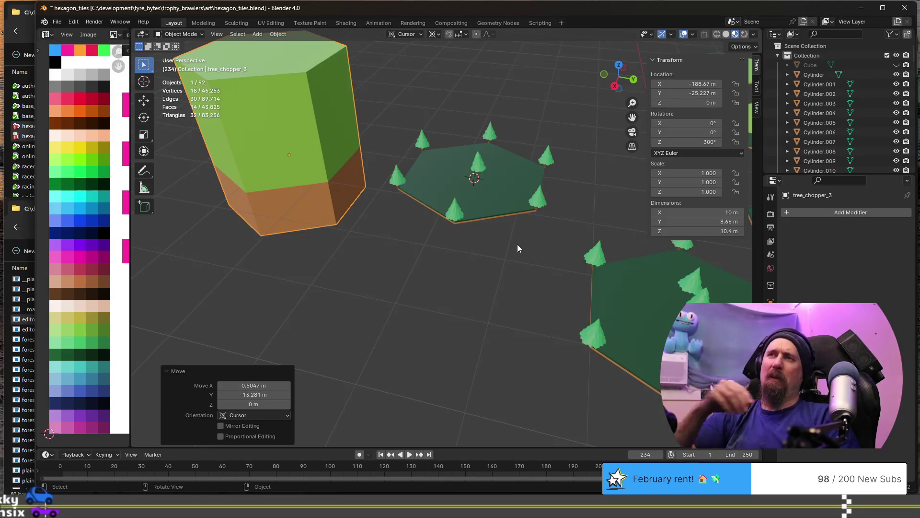
scroll(518, 244, "up", 3)
scroll(516, 244, "down", 2)
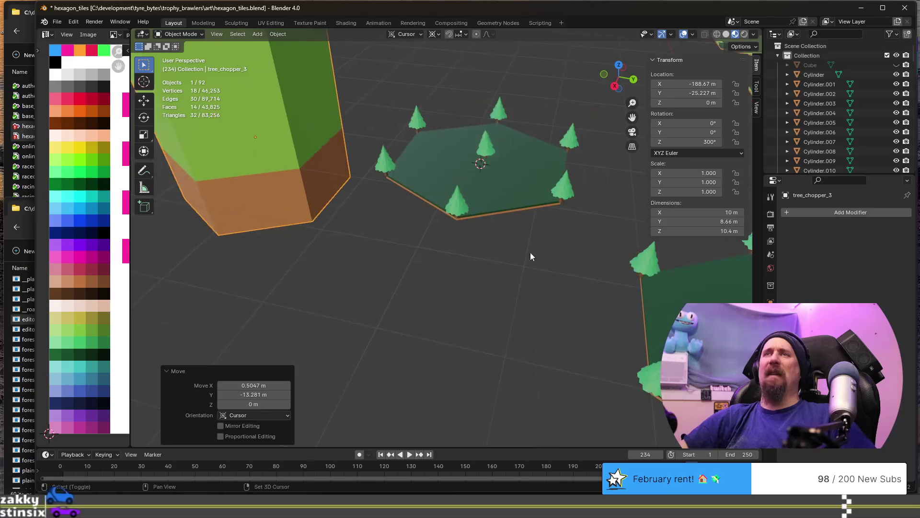
scroll(393, 232, "down", 2)
scroll(451, 231, "up", 3)
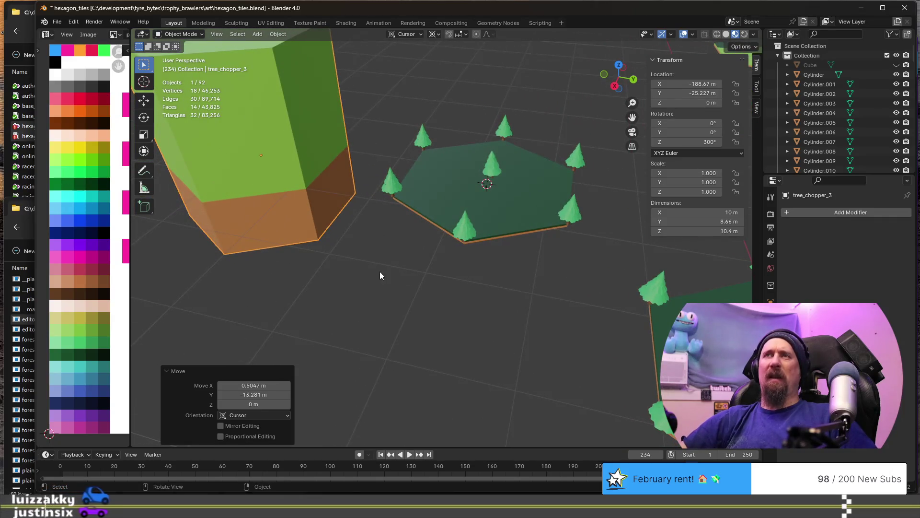
Snap the cursor with the column selected by mistake and undo the column's jump
middle_click_drag(453, 207, 404, 205, "shift")
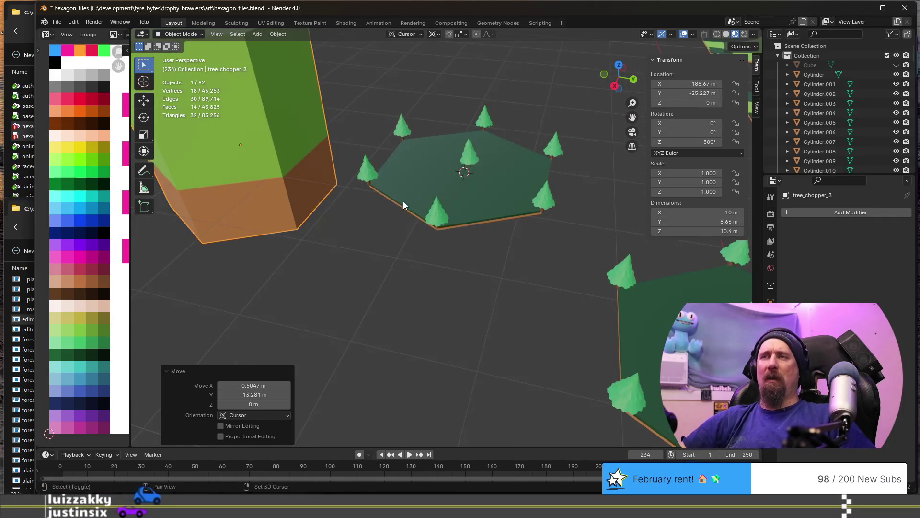
key("shift+s")
left_click(409, 259)
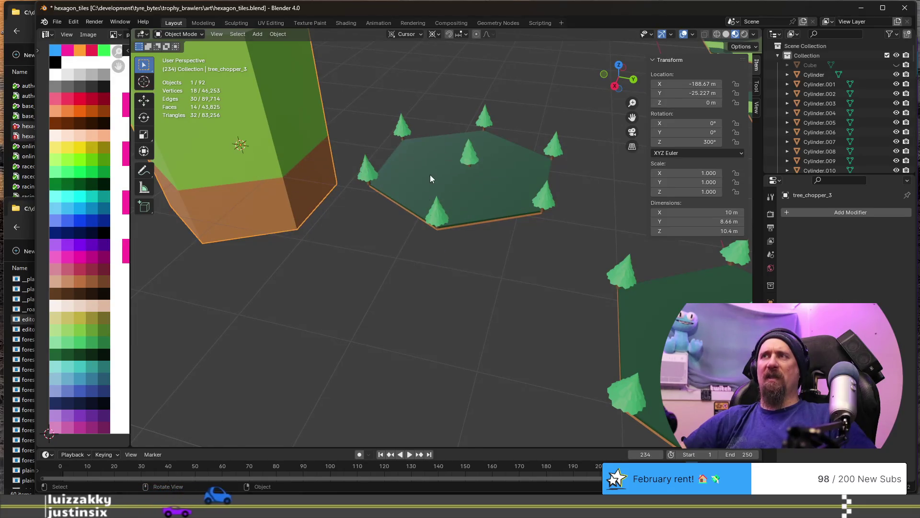
key("ctrl+z")
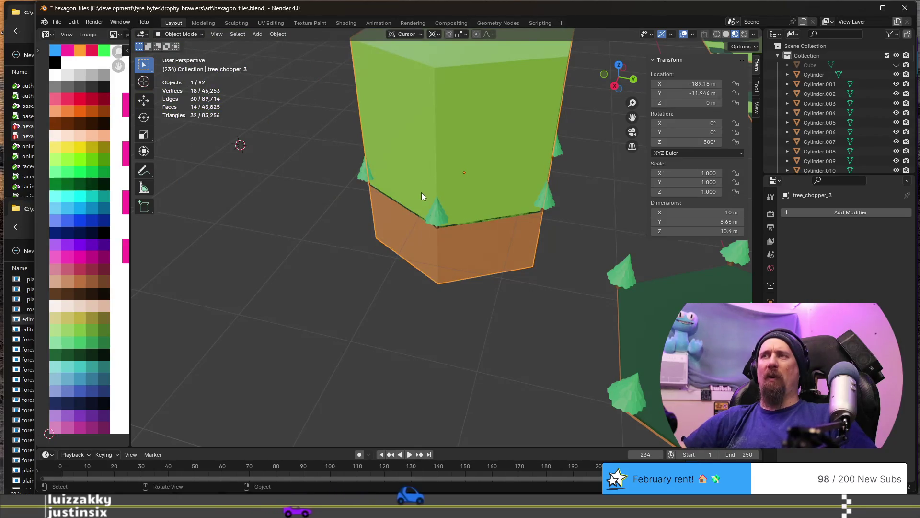
key("ctrl+z")
Snap the 3D cursor to the forest tile's centre and tree_chopper_3 onto it
left_click(445, 196)
key("shift+s")
left_click(452, 244)
left_click(310, 145)
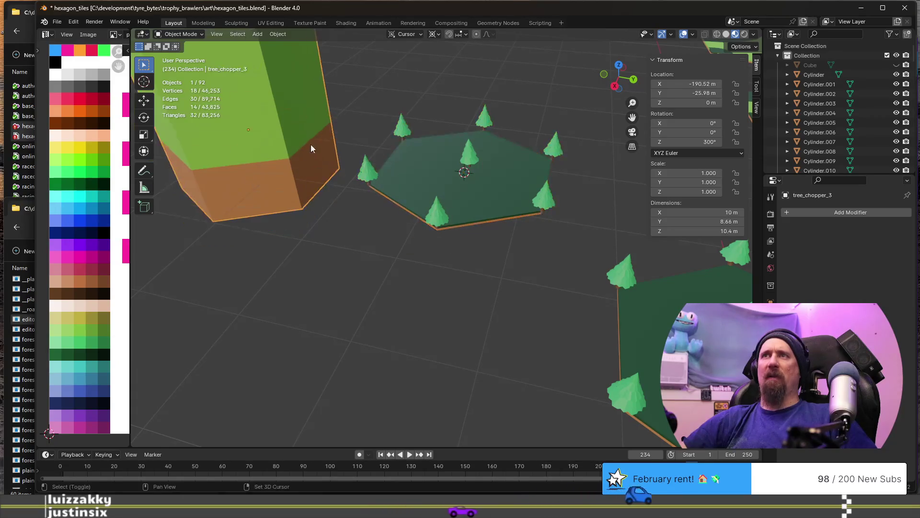
key("shift+s")
left_click(291, 78)
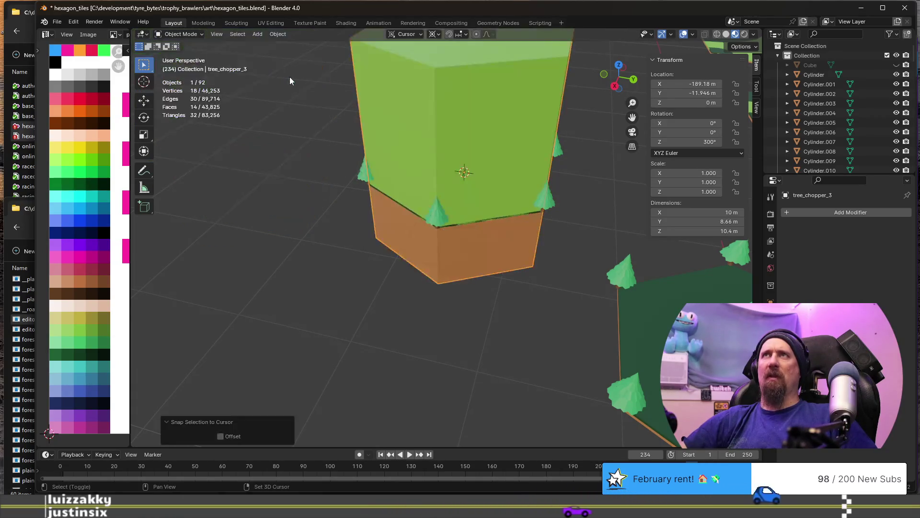
scroll(290, 76, "down", 3)
mouse_move(353, 115)
middle_mouse_down()
mouse_move(449, 141)
mouse_move(448, 192)
mouse_move(410, 177)
mouse_move(454, 174)
mouse_move(331, 193)
mouse_move(409, 204)
mouse_move(499, 188)
middle_mouse_up()
scroll(449, 147, "up", 4)
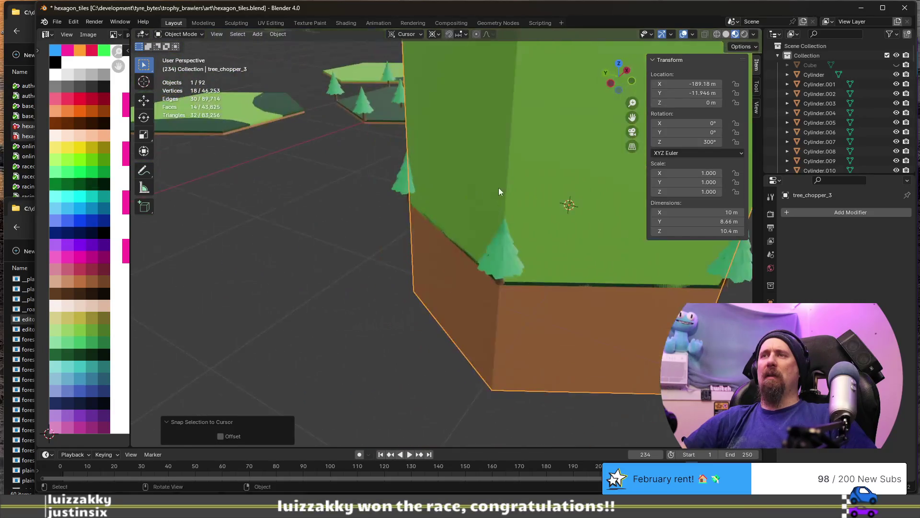
scroll(473, 192, "down", 3)
mouse_move(284, 209)
middle_mouse_down()
mouse_move(418, 197)
mouse_move(454, 162)
mouse_move(453, 144)
mouse_move(297, 181)
middle_mouse_up()
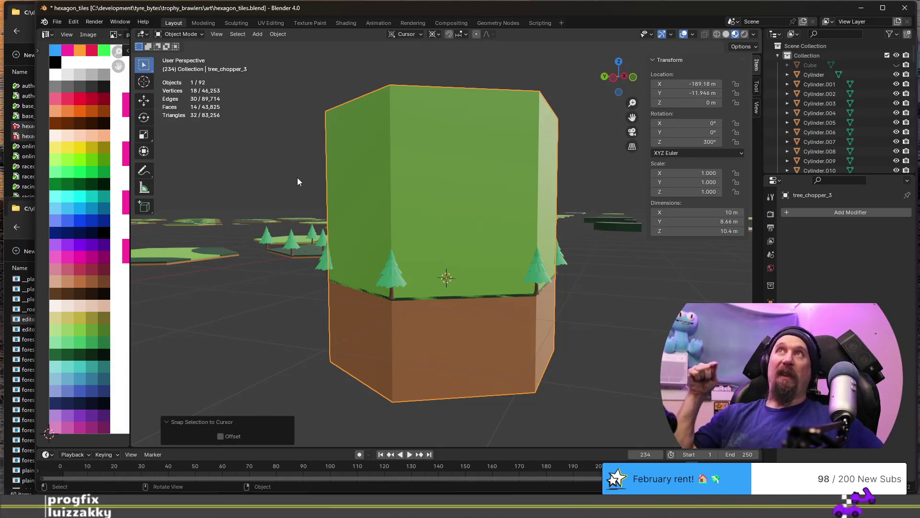
scroll(296, 178, "up", 3)
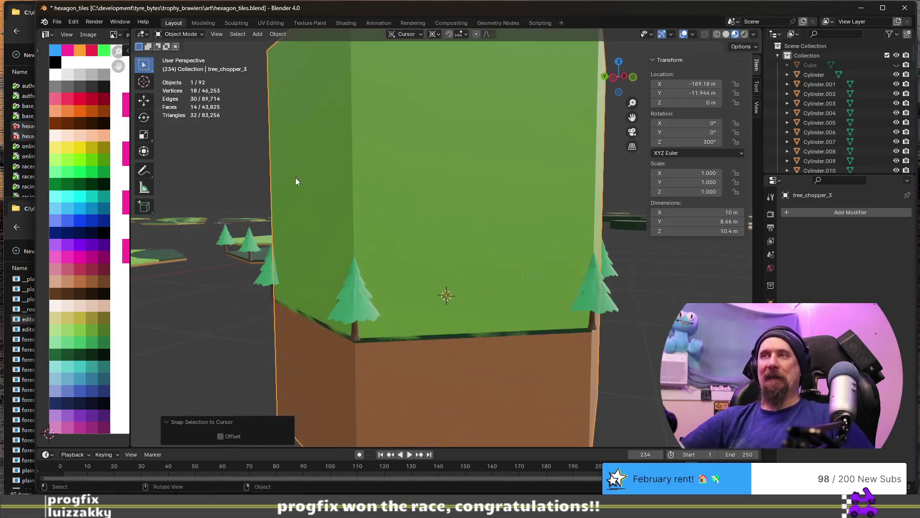
middle_click_drag(66, 141, 83, 145)
scroll(69, 142, "up", 2)
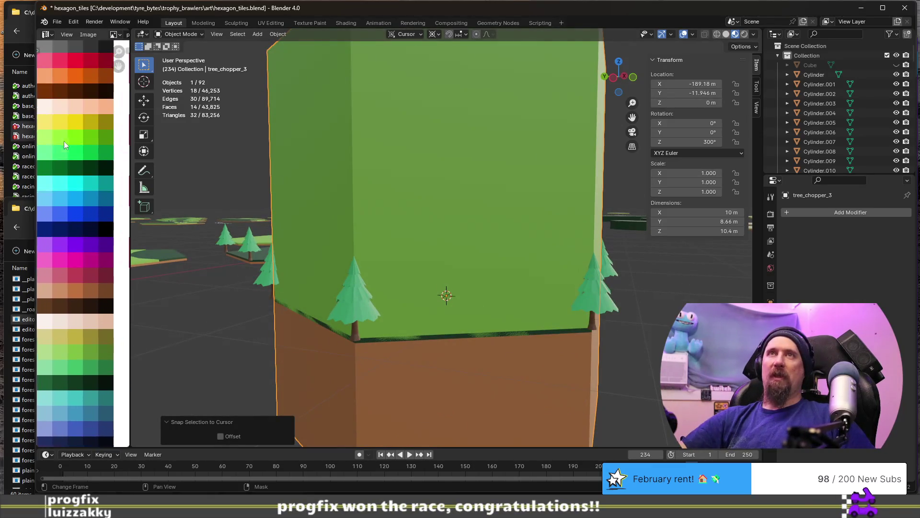
mouse_move(215, 213)
middle_mouse_down()
mouse_move(400, 219)
mouse_move(460, 210)
mouse_move(483, 235)
middle_mouse_up()
left_click(613, 308)
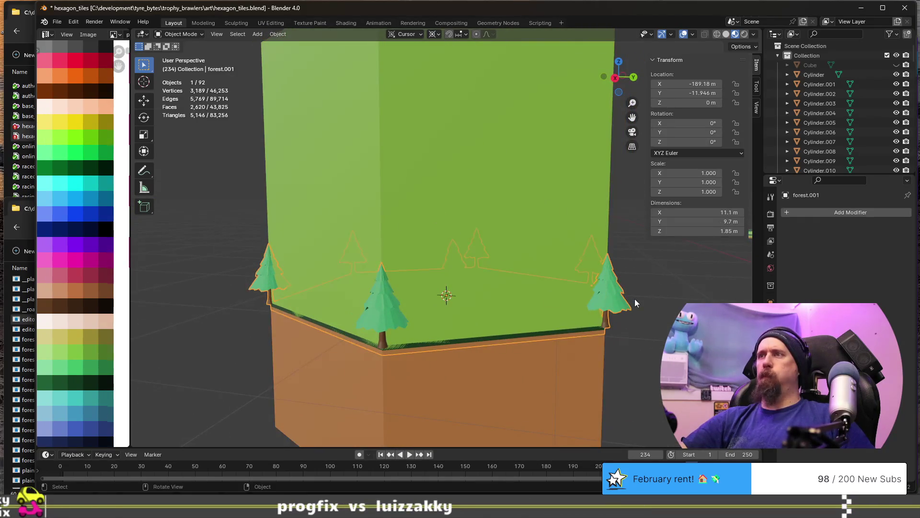
key("g")
middle_click_drag(573, 298, 535, 307)
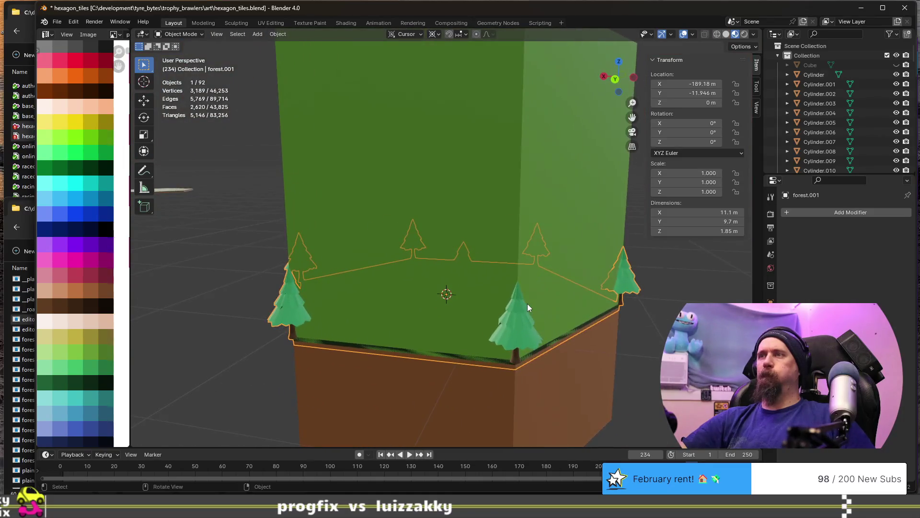
key("g")
right_click(282, 246)
scroll(281, 246, "down", 3)
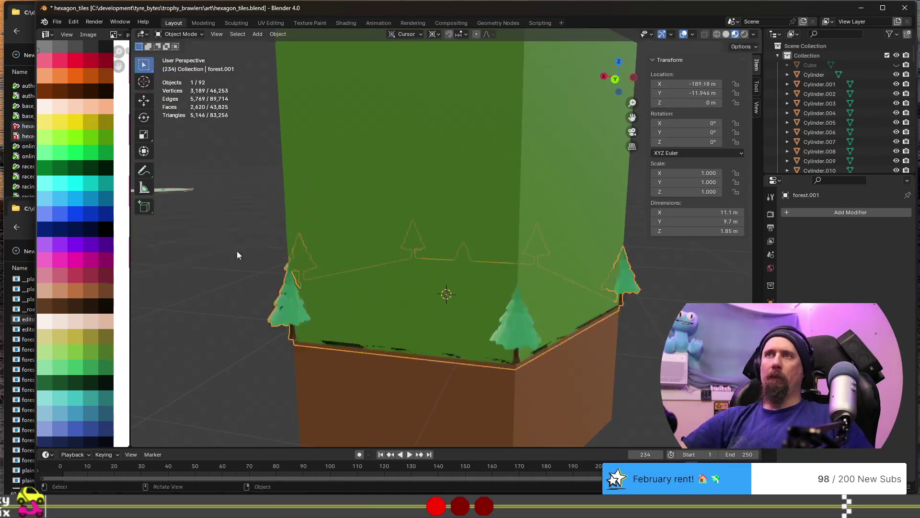
mouse_move(281, 247)
middle_mouse_down()
mouse_move(318, 268)
mouse_move(416, 239)
middle_mouse_up()
key("g")
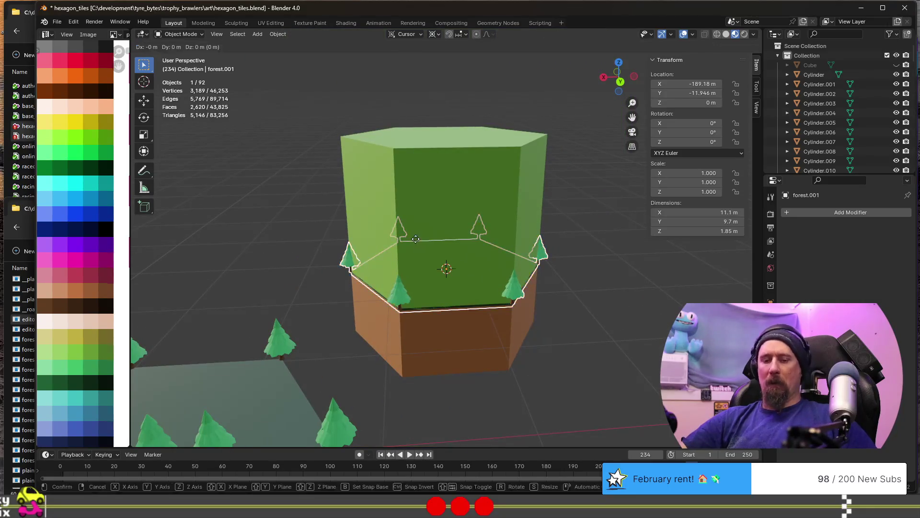
key("x")
key("1")
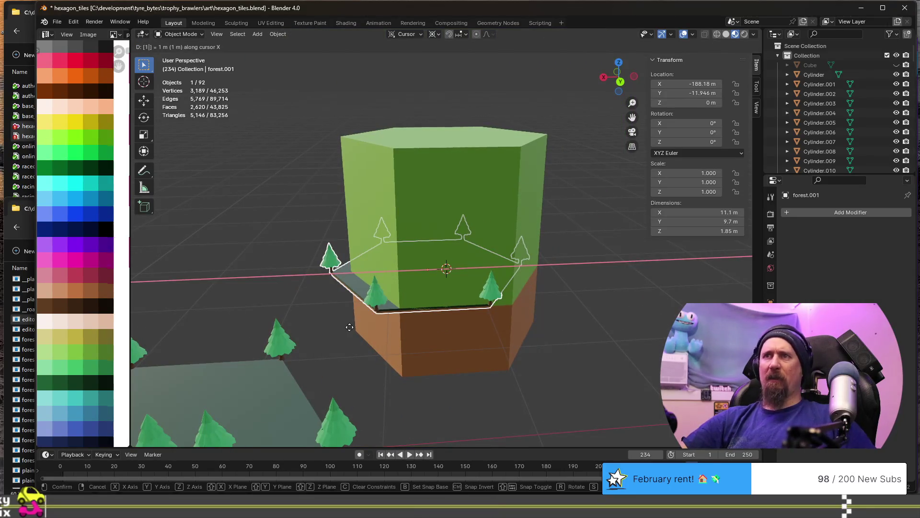
key("Return")
mouse_move(313, 314)
middle_mouse_down()
mouse_move(439, 334)
mouse_move(502, 330)
middle_mouse_up()
scroll(577, 342, "up", 3)
scroll(576, 339, "down", 5)
key("ctrl+z")
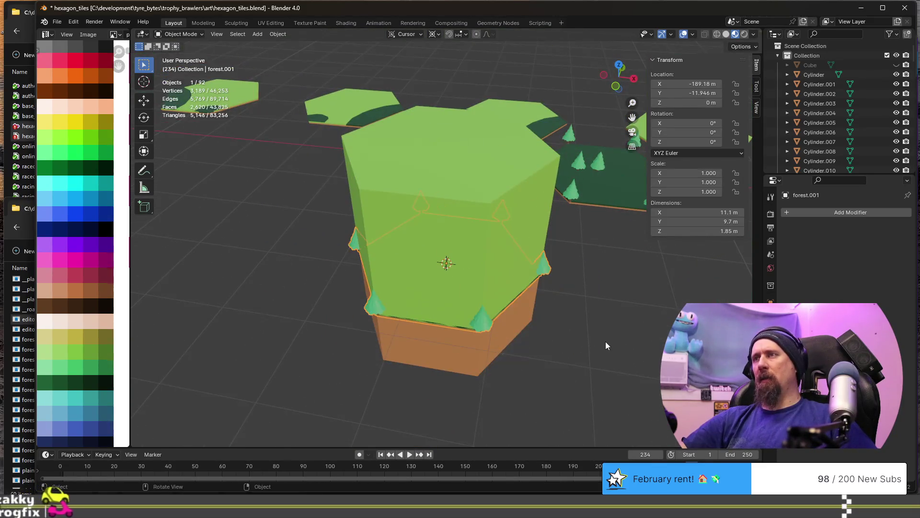
mouse_move(596, 330)
middle_mouse_down()
mouse_move(411, 293)
mouse_move(418, 286)
mouse_move(463, 316)
mouse_move(577, 315)
mouse_move(526, 321)
mouse_move(555, 320)
middle_mouse_up()
Add a Boolean modifier to forest.001 cutting with tree_chopper_3 and inspect the tile
left_click(808, 214)
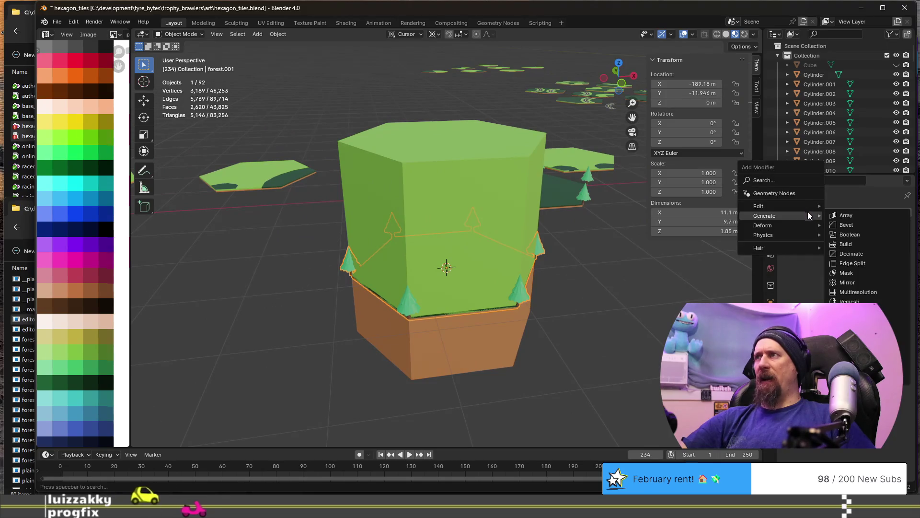
left_click(862, 234)
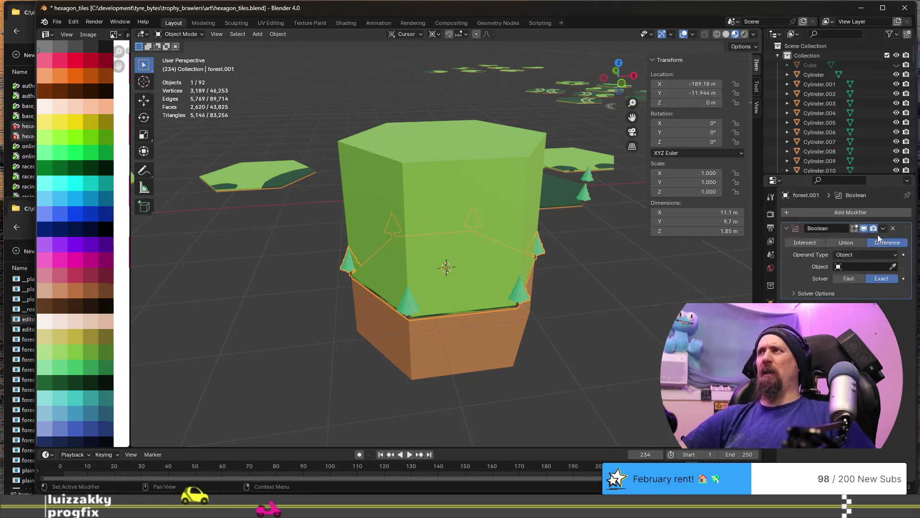
left_click(866, 266)
type("c")
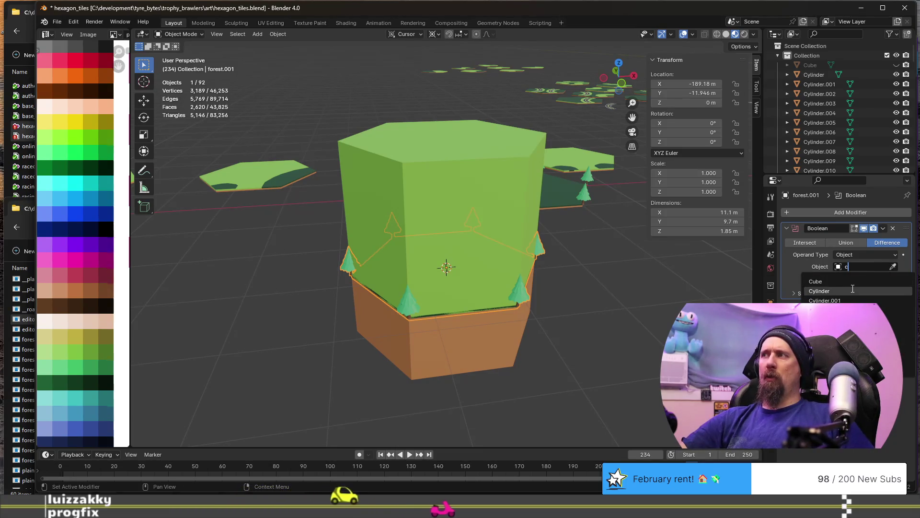
type("h")
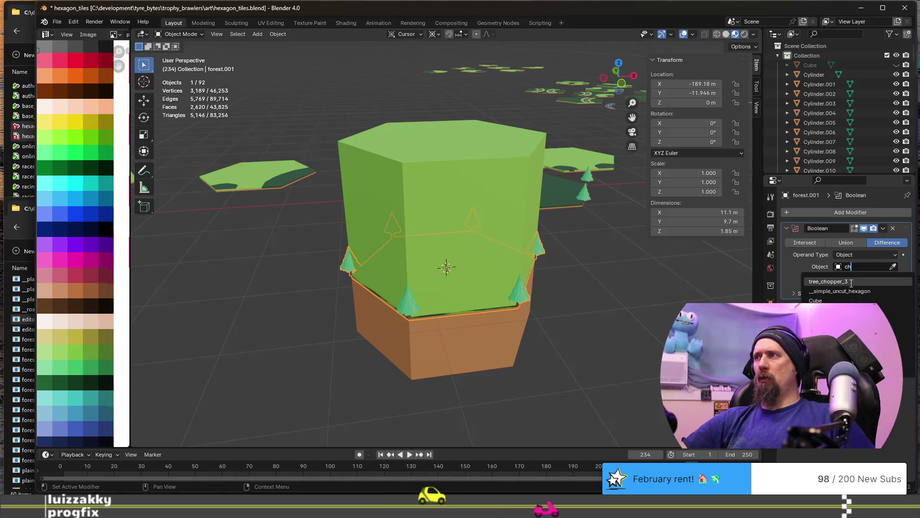
left_click(851, 282)
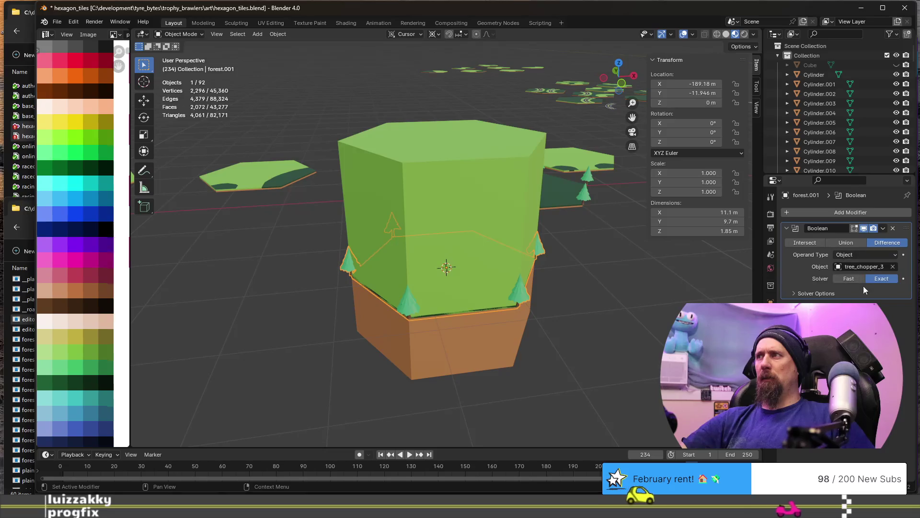
middle_click_drag(562, 298, 392, 329)
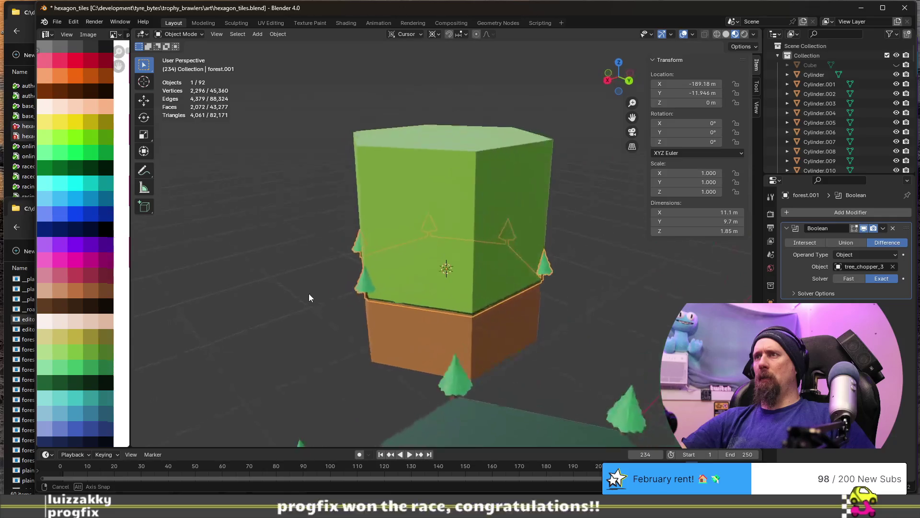
mouse_move(390, 329)
middle_mouse_down()
mouse_move(471, 304)
mouse_move(377, 288)
mouse_move(506, 282)
middle_mouse_up()
scroll(475, 302, "up", 2)
scroll(506, 282, "up", 5)
scroll(504, 283, "down", 3)
mouse_move(425, 281)
middle_mouse_down()
mouse_move(361, 267)
mouse_move(602, 285)
middle_mouse_up()
scroll(393, 298, "up", 3)
scroll(394, 297, "down", 5)
middle_click_drag(475, 298, 447, 297)
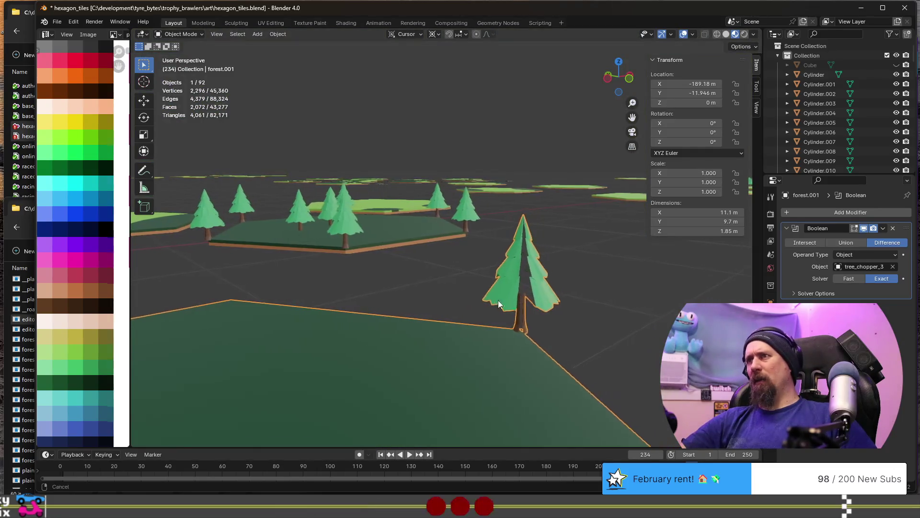
scroll(446, 298, "up", 4)
scroll(450, 297, "up", 2)
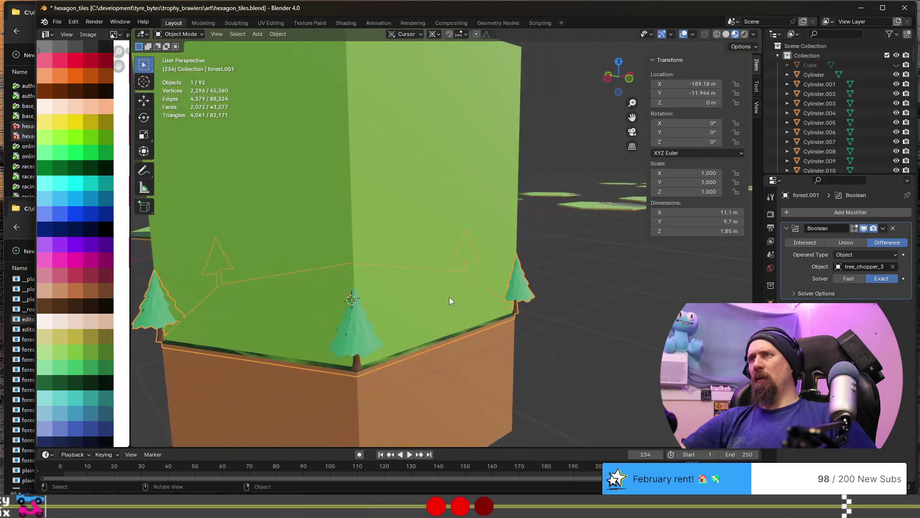
scroll(449, 297, "up", 2)
scroll(450, 298, "down", 4)
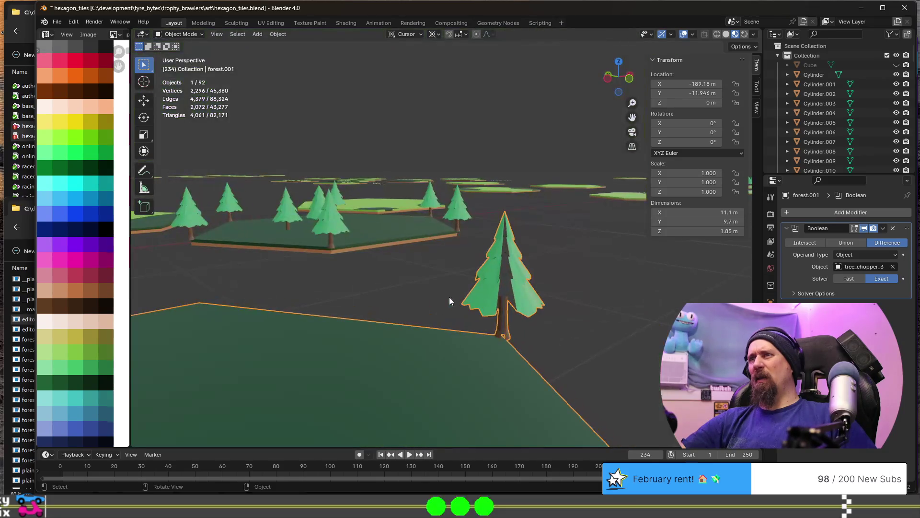
scroll(450, 298, "up", 2)
scroll(450, 299, "down", 2)
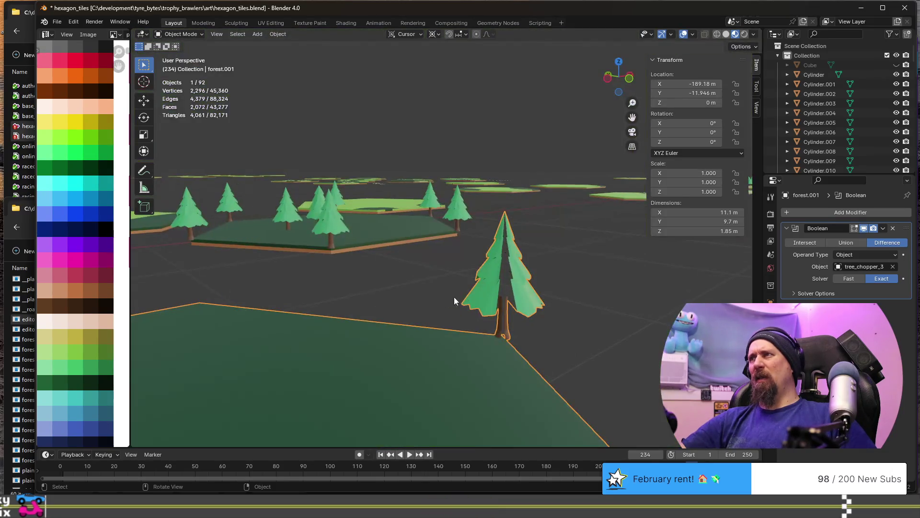
Cycle the Boolean through Intersect, Union and Difference and show its solver options
left_click(806, 243)
scroll(481, 304, "up", 2)
scroll(481, 303, "down", 2)
left_click(846, 242)
left_click(805, 244)
left_click(877, 242)
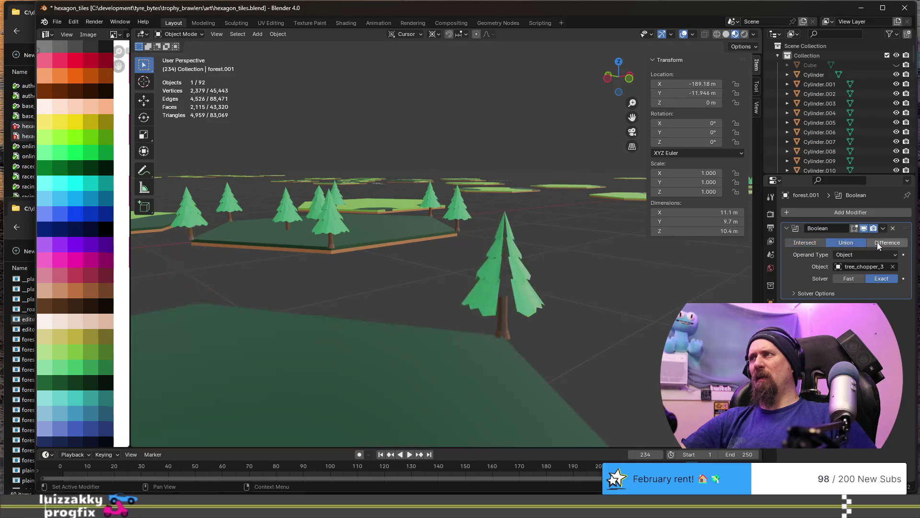
scroll(540, 291, "up", 2)
scroll(504, 296, "down", 3)
scroll(490, 290, "down", 2)
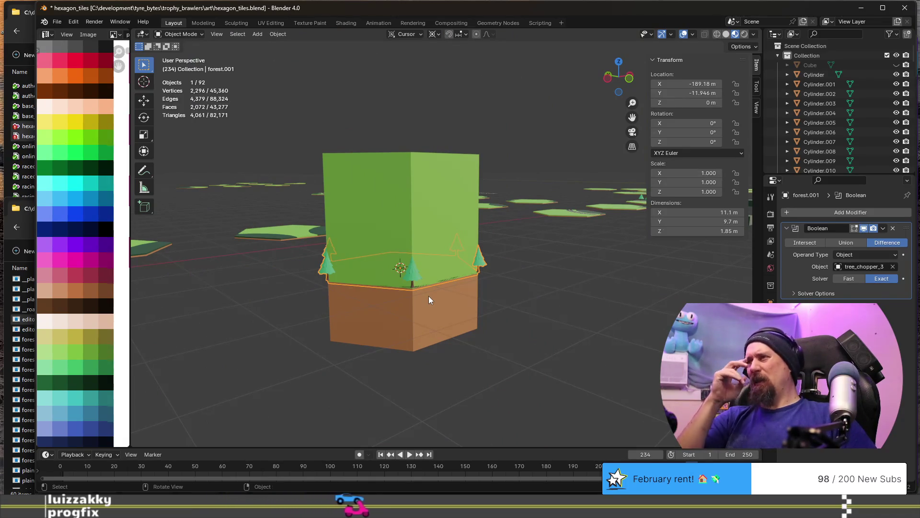
left_click(795, 292)
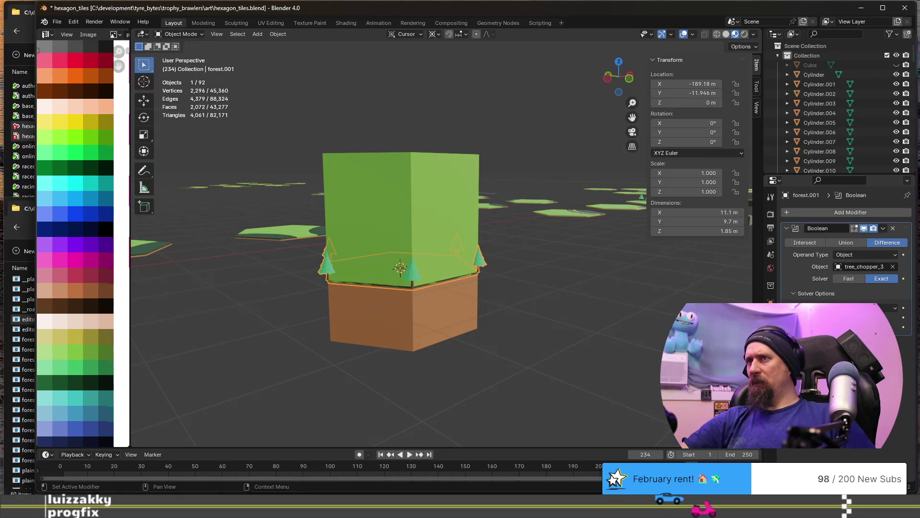
scroll(404, 268, "up", 5)
scroll(403, 269, "up", 5)
Settle on Intersect to keep only the trees inside the prism and apply the Boolean
mouse_move(403, 268)
middle_mouse_down()
mouse_move(359, 257)
mouse_move(334, 281)
mouse_move(464, 303)
mouse_move(465, 287)
mouse_move(366, 274)
middle_mouse_up()
mouse_move(437, 285)
middle_mouse_down()
mouse_move(322, 245)
mouse_move(397, 245)
middle_mouse_up()
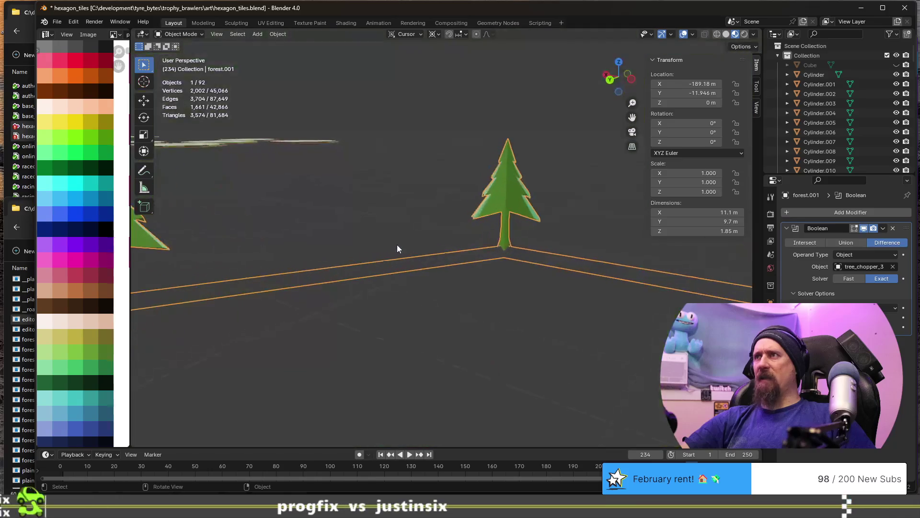
left_click(804, 242)
mouse_move(534, 285)
middle_mouse_down()
mouse_move(351, 288)
mouse_move(337, 265)
mouse_move(450, 273)
mouse_move(567, 266)
mouse_move(570, 304)
mouse_move(329, 273)
mouse_move(175, 269)
mouse_move(374, 252)
mouse_move(259, 247)
mouse_move(491, 257)
mouse_move(309, 257)
mouse_move(364, 243)
mouse_move(381, 219)
mouse_move(834, 261)
middle_mouse_up()
scroll(343, 283, "down", 3)
scroll(345, 281, "down", 5)
scroll(569, 305, "up", 5)
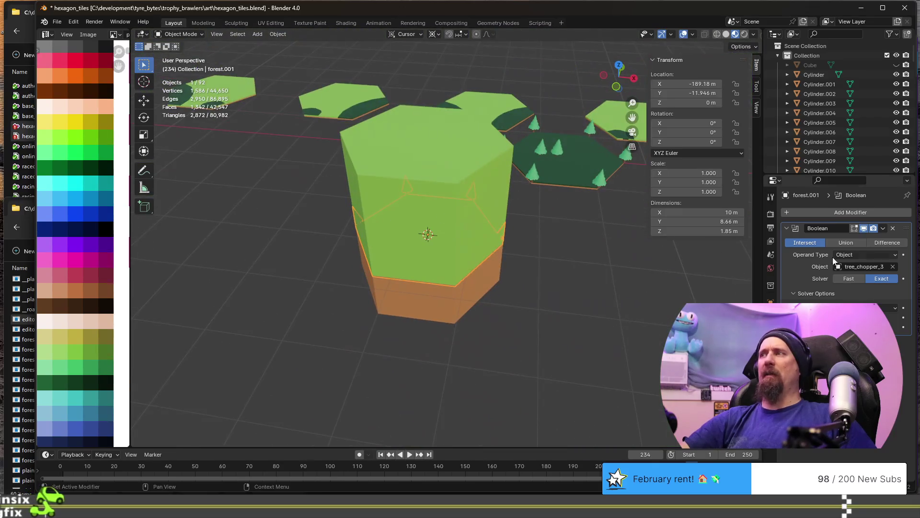
left_click(885, 230)
left_click(854, 243)
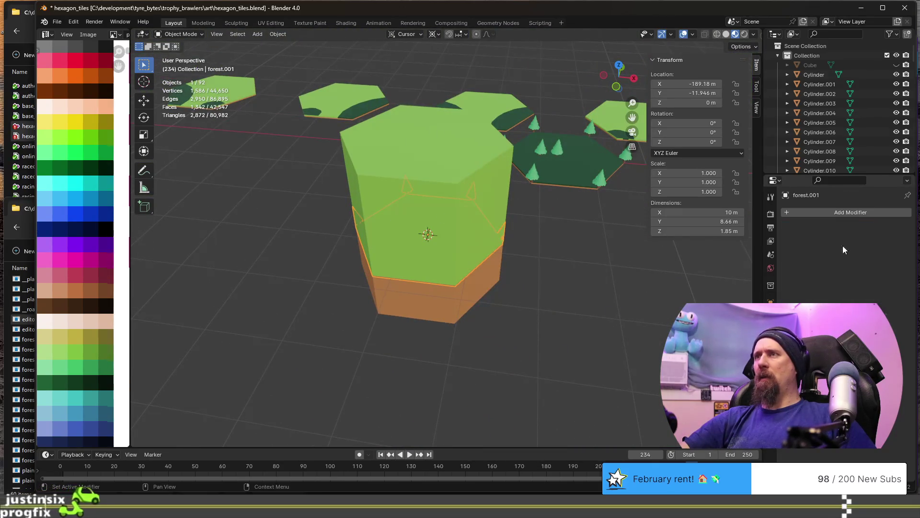
Move the tall tree_chopper_3 prism aside along X, clear of the forest tile
middle_click_drag(519, 281, 451, 220)
left_click(453, 219)
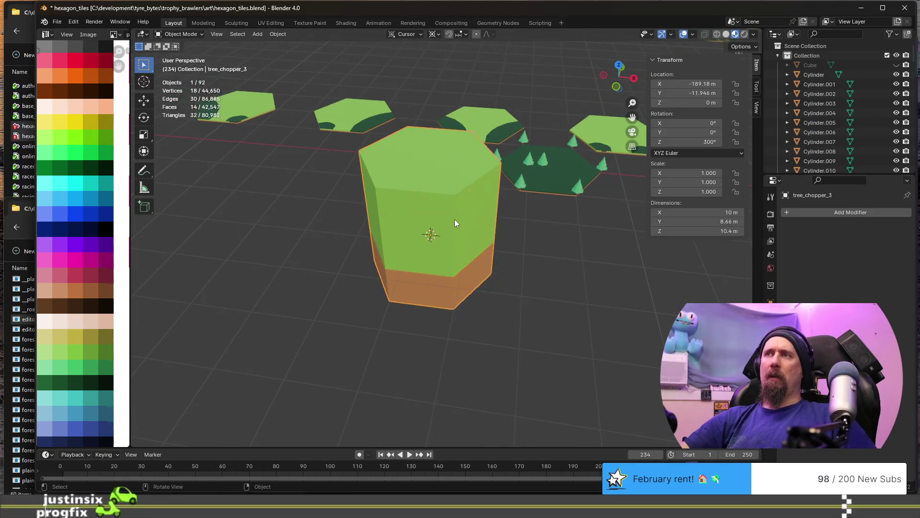
key("g")
key("x")
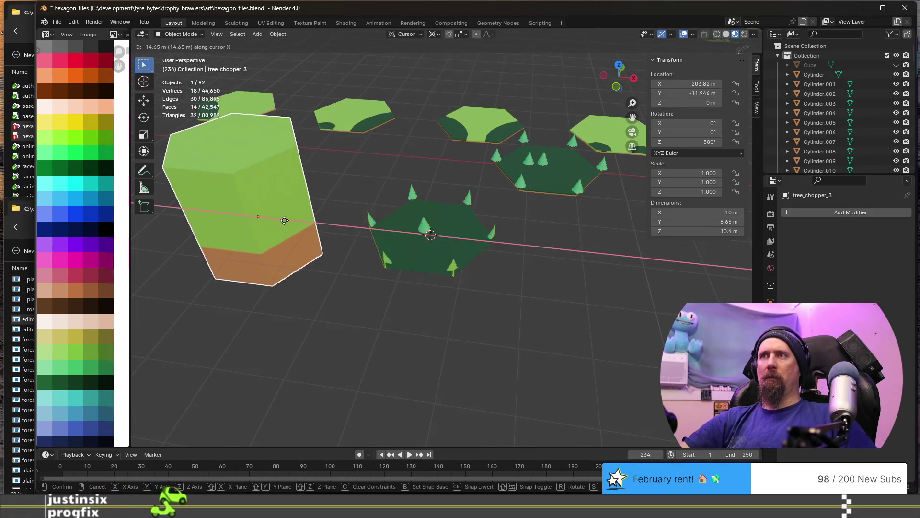
left_click(435, 232)
scroll(470, 234, "up", 5)
Duplicate the trimmed tile forest.001 in place as forest.002 after inspecting it
middle_click_drag(346, 250, 561, 240)
scroll(562, 241, "up", 4)
mouse_move(488, 246)
middle_mouse_down()
mouse_move(359, 249)
mouse_move(533, 242)
mouse_move(339, 267)
mouse_move(479, 269)
mouse_move(497, 253)
mouse_move(445, 252)
mouse_move(200, 366)
mouse_move(244, 342)
mouse_move(327, 327)
middle_mouse_up()
key("Tab")
key("Tab")
mouse_move(387, 329)
middle_mouse_down()
mouse_move(488, 308)
mouse_move(431, 315)
mouse_move(372, 343)
mouse_move(306, 336)
mouse_move(232, 313)
mouse_move(180, 314)
mouse_move(366, 287)
mouse_move(209, 292)
mouse_move(346, 329)
mouse_move(577, 292)
mouse_move(403, 300)
middle_mouse_up()
scroll(577, 291, "down", 2)
mouse_move(484, 303)
middle_mouse_down()
mouse_move(450, 297)
mouse_move(525, 234)
mouse_move(478, 281)
middle_mouse_up()
key("shift+d")
right_click(465, 300)
type("gx7.5")
Confirm forest.002's 7.5 m X offset and its move down along Y
key("Return")
type("g")
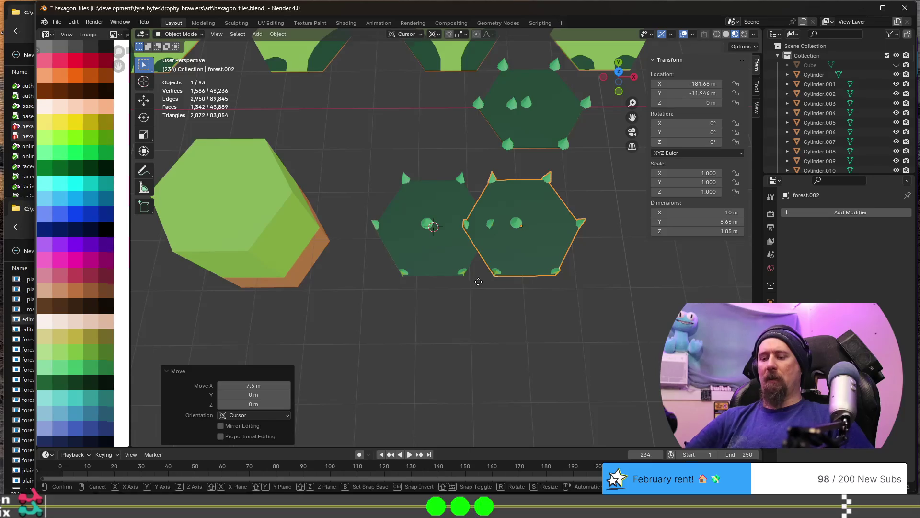
type("y4")
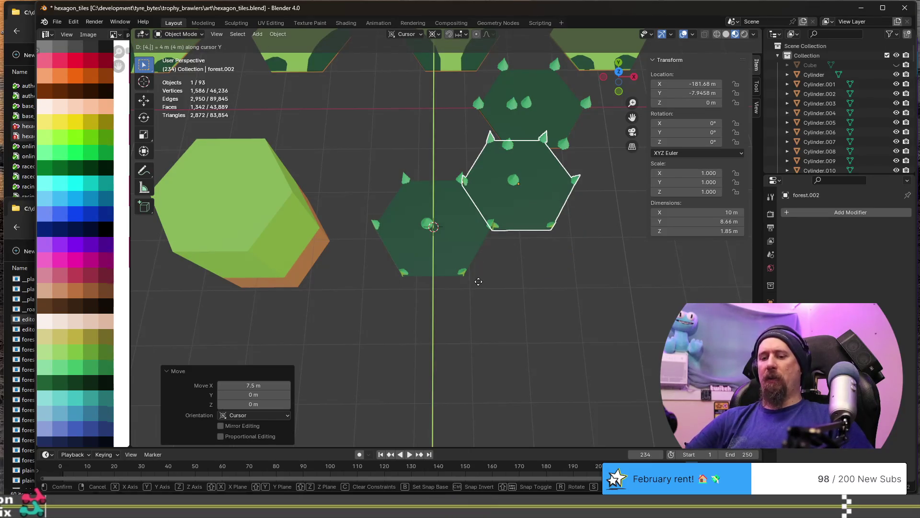
type(".33-")
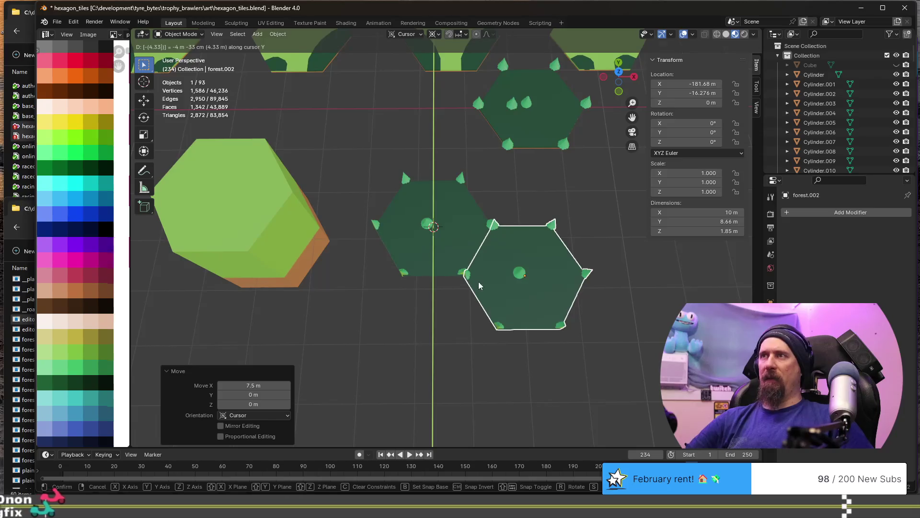
key("Return")
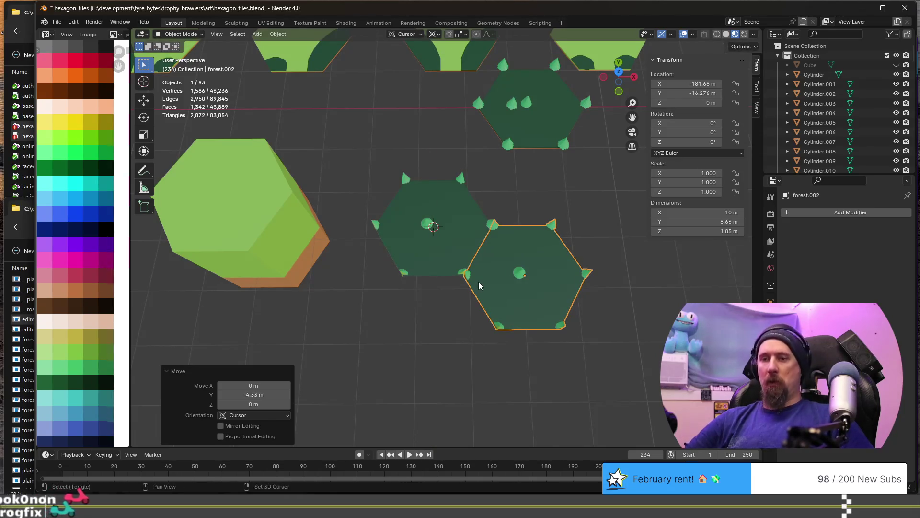
Duplicate the tile again as forest.003, offset -7.5 m in X and -4.33 m in Y
key("shift+d")
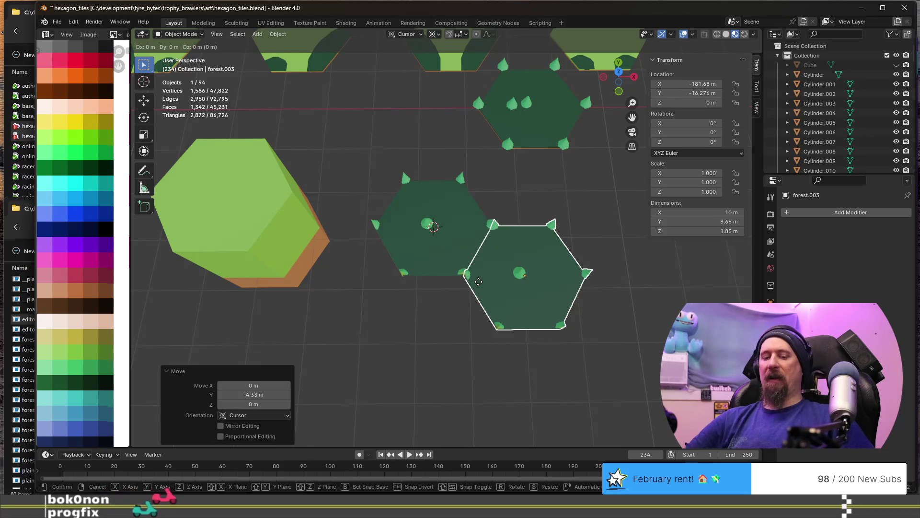
key("x")
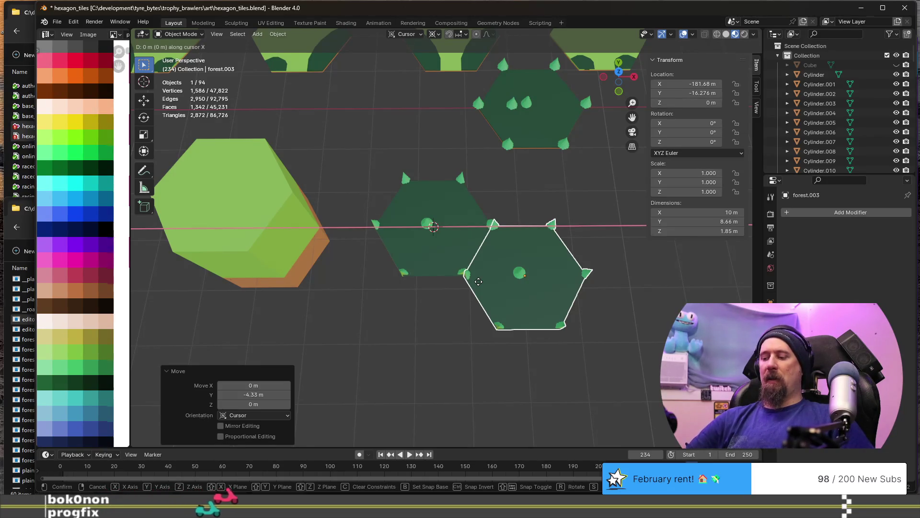
type("-7.5")
key("Return")
key("g")
key("x")
key("y")
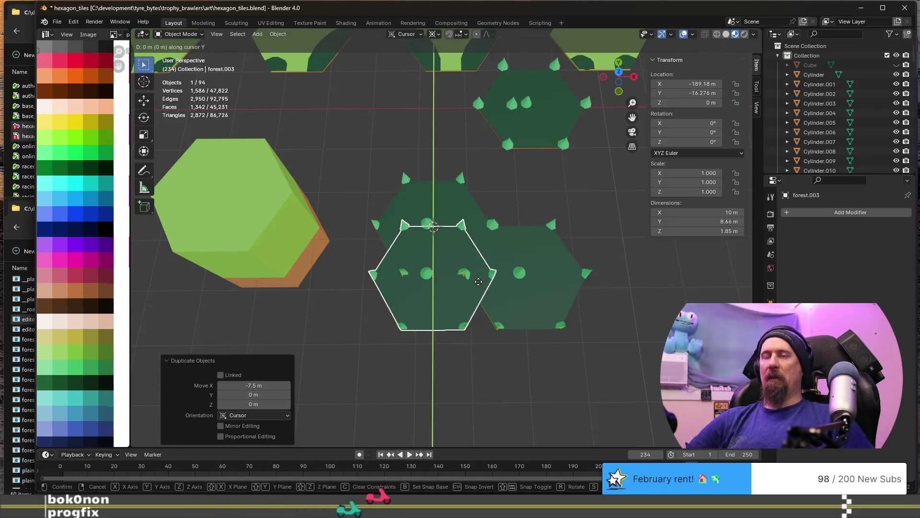
type("-4.33")
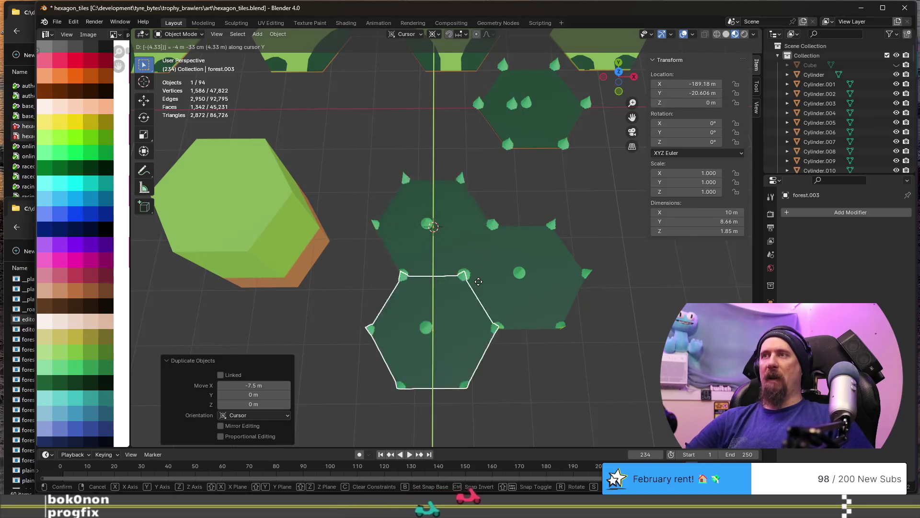
key("Return")
left_click(547, 389)
scroll(405, 344, "up", 5)
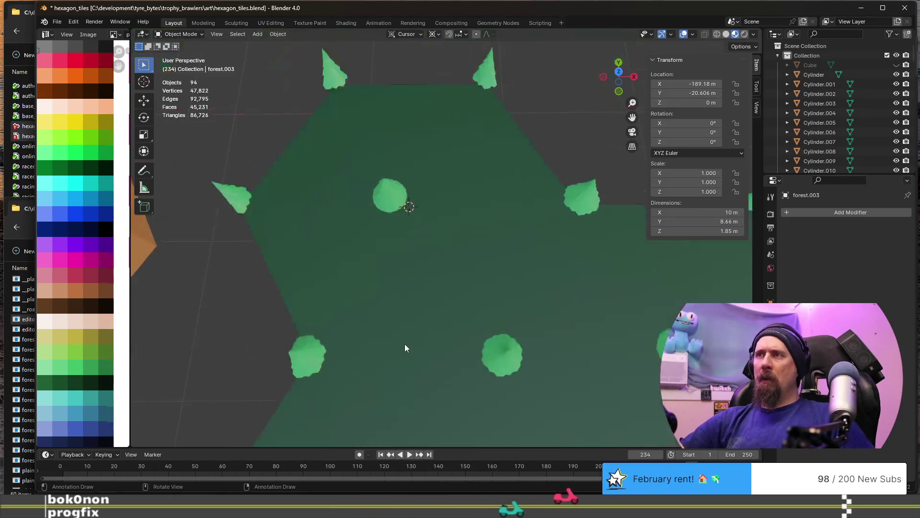
scroll(405, 344, "up", 2)
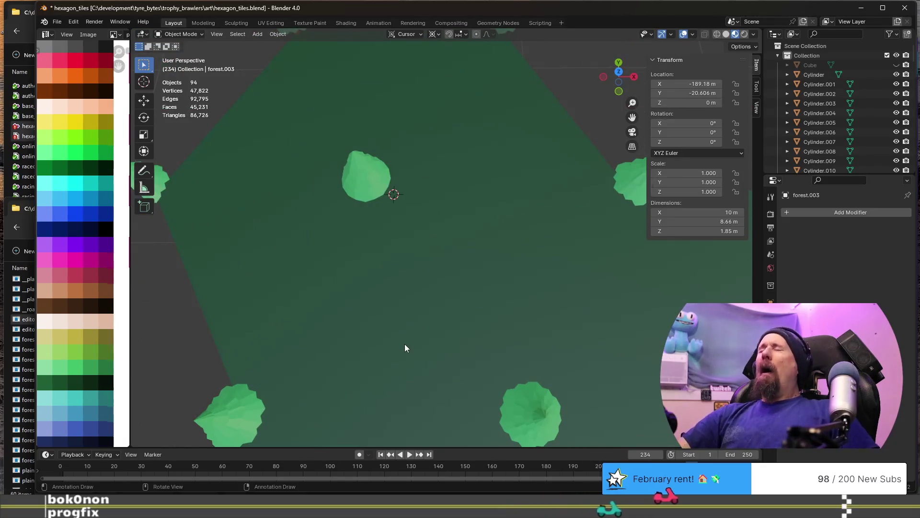
scroll(405, 344, "down", 2)
scroll(409, 309, "down", 2)
left_click(381, 319)
mouse_move(380, 318)
middle_mouse_down()
mouse_move(385, 295)
mouse_move(486, 275)
middle_mouse_up()
scroll(595, 293, "up", 3)
scroll(644, 273, "up", 3)
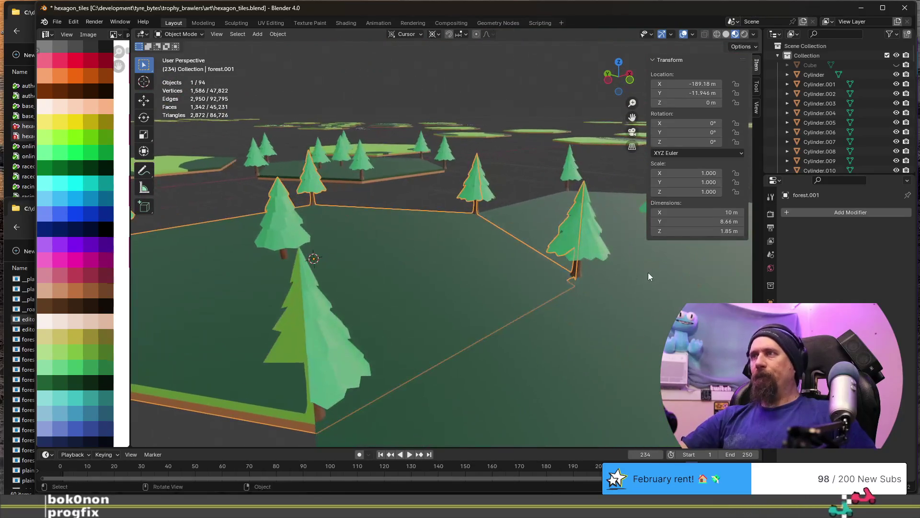
left_click(521, 179)
scroll(521, 183, "down", 3)
middle_click_drag(487, 209, 533, 210)
left_click(533, 210)
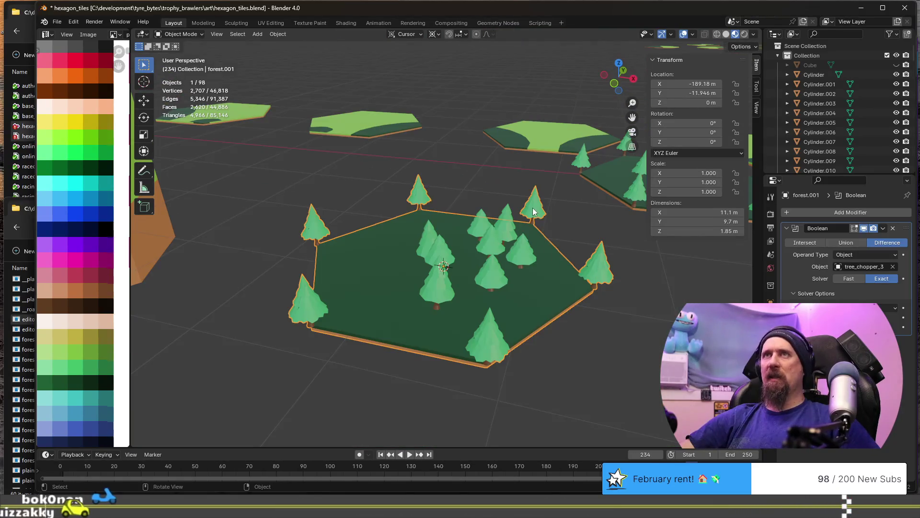
scroll(508, 253, "down", 3)
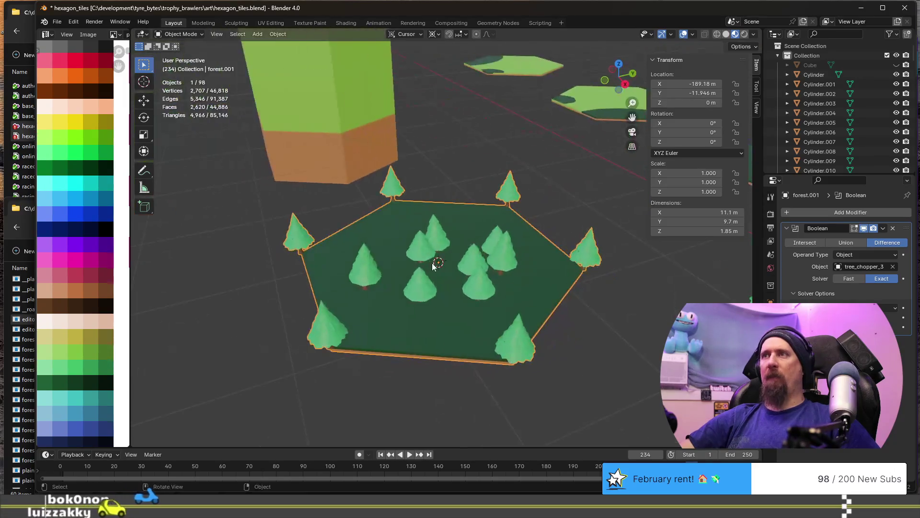
scroll(509, 251, "down", 2)
middle_click_drag(509, 252, 589, 250)
left_click(588, 251)
key("KP_Decimal")
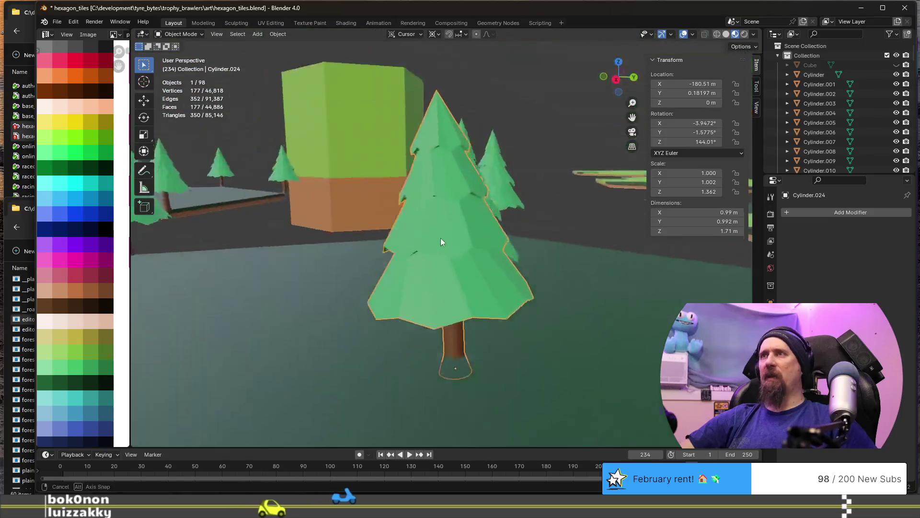
Select and frame the arrayed evergreen tree ever_green_special_60
middle_click_drag(441, 239, 350, 255)
left_click(350, 255)
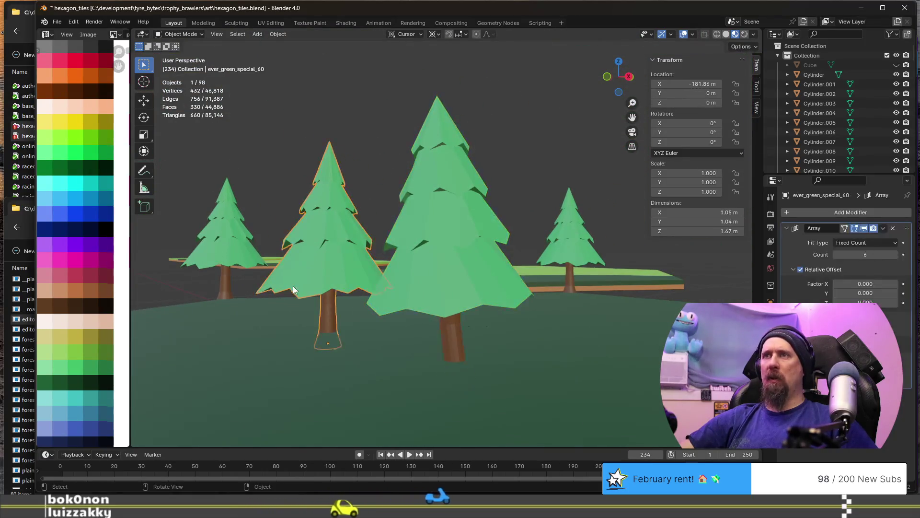
key("KP_Decimal")
mouse_move(372, 287)
middle_mouse_down()
mouse_move(488, 282)
mouse_move(357, 238)
mouse_move(325, 256)
middle_mouse_up()
scroll(489, 282, "down", 3)
scroll(489, 289, "down", 3)
scroll(325, 256, "up", 2)
middle_click_drag(420, 254, 501, 241)
scroll(503, 241, "down", 2)
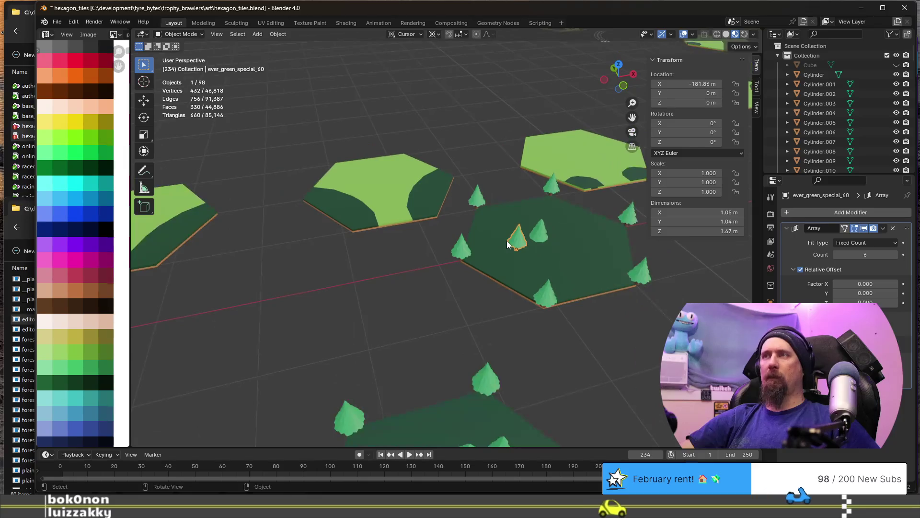
Duplicate the evergreen in place, apply the copy's Array modifier, and start moving it level
key("shift+d")
key("Escape")
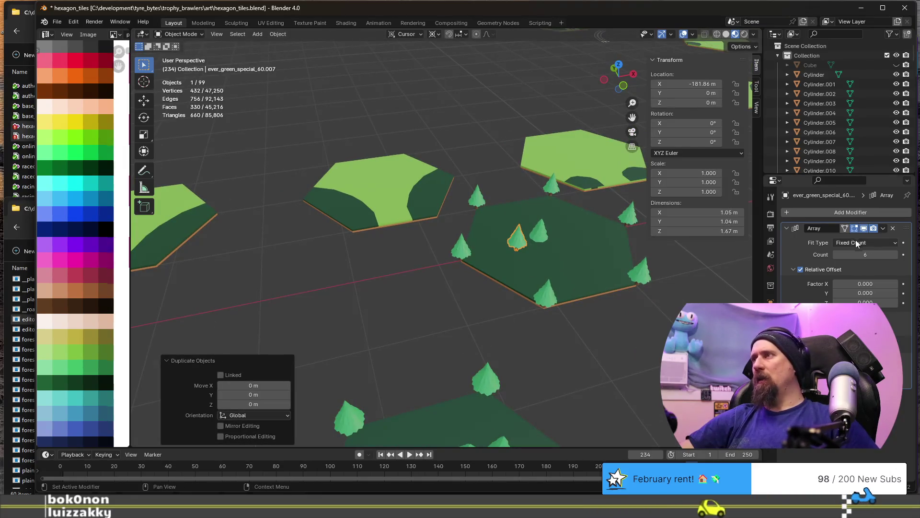
left_click(884, 228)
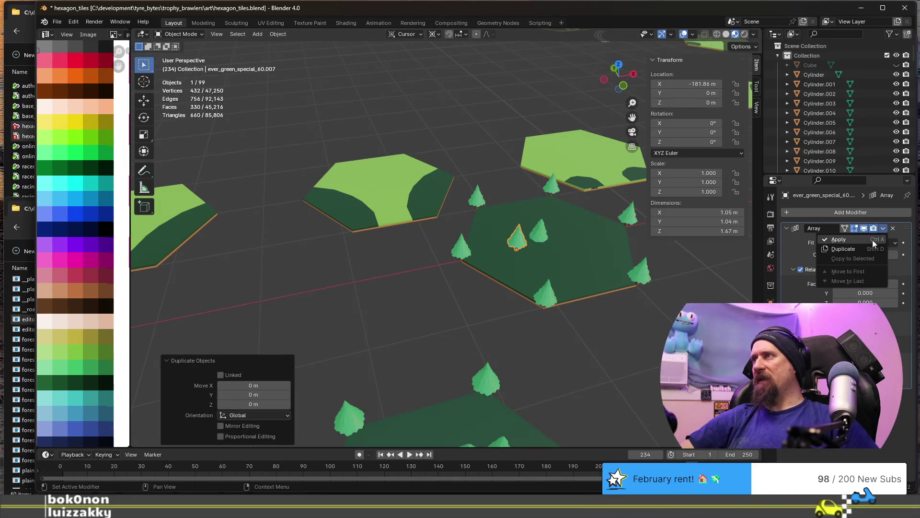
scroll(523, 257, "down", 3)
mouse_move(522, 257)
middle_mouse_down()
mouse_move(492, 276)
mouse_move(473, 251)
middle_mouse_up()
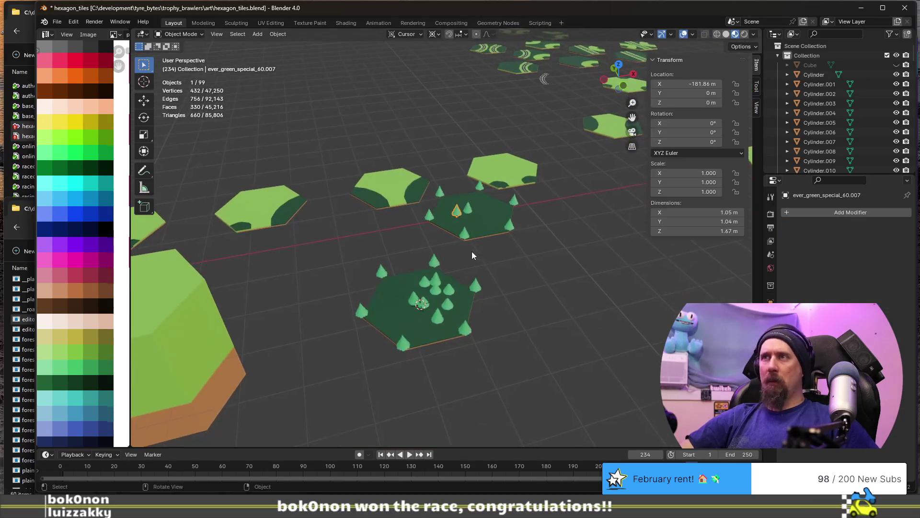
key("g")
key("shift+z")
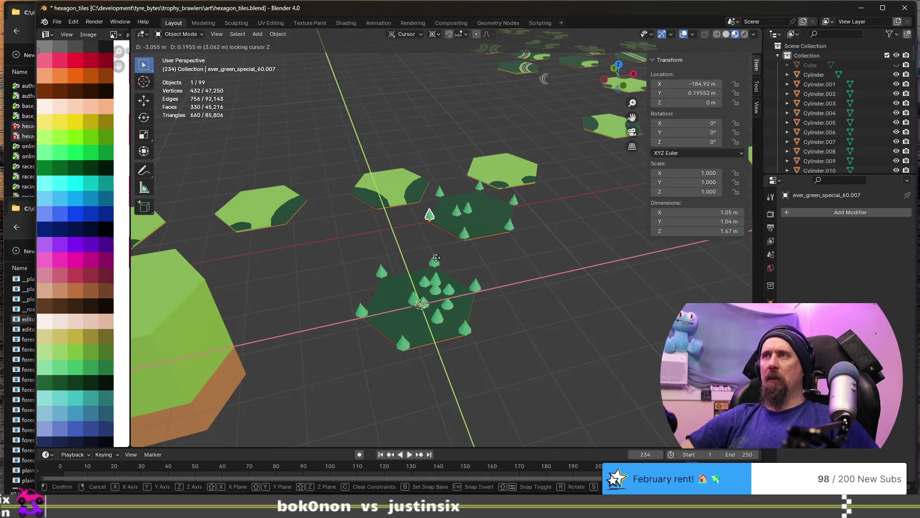
Set the tree copy down on the forest tile and switch editing to forest.001's mesh
left_click(398, 357)
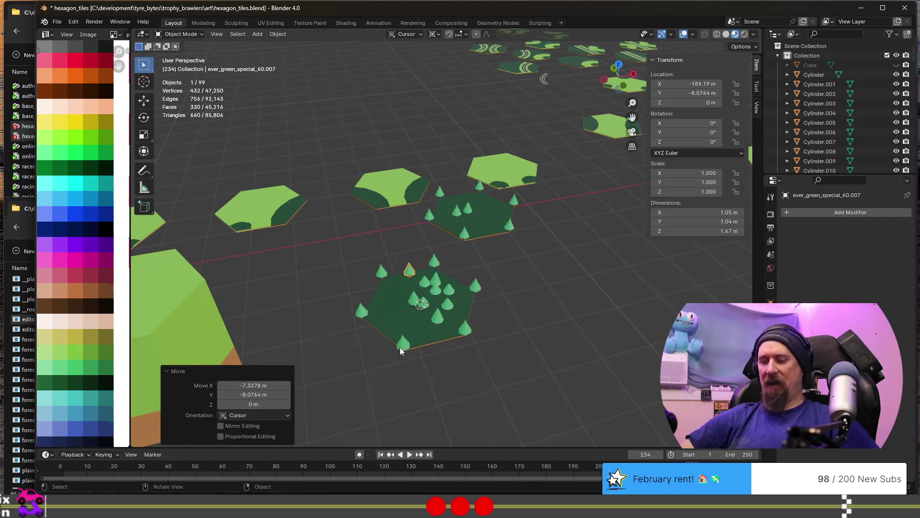
key("KP_Decimal")
scroll(524, 302, "down", 5)
middle_click_drag(552, 297, 354, 299)
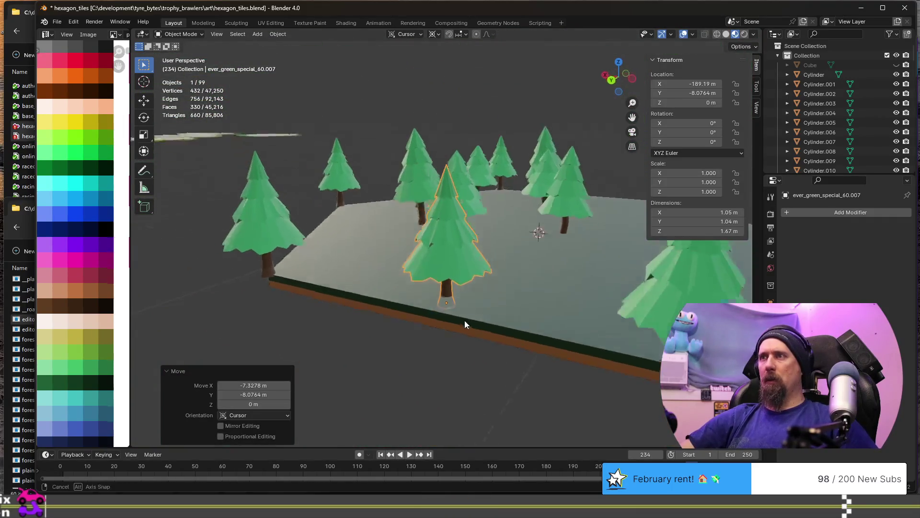
key("Tab")
key("Tab")
left_click(533, 311)
key("Tab")
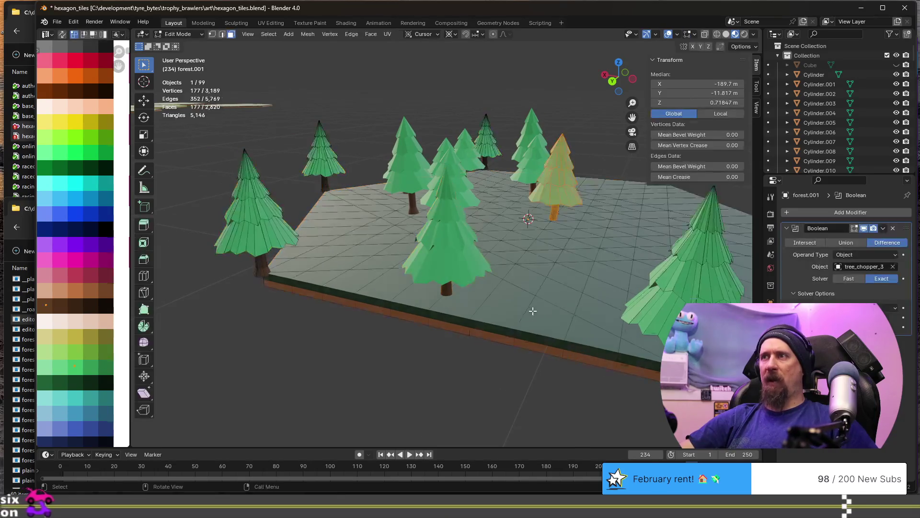
Snap the 3D cursor to a vertex on the tile's front edge and return to object mode
key("1")
left_click(291, 279)
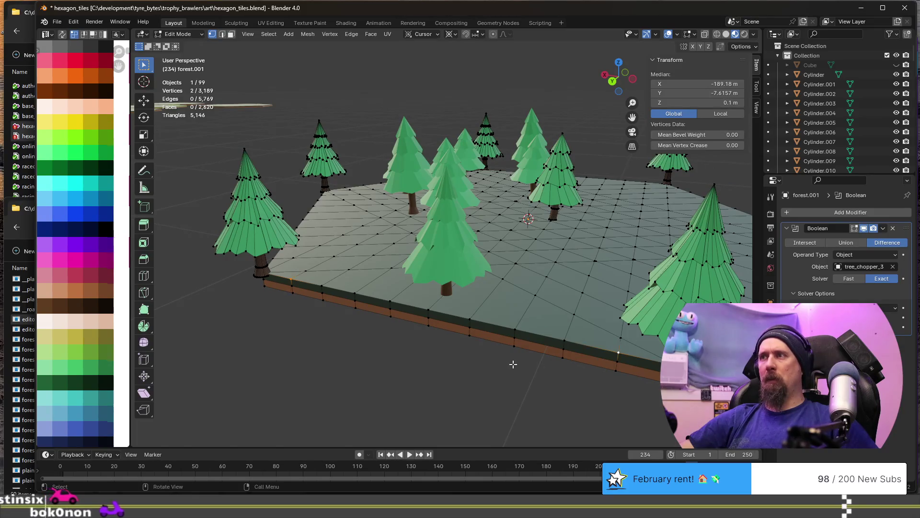
key("shift+s")
left_click(511, 413)
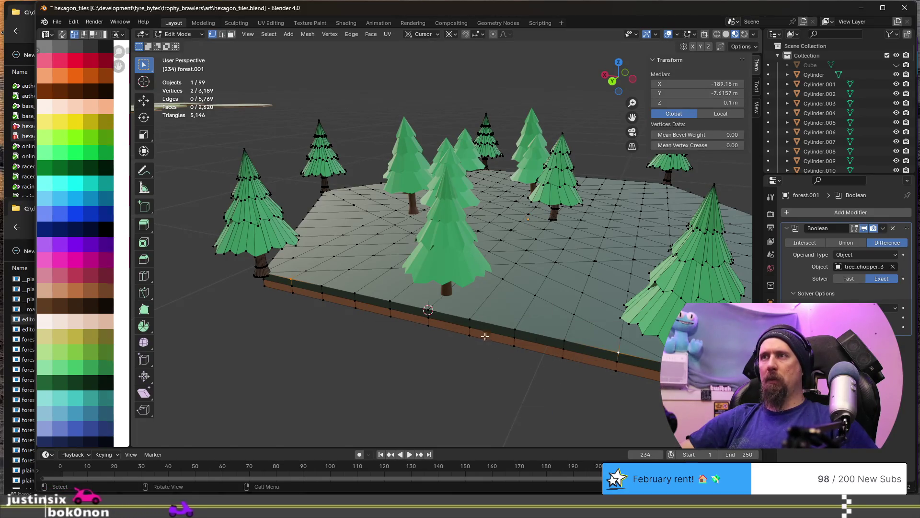
key("Tab")
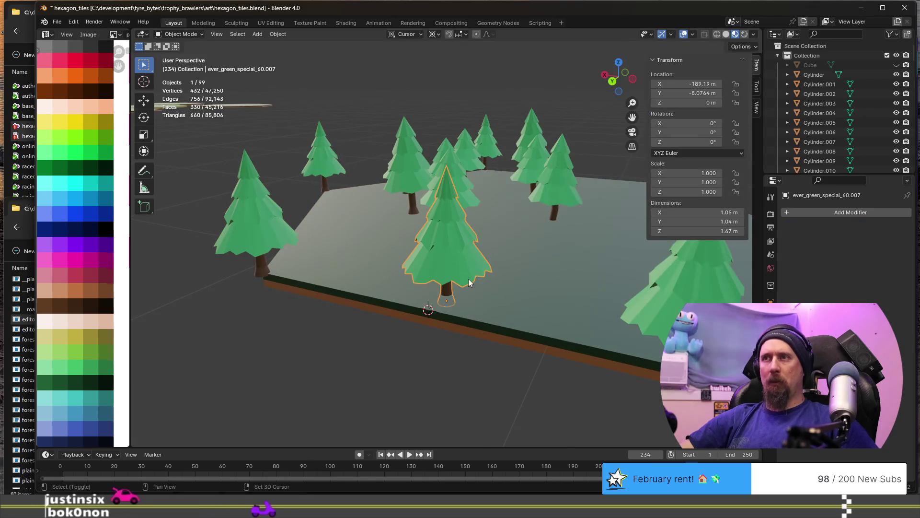
key("shift+s")
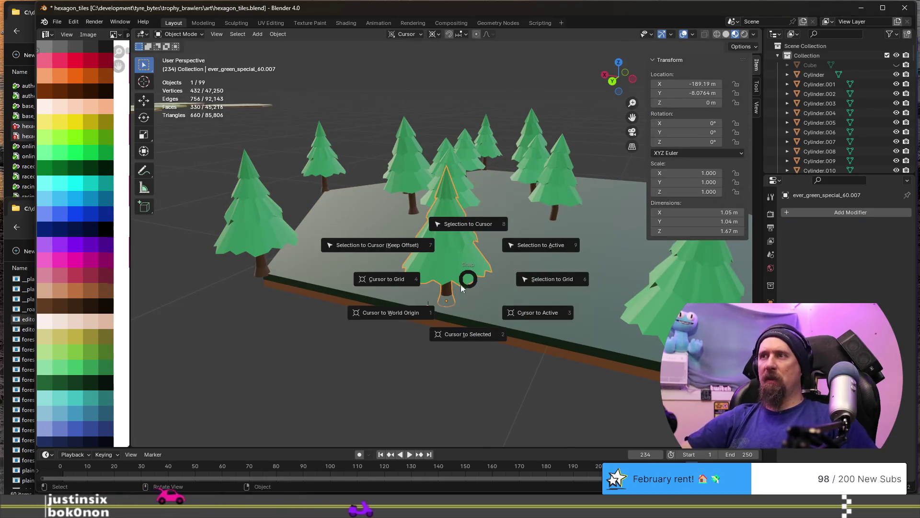
Snap the tree to the 3D cursor, then make it taller along Z and wider in X/Y
left_click(466, 229)
mouse_move(466, 229)
middle_mouse_down()
mouse_move(422, 243)
mouse_move(449, 216)
middle_mouse_up()
key("s")
key("z")
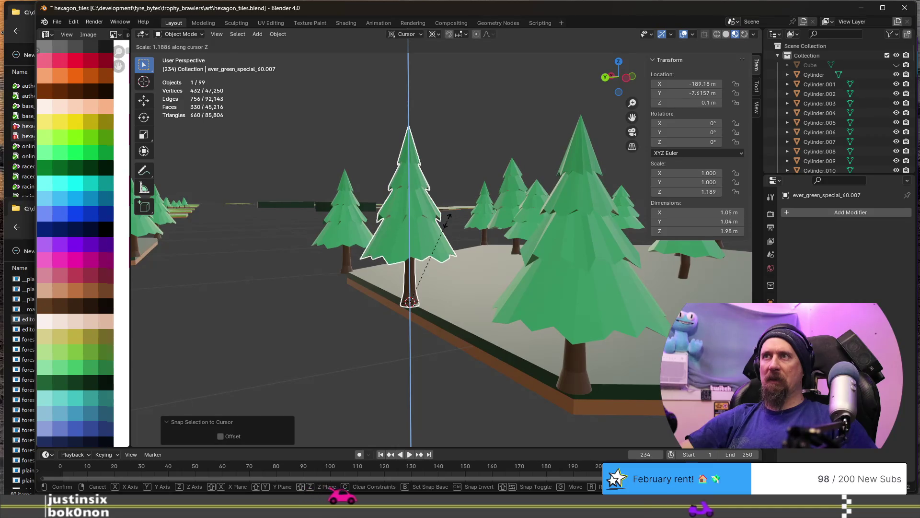
left_click(448, 218)
middle_click_drag(448, 219, 436, 251)
key("s")
key("shift+z")
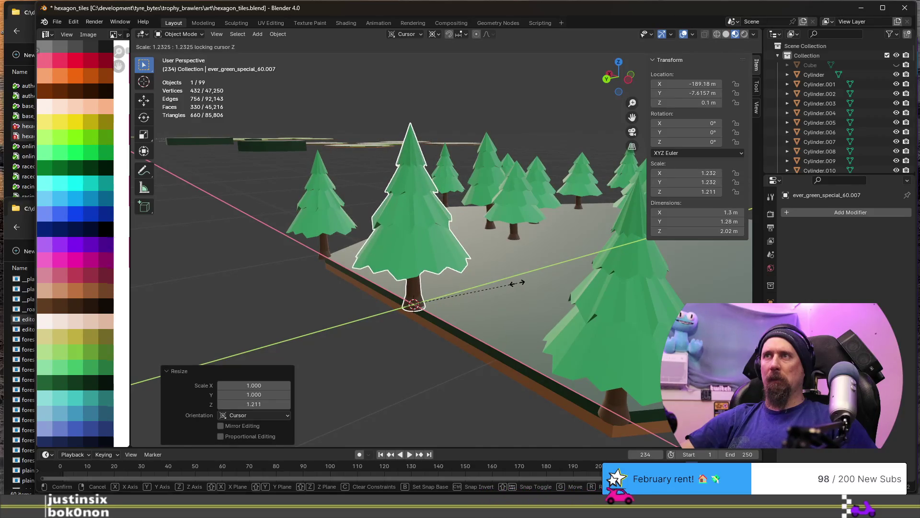
left_click(514, 282)
Shift the middle tree along X to a better spot on the tile edge
mouse_move(514, 280)
middle_mouse_down()
mouse_move(478, 302)
mouse_move(420, 282)
mouse_move(435, 291)
mouse_move(482, 263)
middle_mouse_up()
left_click(477, 297)
scroll(435, 292, "down", 3)
scroll(430, 286, "up", 5)
key("Tab")
key("Tab")
left_click(494, 202)
key("Tab")
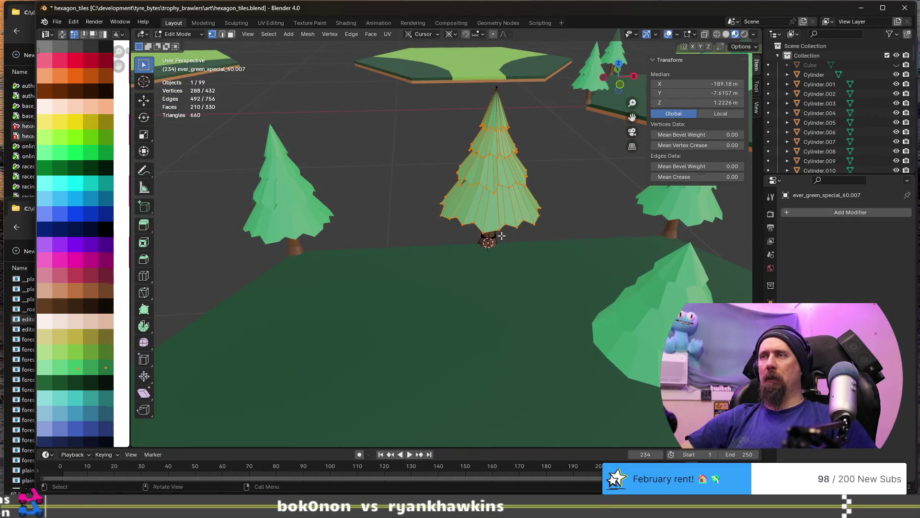
key("Tab")
key("g")
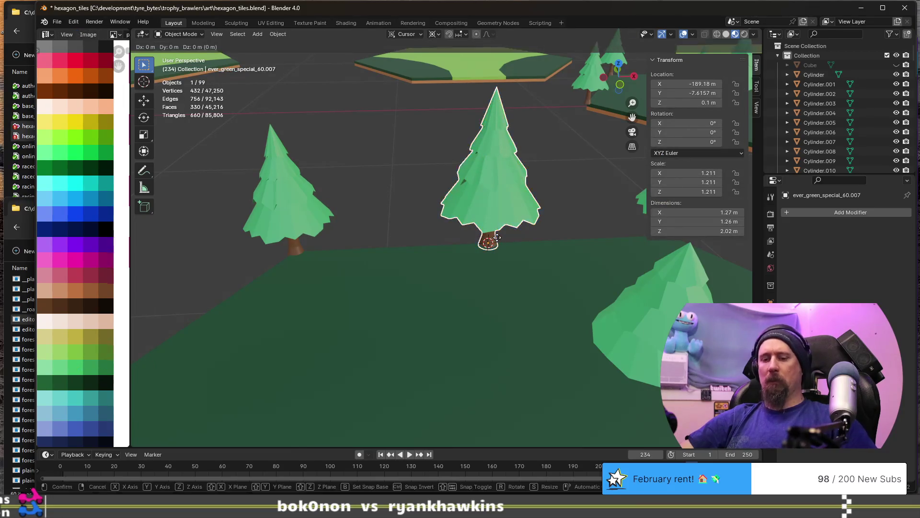
key("x")
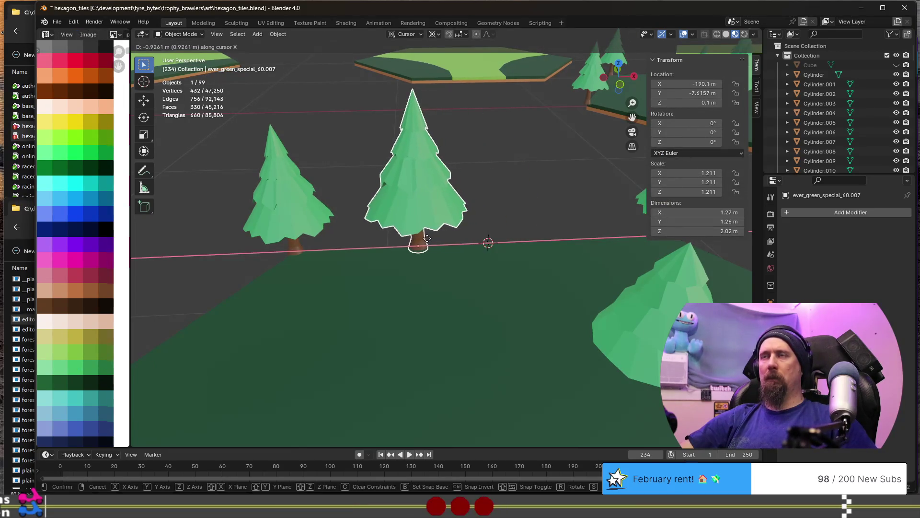
left_click(427, 239)
Duplicate the middle pine as ever_green_special_60.008 and snap it onto the 3D cursor
middle_click_drag(427, 238, 291, 206)
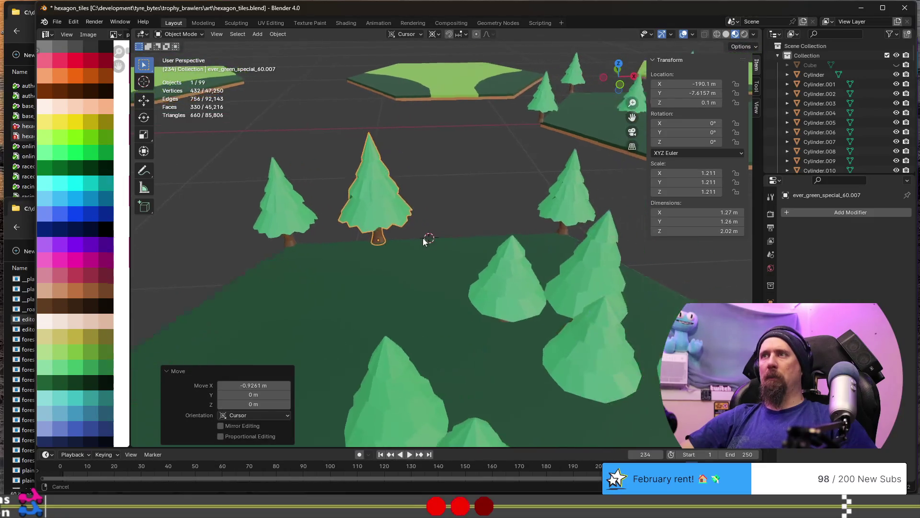
left_click(291, 206)
scroll(414, 226, "up", 2)
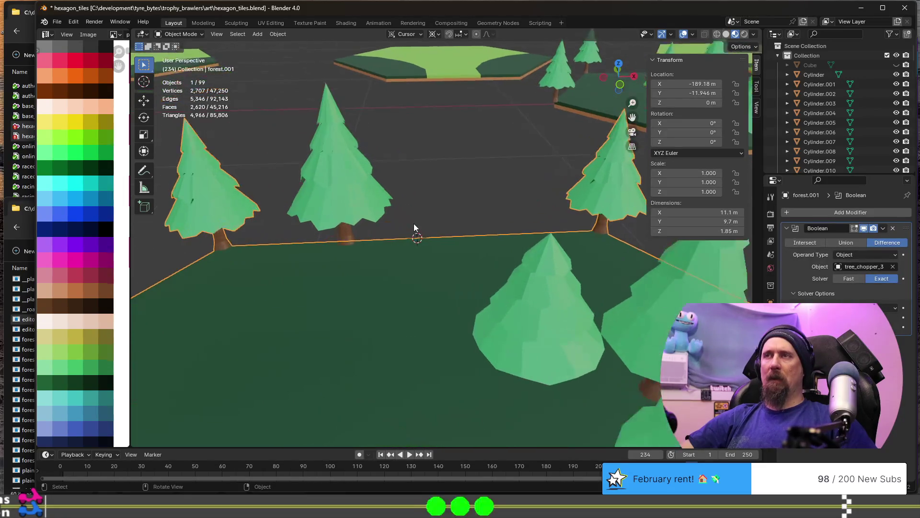
middle_click_drag(352, 200, 367, 208)
left_click(373, 208)
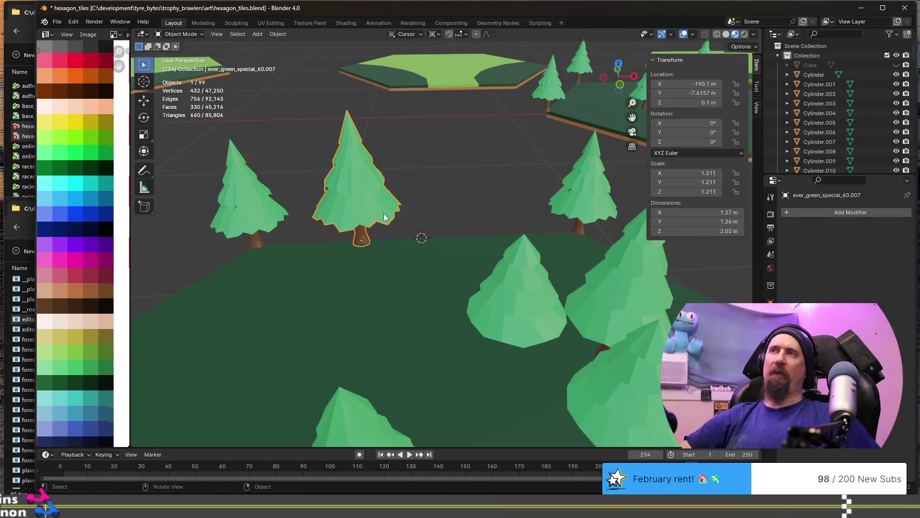
key("shift+d")
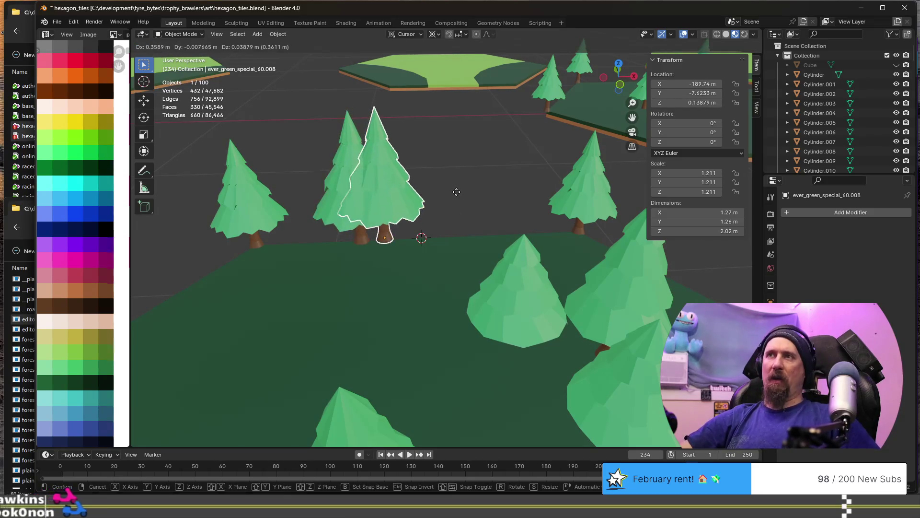
key("x")
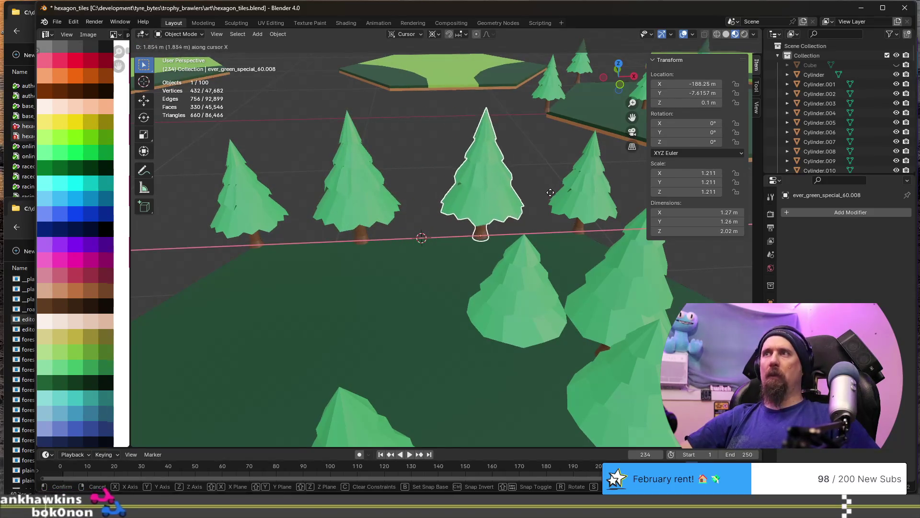
left_click(557, 192)
scroll(556, 191, "up", 2)
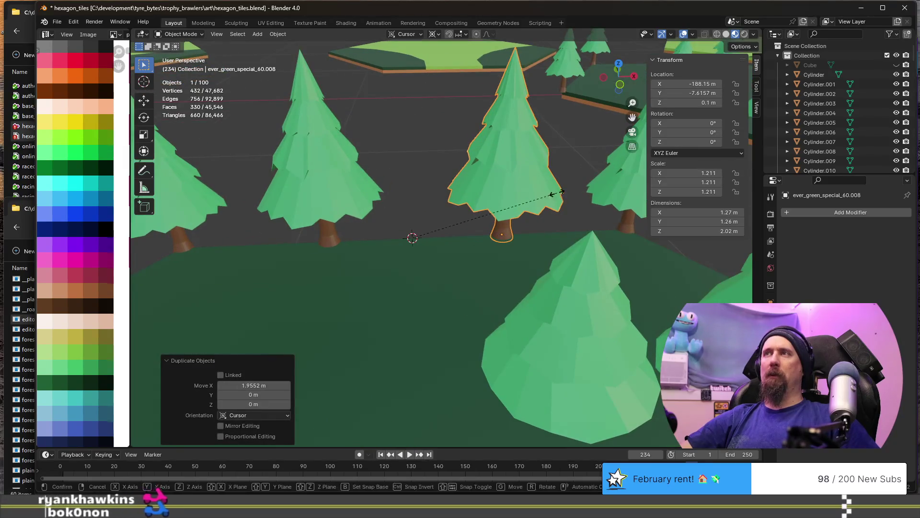
key("s")
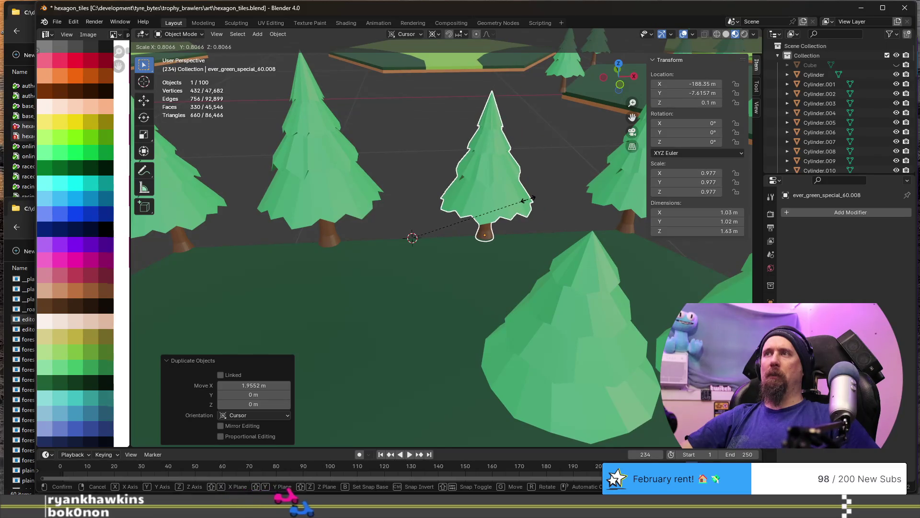
left_click(546, 181)
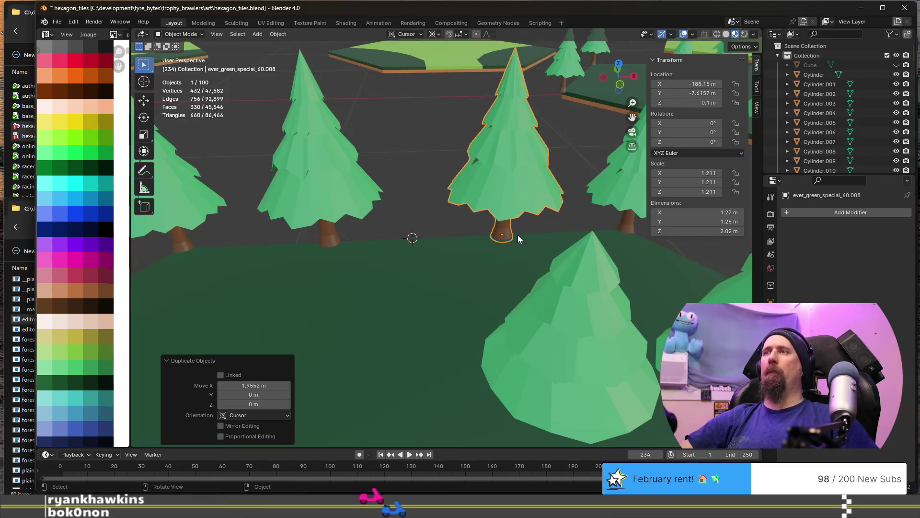
key("shift+s")
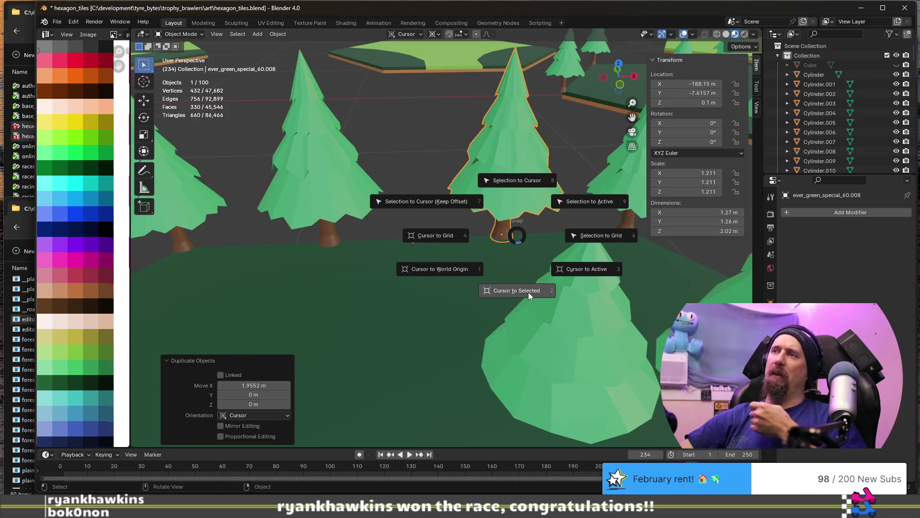
left_click(527, 182)
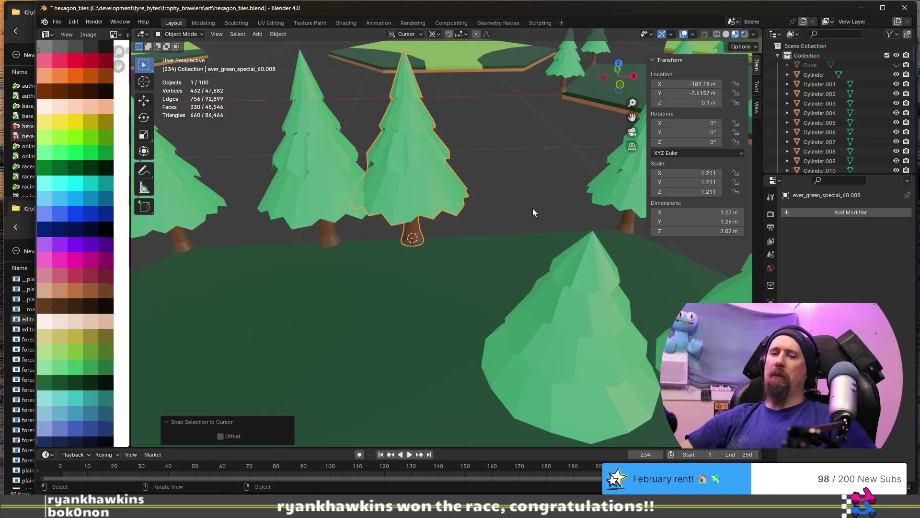
Shrink the new pine, widen it without changing height, then shorten it along Z
key("s")
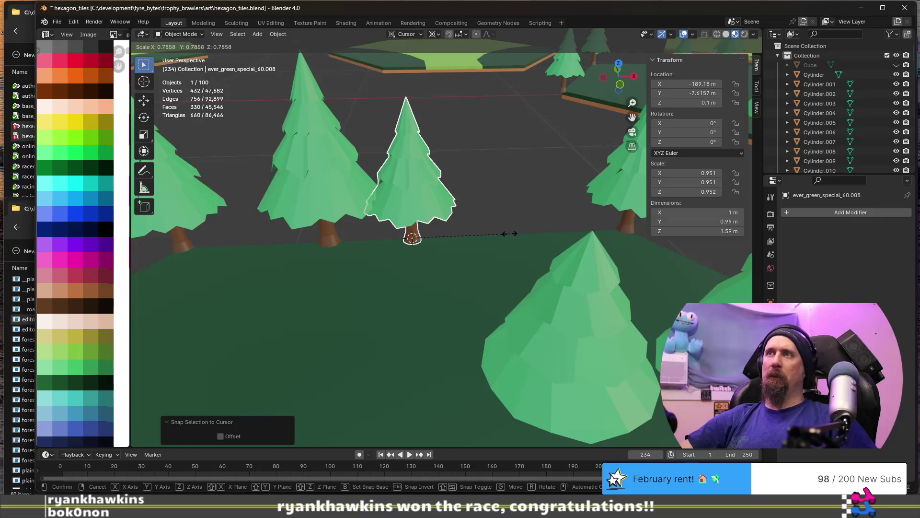
left_click(512, 226)
mouse_move(512, 226)
middle_mouse_down()
mouse_move(448, 231)
mouse_move(414, 200)
mouse_move(434, 206)
middle_mouse_up()
key("s")
key("shift+z")
left_click(458, 232)
key("s")
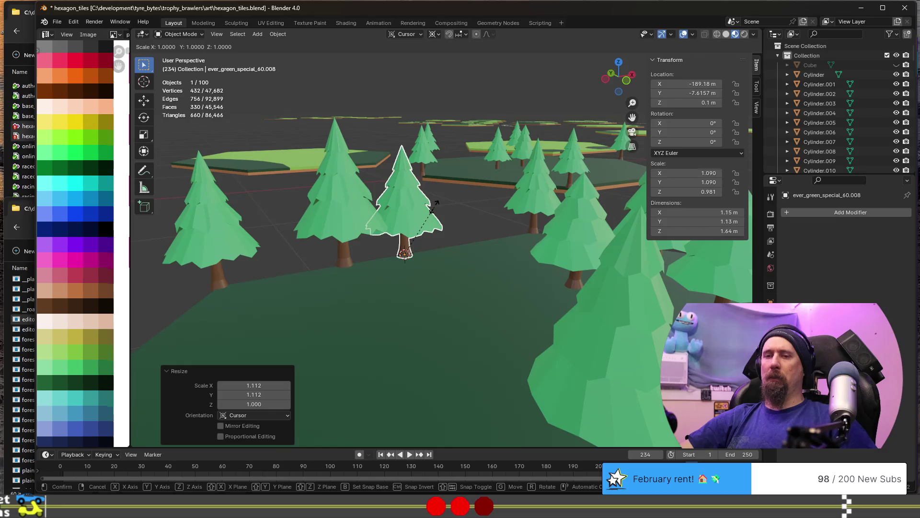
key("z")
left_click(432, 213)
Slide the resized pine along X into the gap in the edge row
mouse_move(431, 213)
middle_mouse_down()
mouse_move(398, 231)
mouse_move(390, 219)
middle_mouse_up()
key("g")
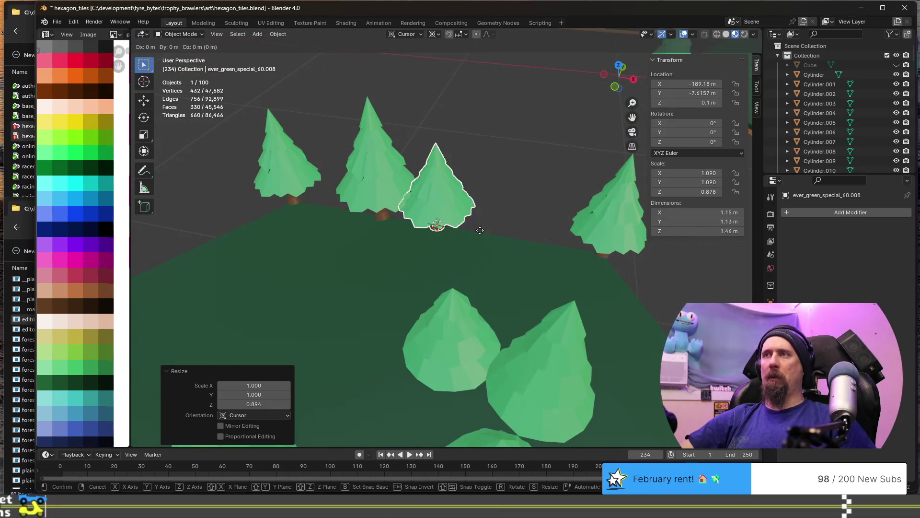
key("x")
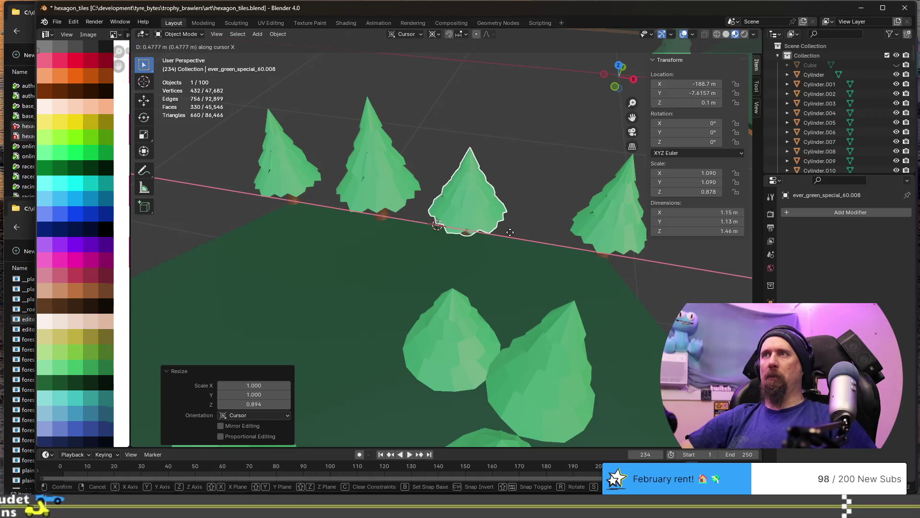
left_click(504, 231)
mouse_move(504, 231)
middle_mouse_down()
mouse_move(348, 141)
mouse_move(447, 265)
mouse_move(496, 236)
mouse_move(497, 197)
mouse_move(475, 212)
middle_mouse_up()
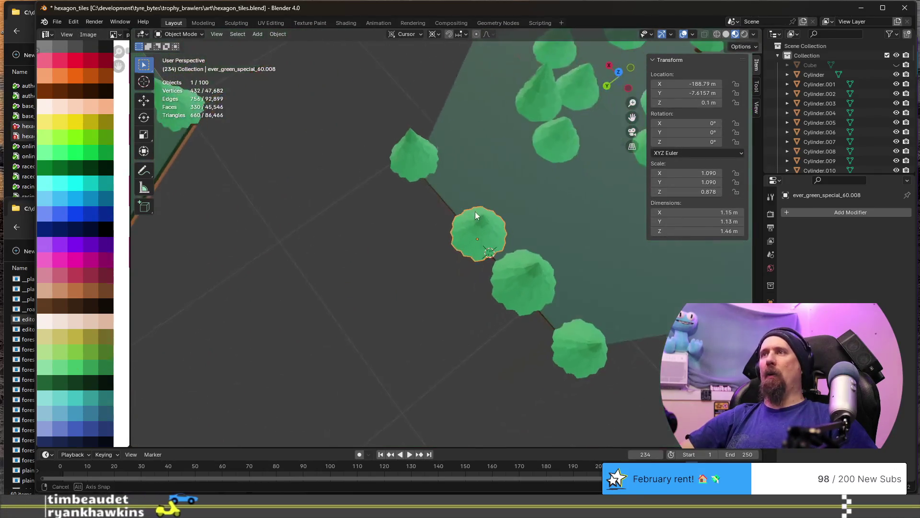
In top view, move the two interior cylinder trees up near the tile's top edge
key("KP_7")
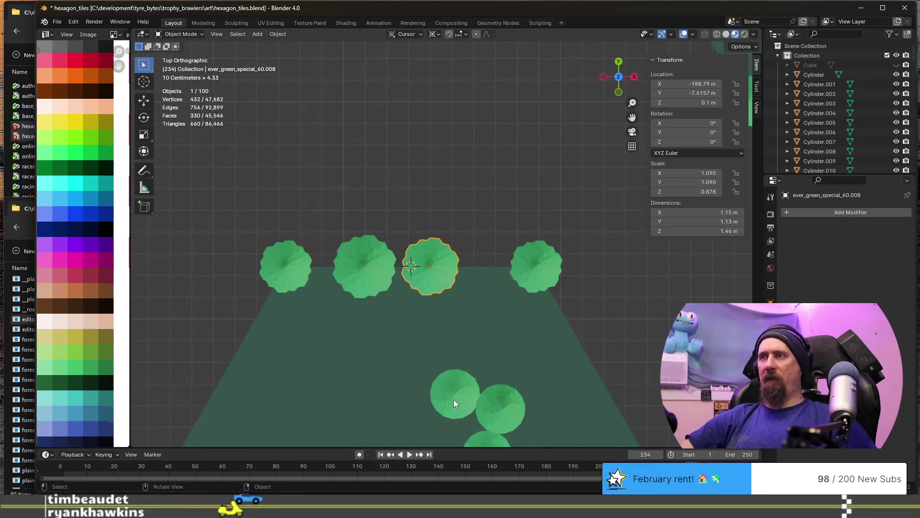
left_click(454, 404)
key("g")
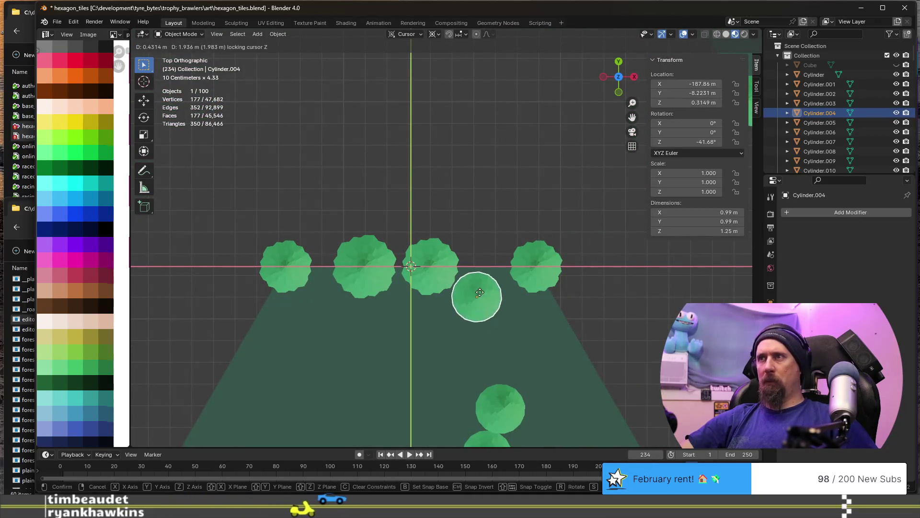
left_click(469, 292)
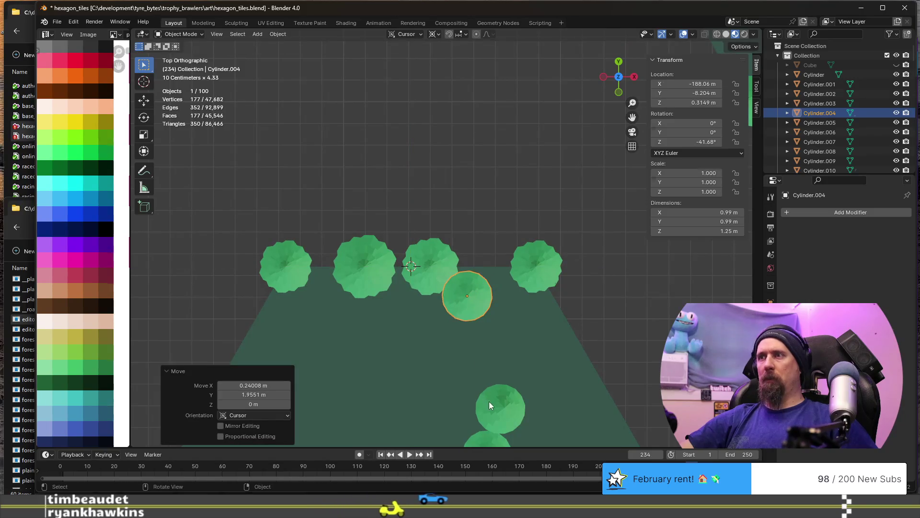
middle_click_drag(488, 400, 490, 277, "shift")
left_click(414, 389)
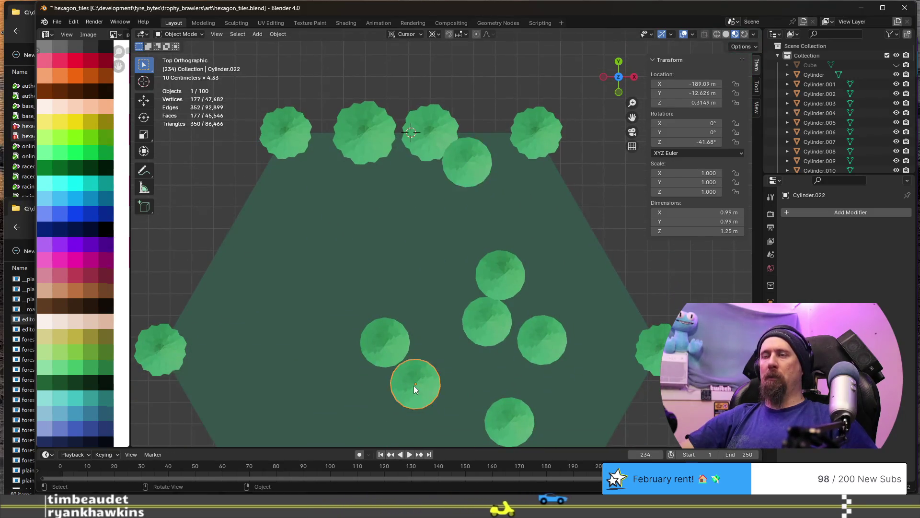
key("g")
key("shift+z")
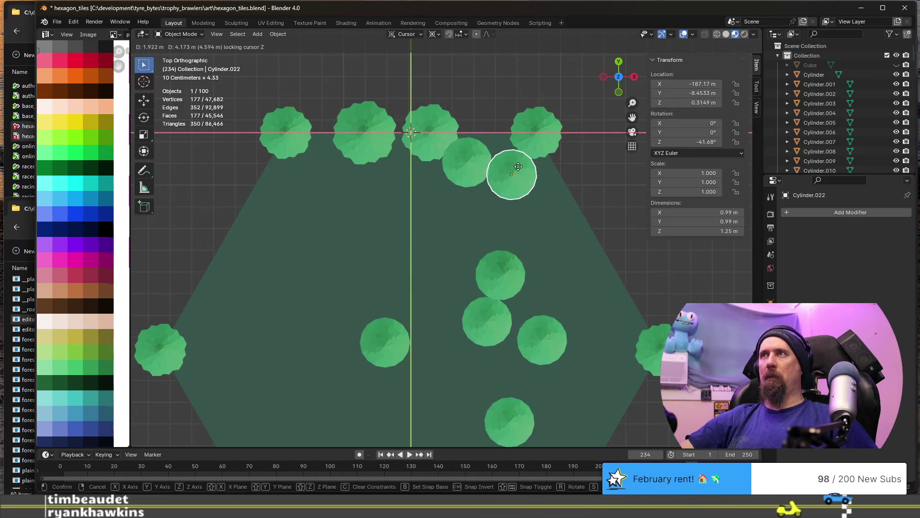
left_click(519, 166)
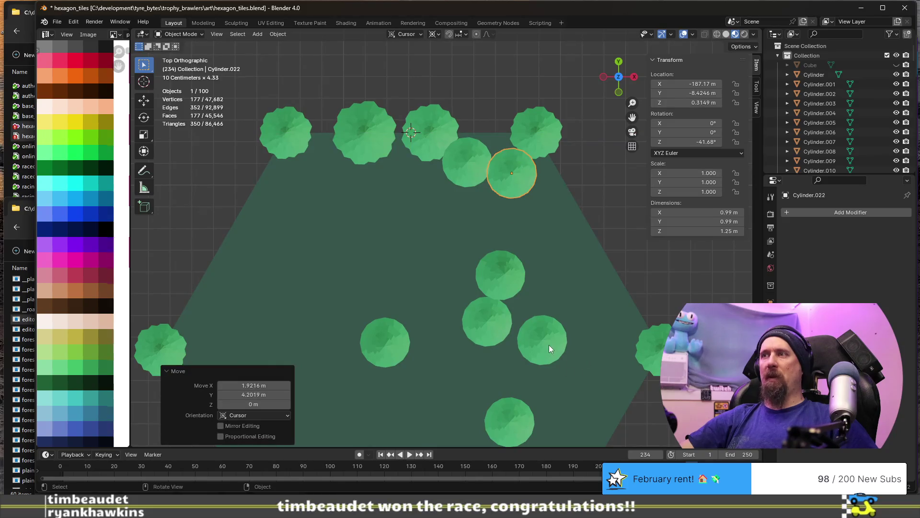
Duplicate a tree as Cylinder.027, rotate it about 69° around the cursor, and place it at the upper-left edge
key("shift+d")
key("shift+z")
left_click(265, 207)
key("r")
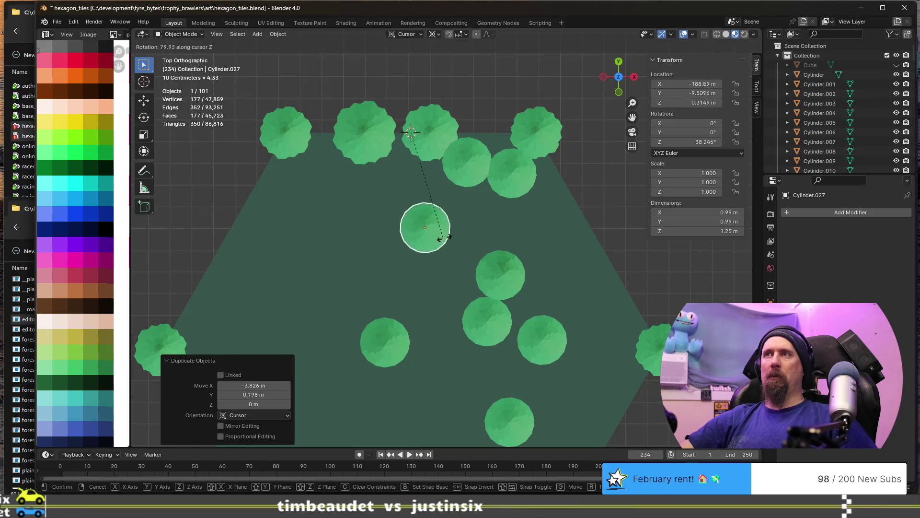
left_click(505, 218)
key("shift+z")
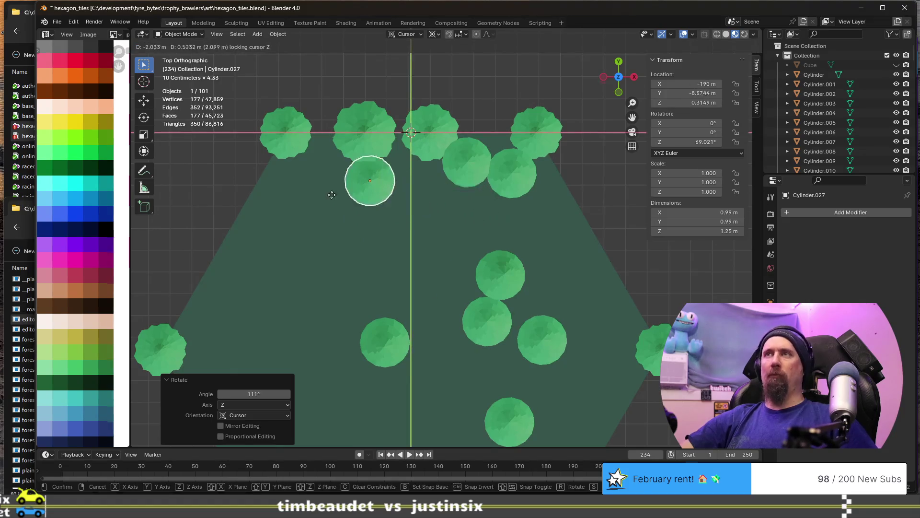
left_click(286, 180)
mouse_move(286, 262)
middle_mouse_down()
mouse_move(360, 204)
mouse_move(400, 222)
mouse_move(417, 257)
middle_mouse_up()
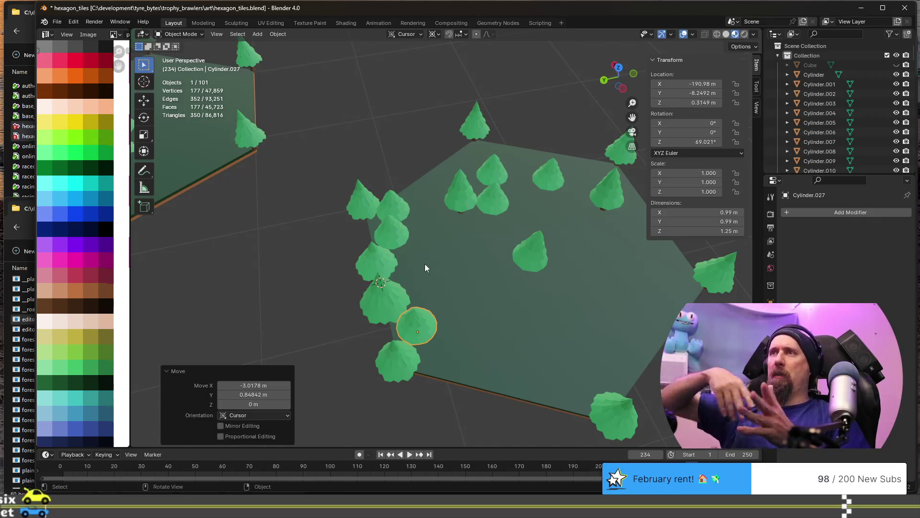
scroll(523, 293, "down", 3)
Frame the forest ground tile from a near top-down angle
middle_click_drag(523, 293, 448, 206, "shift")
scroll(397, 224, "up", 3)
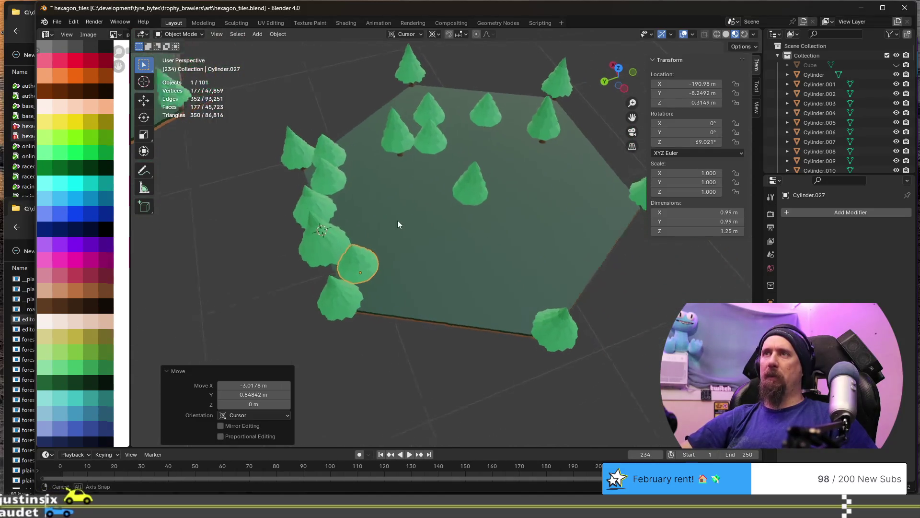
middle_click_drag(396, 224, 425, 231)
scroll(414, 247, "up", 3)
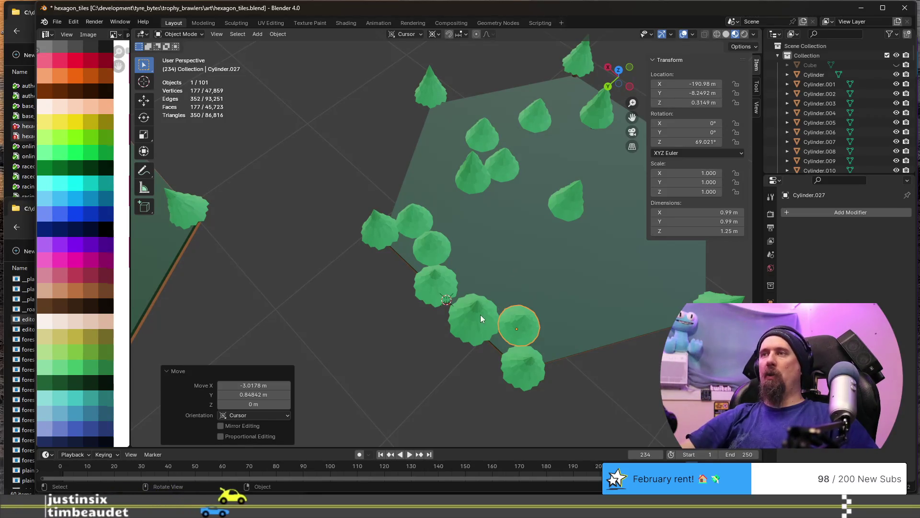
left_click(523, 245)
key("KP_Decimal")
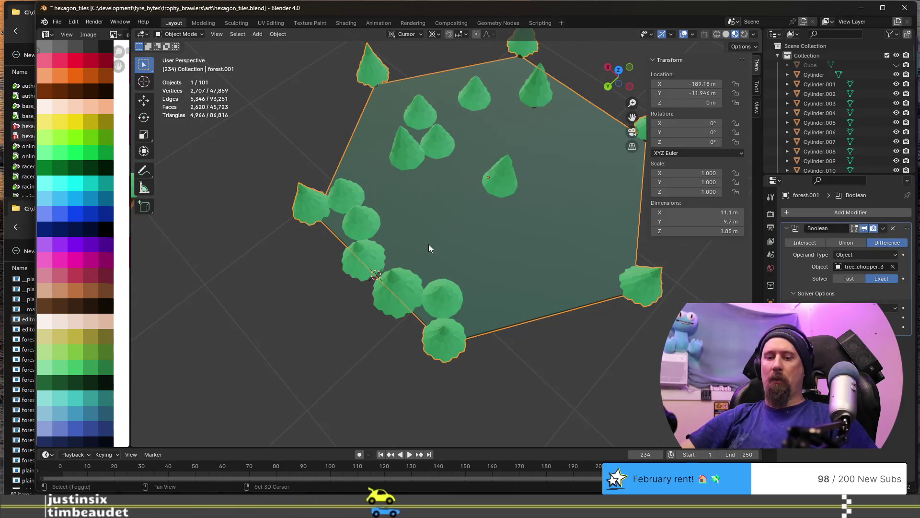
Place the 3D cursor and select the pair of pines on the tile's upper edge
key("shift+s")
left_click(432, 296)
left_click(400, 299)
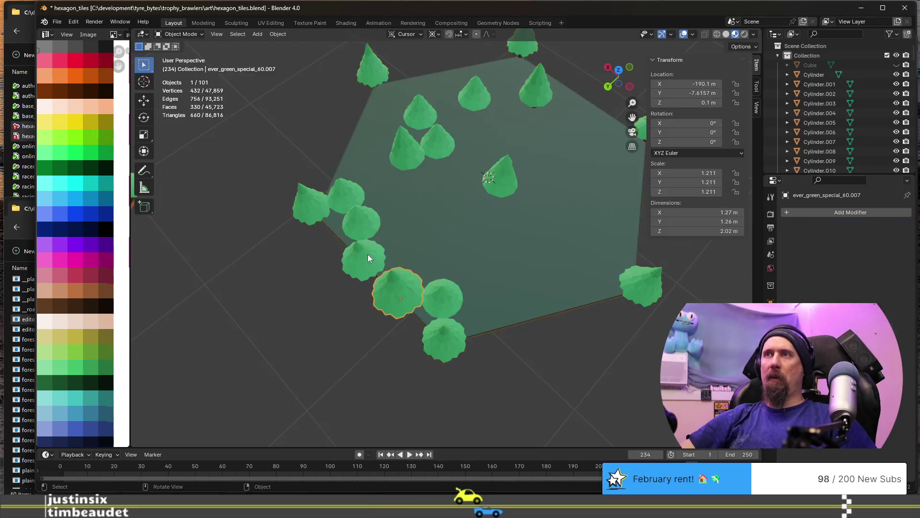
left_click(368, 254, "shift")
mouse_move(311, 237)
middle_mouse_down()
mouse_move(259, 232)
mouse_move(339, 155)
mouse_move(132, 168)
middle_mouse_up()
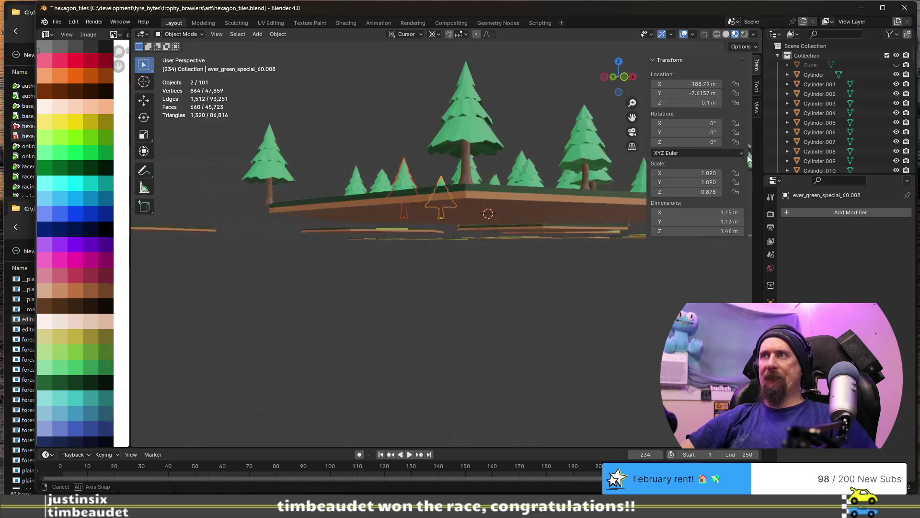
mouse_move(132, 168)
middle_mouse_down()
mouse_move(516, 188)
mouse_move(449, 198)
mouse_move(484, 238)
mouse_move(445, 235)
middle_mouse_up()
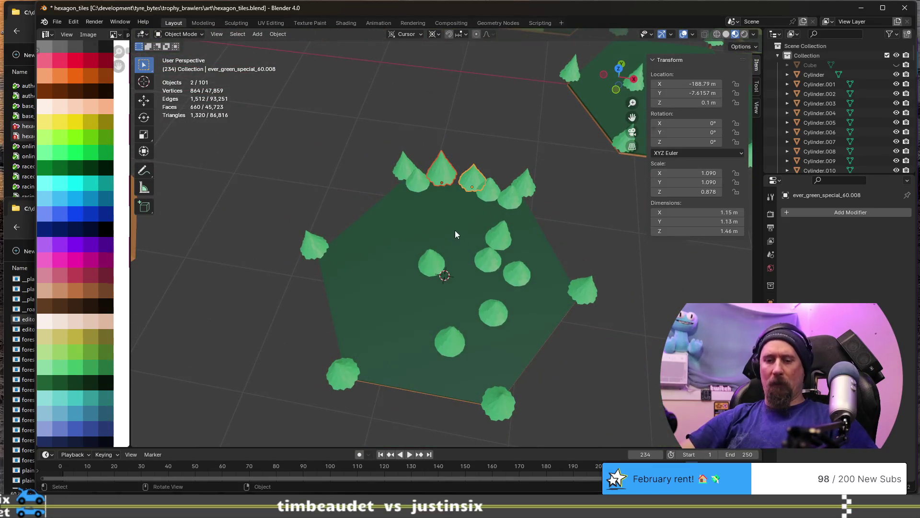
Duplicate the pine pair five times, rotating each copy 60° about Z to ring all six tile sides
key("shift+d")
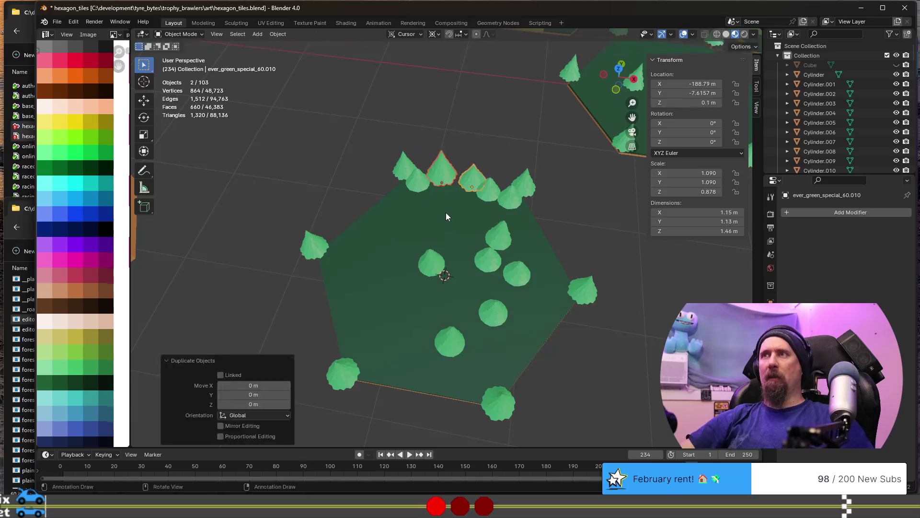
type("rz")
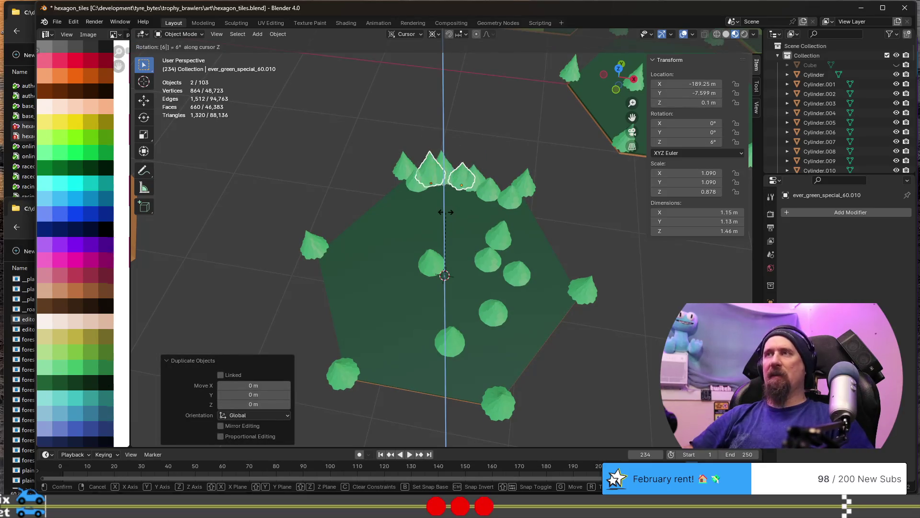
type("0")
key("Return")
key("shift+d")
type("rz")
type("60")
key("Return")
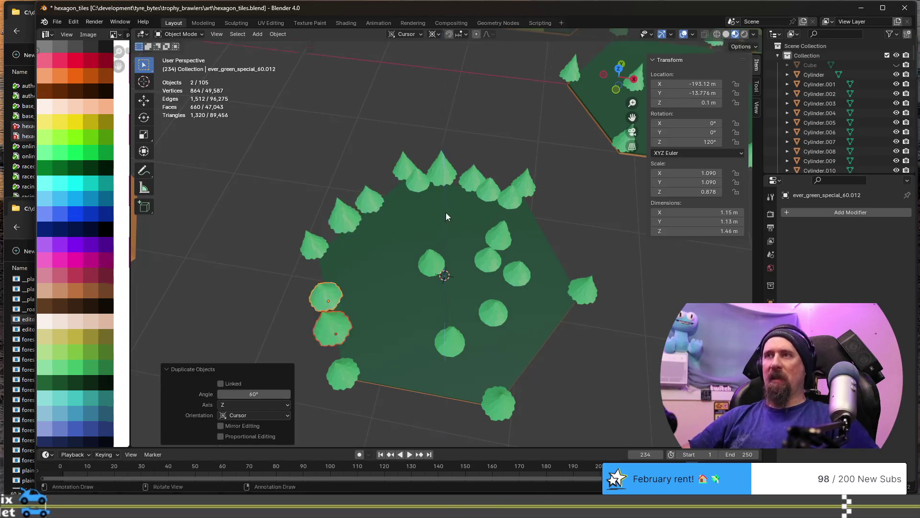
key("shift+d")
type("rz")
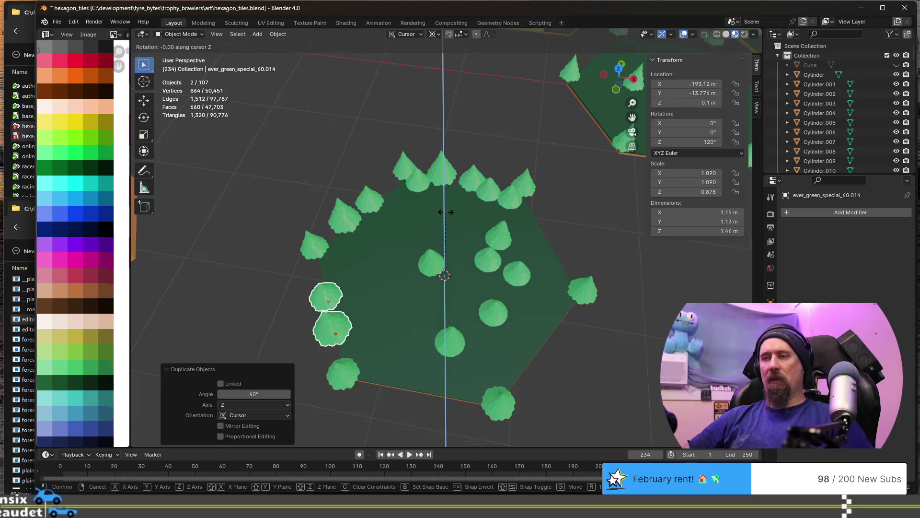
type("60")
key("Return")
key("shift+d")
type("rz")
type("60")
key("Return")
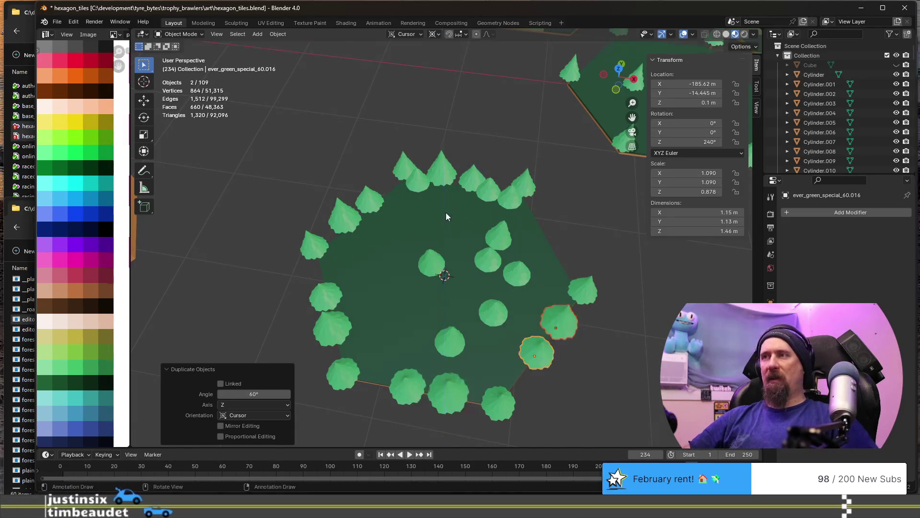
key("shift+d")
type("rz")
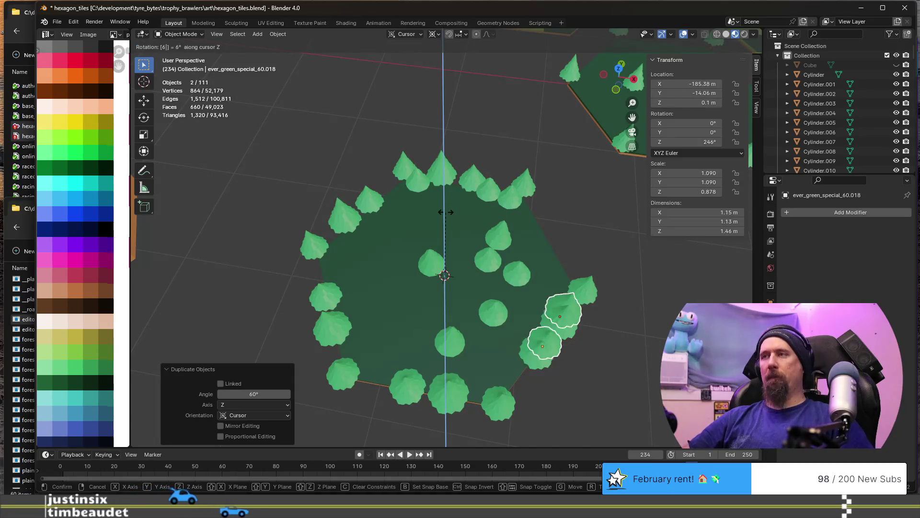
type("60")
key("Return")
middle_click_drag(552, 316, 545, 275)
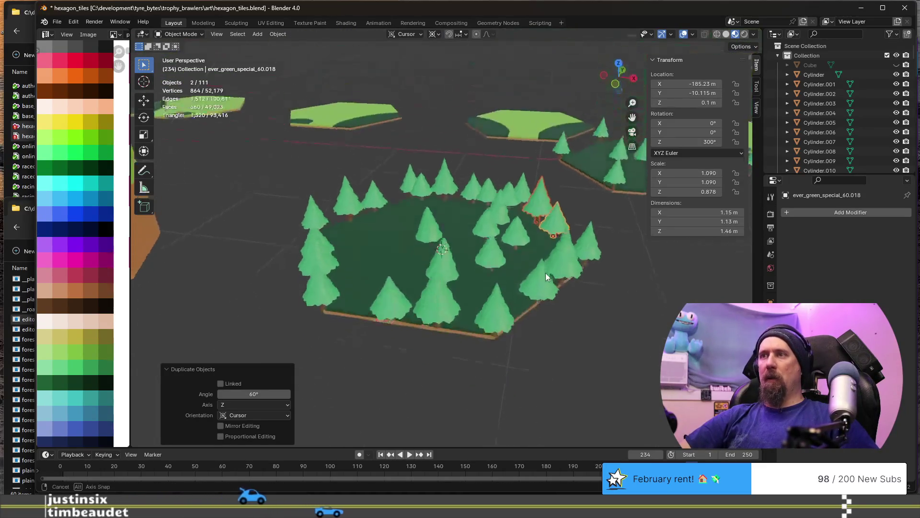
left_click(444, 249)
Fly down among the trees and add more trees and the tile to the selection
key("shift+grave")
key("w")
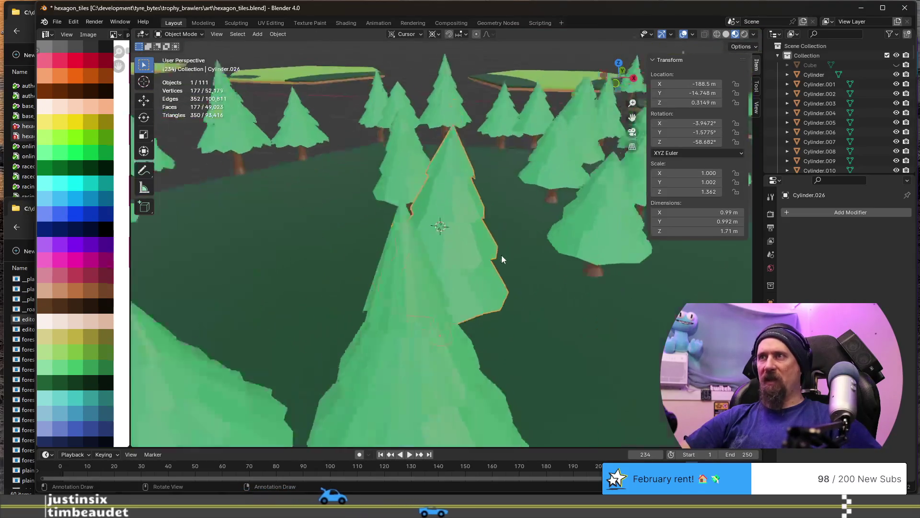
left_click(403, 286)
left_click(459, 274, "shift")
left_click(552, 243, "shift")
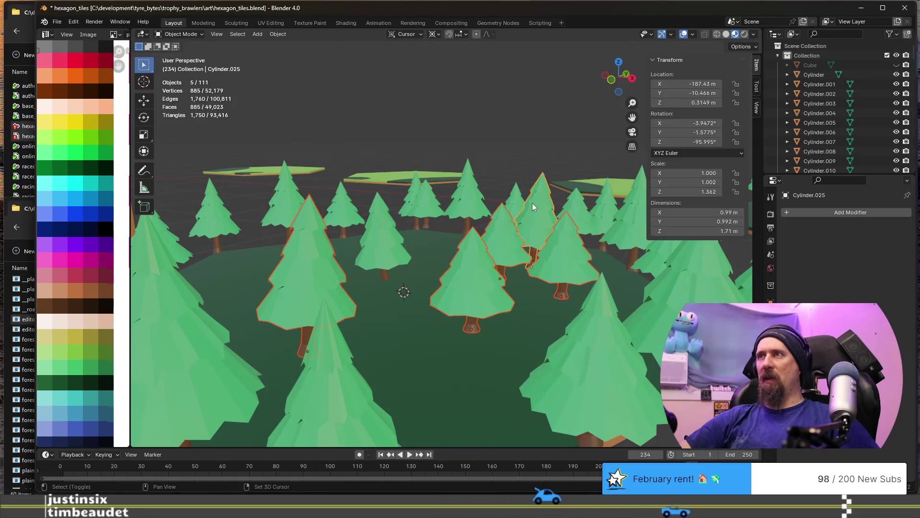
left_click(396, 239, "shift")
Drop the tile from the selection, make an edge tree active, and view the tile side-on
middle_click_drag(397, 238, 464, 257)
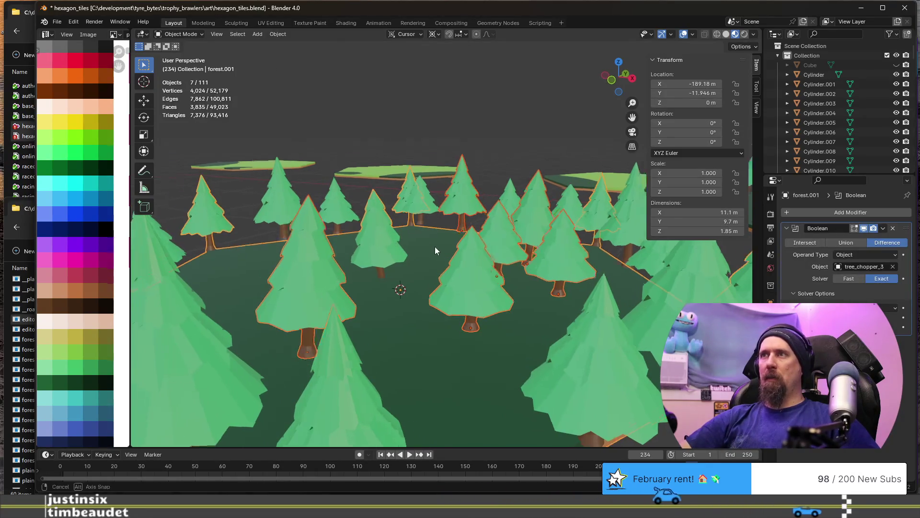
left_click(289, 215, "shift")
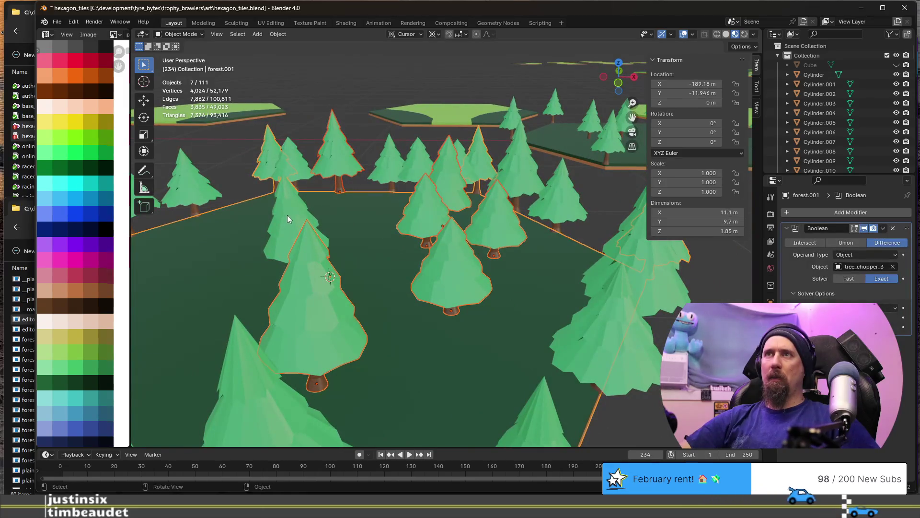
left_click(292, 214, "shift")
left_click(285, 208, "shift")
mouse_move(281, 213)
middle_mouse_down()
mouse_move(439, 200)
mouse_move(414, 264)
mouse_move(467, 229)
mouse_move(385, 351)
mouse_move(301, 335)
mouse_move(284, 378)
mouse_move(304, 323)
mouse_move(372, 295)
middle_mouse_up()
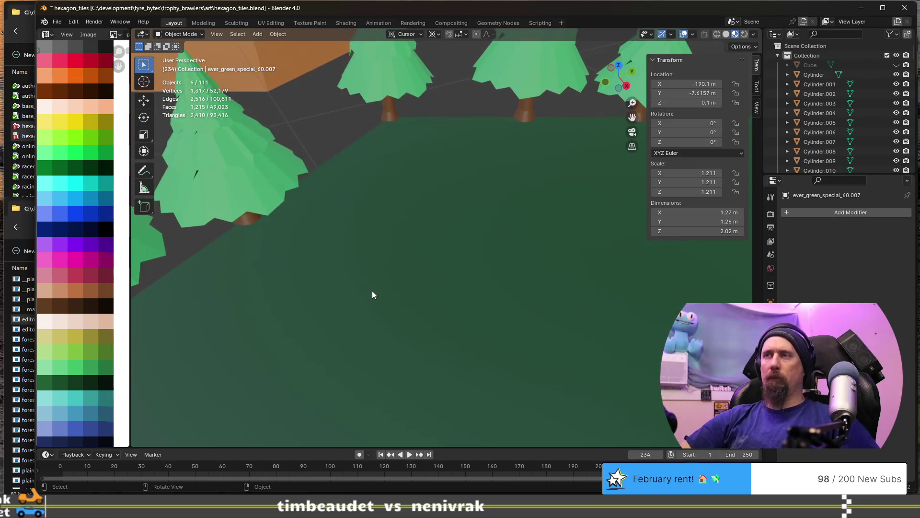
scroll(373, 291, "down", 5)
mouse_move(387, 326)
middle_mouse_down()
mouse_move(426, 283)
mouse_move(398, 264)
mouse_move(346, 275)
mouse_move(473, 225)
middle_mouse_up()
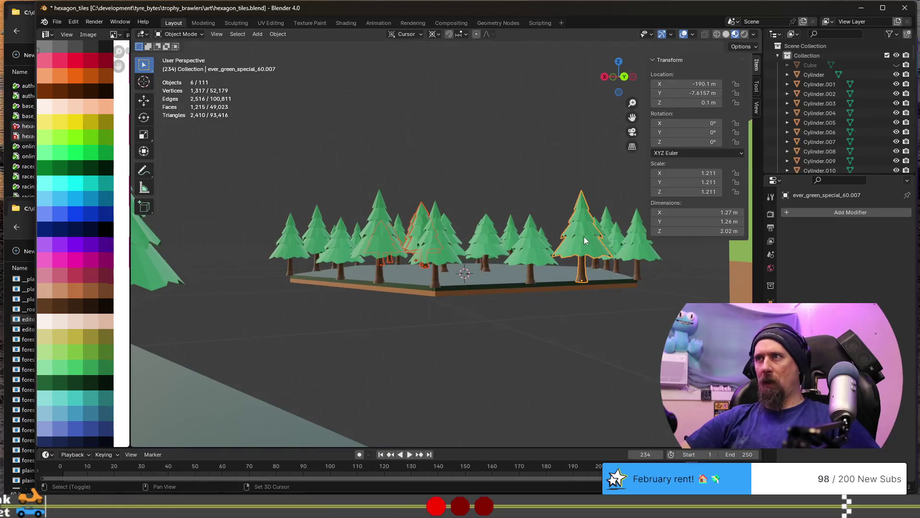
Add the remaining floating pines to the selection and view them exactly side-on
left_click(583, 237, "shift")
mouse_move(583, 237)
middle_mouse_down()
mouse_move(460, 279)
mouse_move(457, 236)
mouse_move(491, 270)
mouse_move(477, 269)
middle_mouse_up()
left_click(541, 265, "shift")
mouse_move(542, 265)
middle_mouse_down()
mouse_move(526, 259)
mouse_move(559, 272)
middle_mouse_up()
scroll(559, 272, "up", 3)
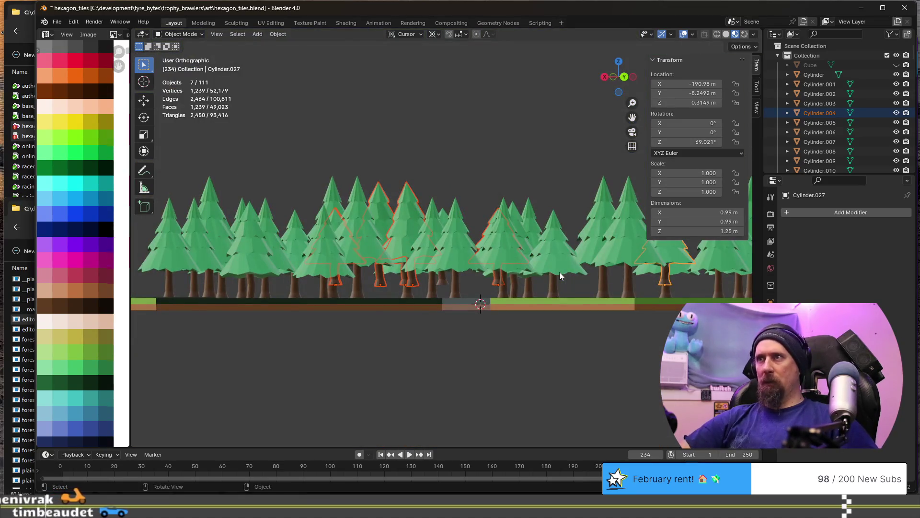
key("g")
key("z")
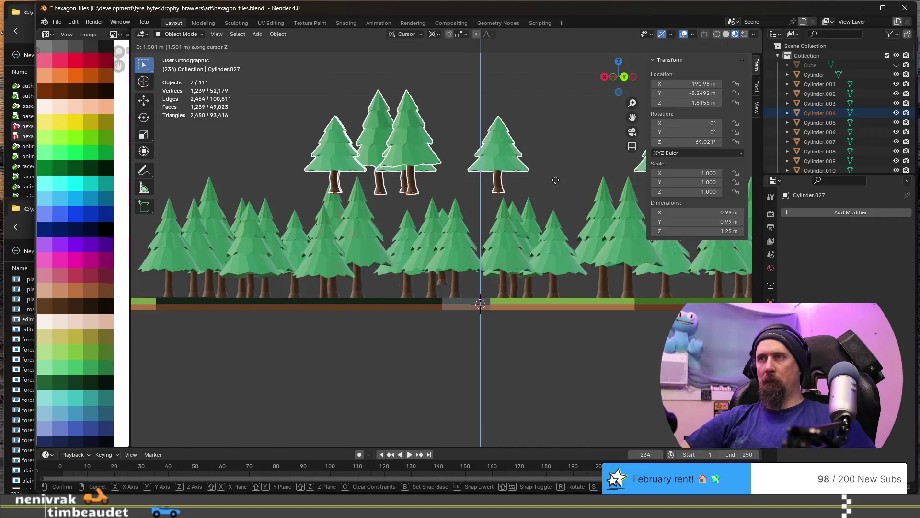
left_click(469, 289)
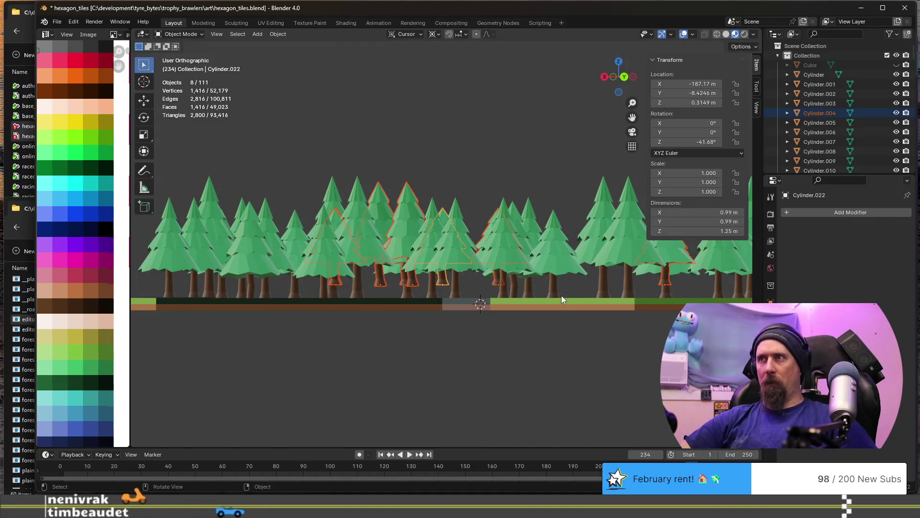
Lower the eight selected pines about a quarter metre along Z so their trunks meet the ground
key("g")
key("z")
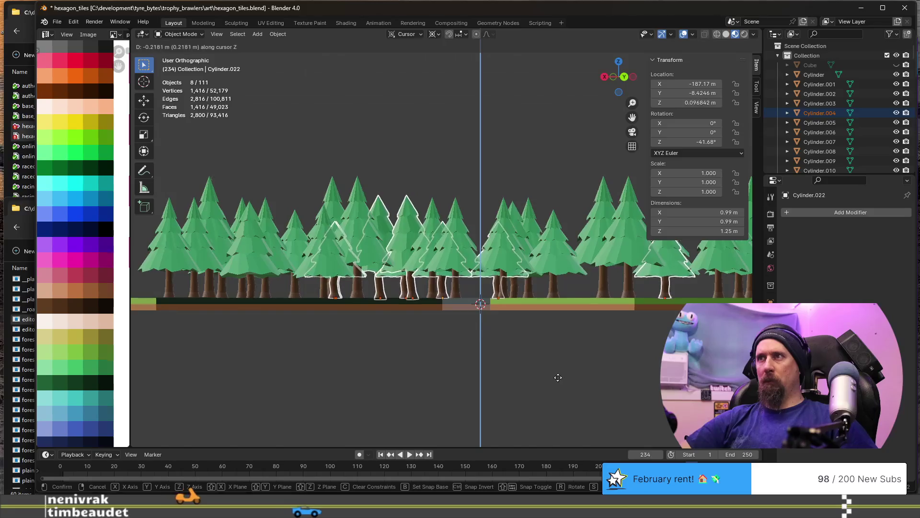
left_click(560, 399)
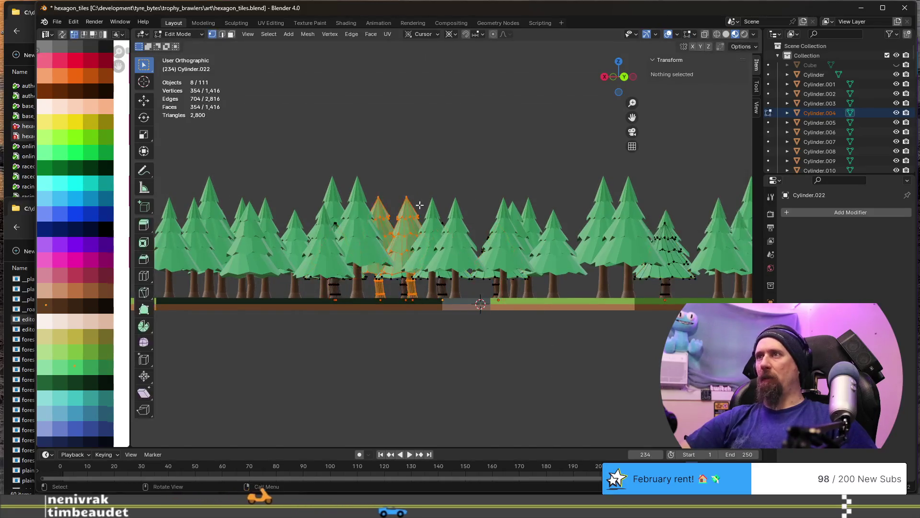
middle_click_drag(548, 332, 503, 245)
key("Tab")
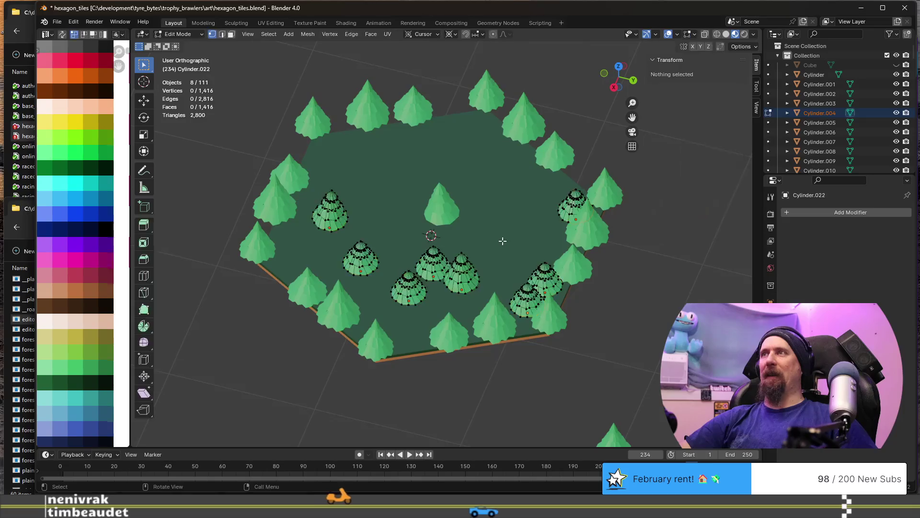
scroll(502, 241, "down", 3)
key("Tab")
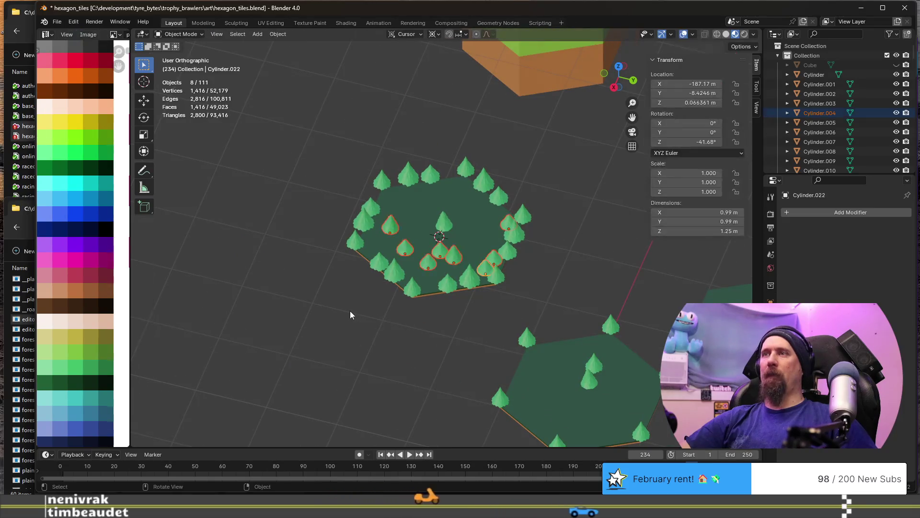
Select the forest tile, then the single interior pine Cylinder.025 on its own
mouse_move(350, 311)
middle_mouse_down()
mouse_move(452, 309)
mouse_move(555, 277)
middle_mouse_up()
scroll(554, 277, "up", 2)
scroll(490, 265, "up", 3)
scroll(502, 286, "up", 3)
left_click(488, 292)
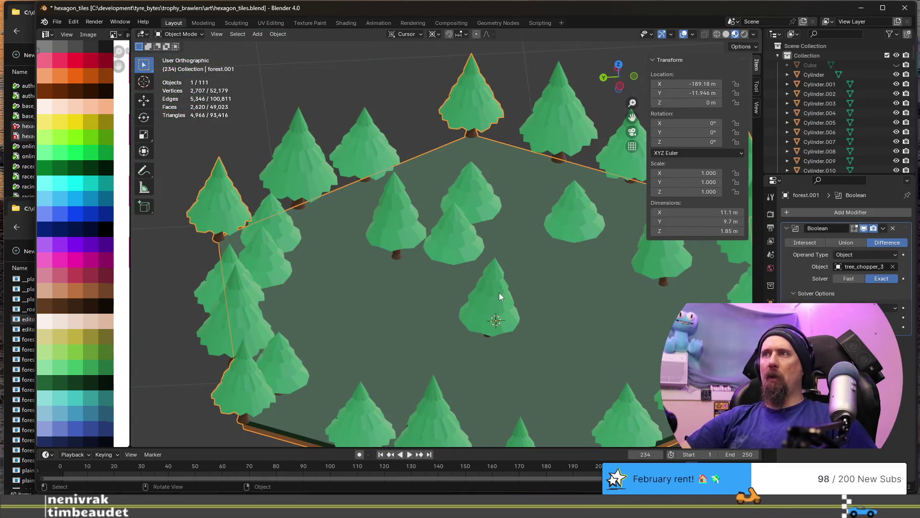
left_click(405, 212)
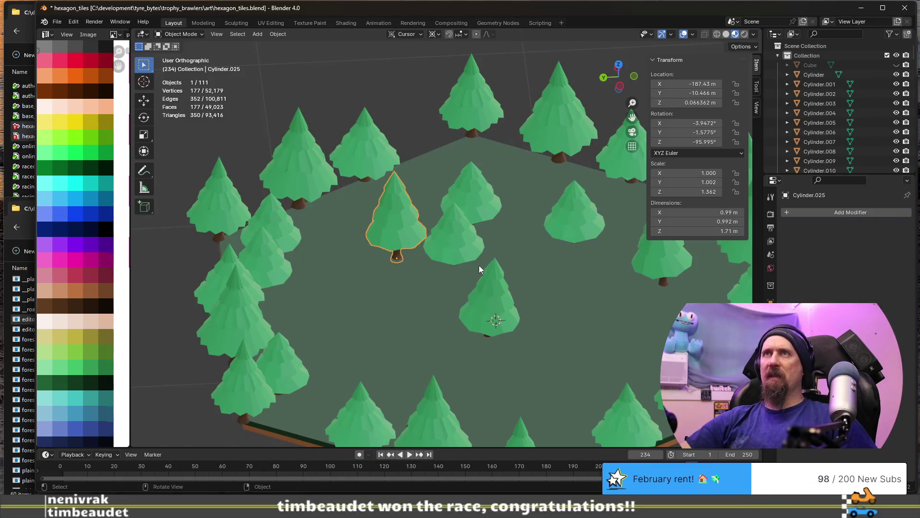
middle_click_drag(543, 272, 403, 217, "shift")
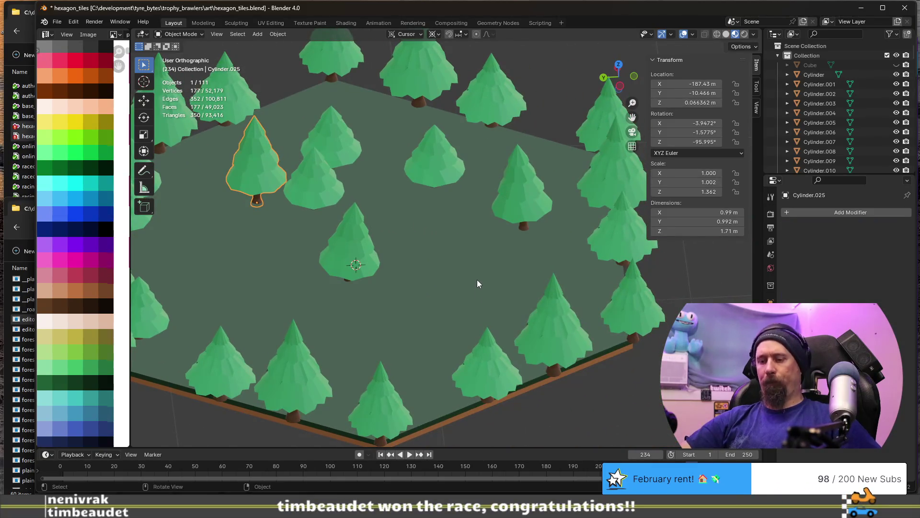
scroll(476, 280, "down", 3)
scroll(477, 280, "down", 3)
scroll(477, 279, "down", 4)
Orbit to a steeper top-down angle and duplicate the interior pine as Cylinder.028
mouse_move(478, 279)
middle_mouse_down()
mouse_move(414, 251)
mouse_move(458, 264)
middle_mouse_up()
scroll(459, 265, "up", 3)
scroll(431, 258, "up", 3)
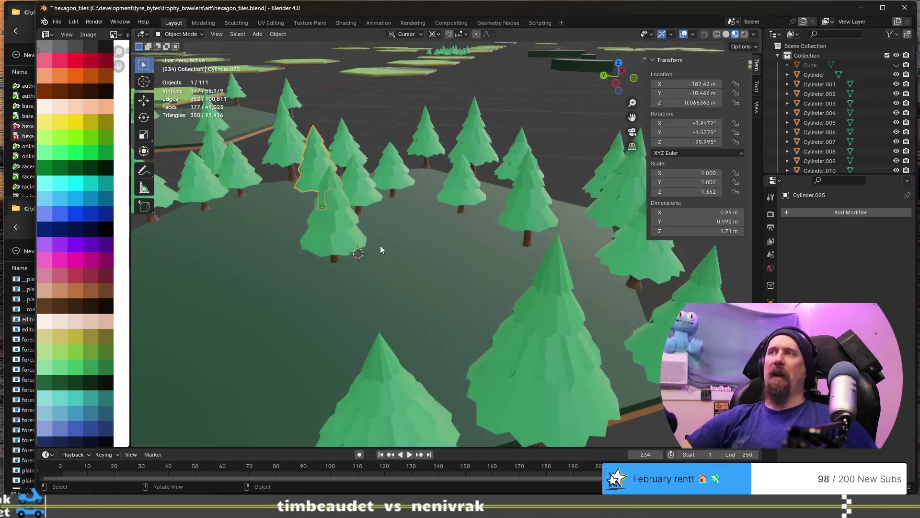
scroll(380, 246, "up", 2)
scroll(411, 257, "down", 3)
mouse_move(551, 218)
middle_mouse_down()
mouse_move(479, 242)
mouse_move(518, 255)
middle_mouse_up()
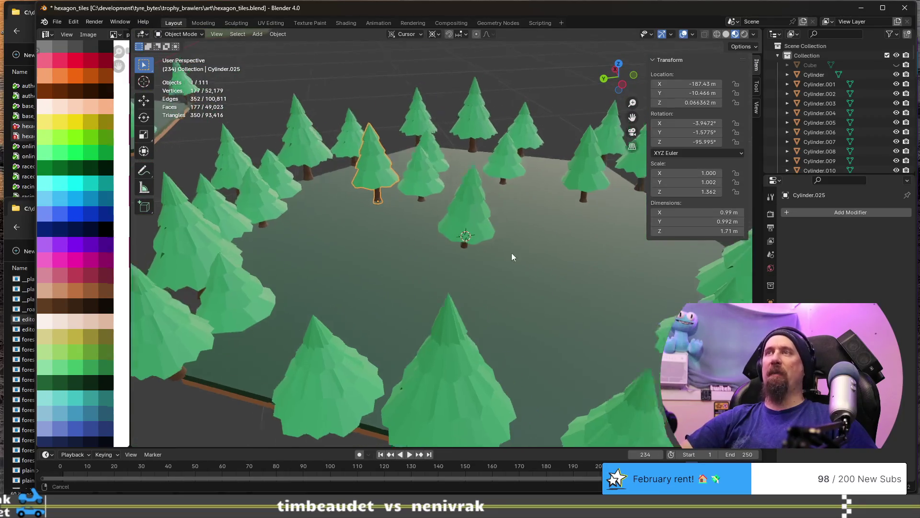
scroll(467, 243, "up", 2)
mouse_move(467, 239)
middle_mouse_down()
mouse_move(450, 257)
mouse_move(418, 241)
middle_mouse_up()
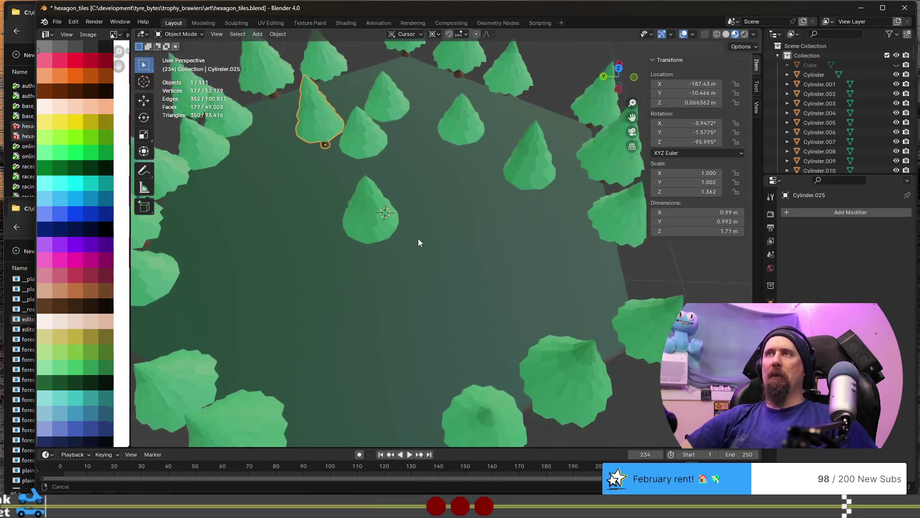
key("shift+d")
Place the new copy on the tile, then nudge it within the ground plane in top view
key("shift+z")
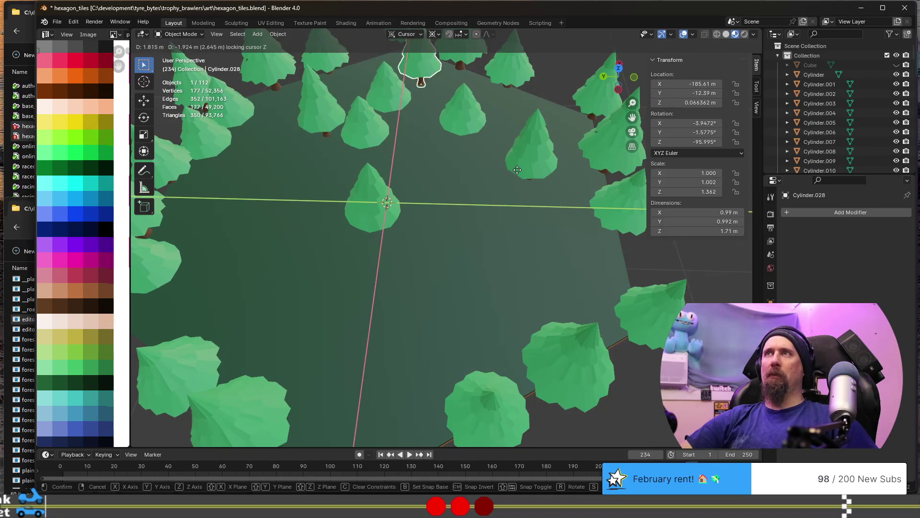
left_click(511, 173)
key("KP_7")
scroll(505, 191, "down", 2)
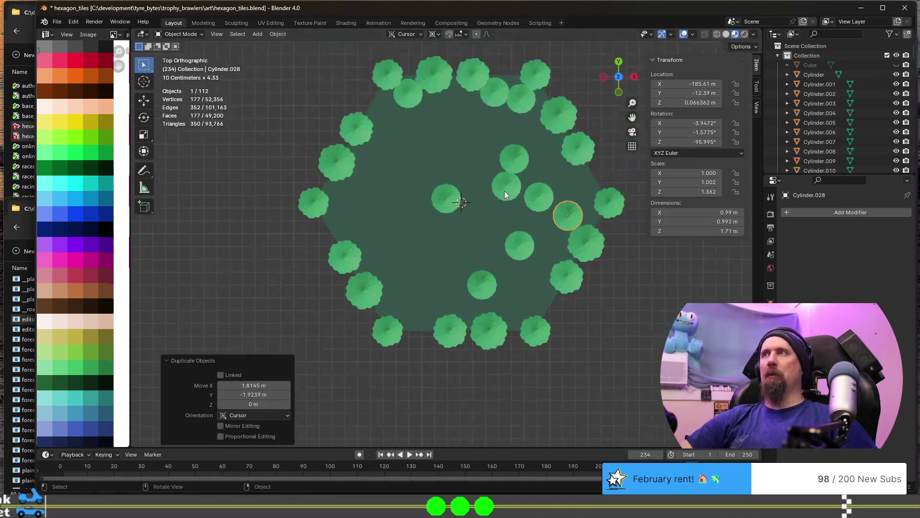
middle_click_drag(508, 231, 447, 217, "shift")
key("g")
key("shift+z")
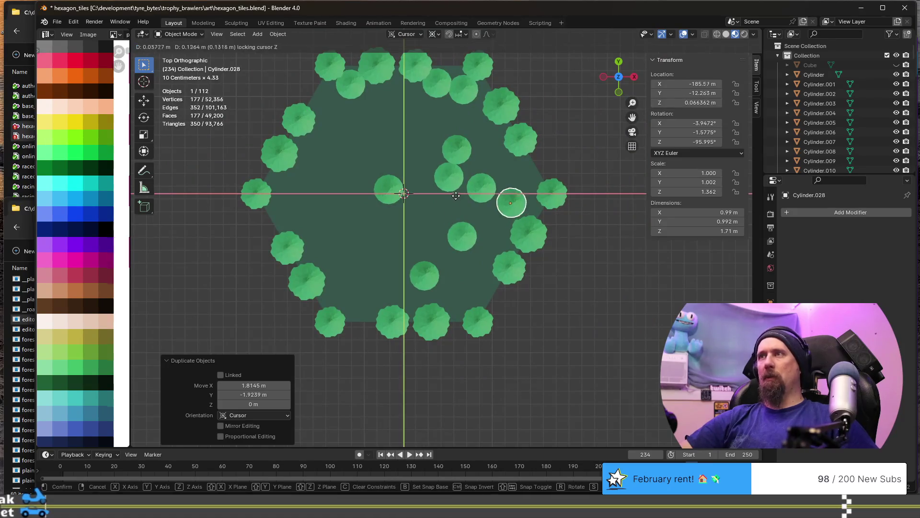
left_click(461, 172)
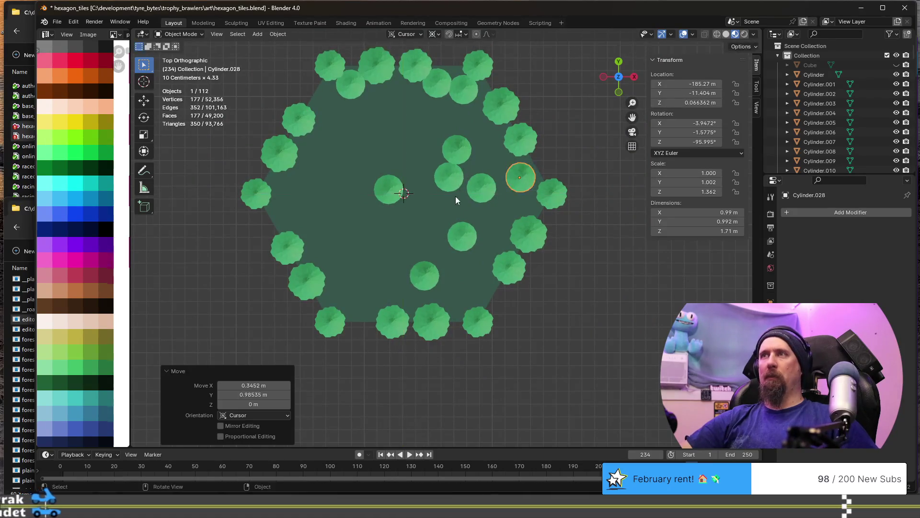
Add two more interior copies, Cylinder.029 and Cylinder.030, turning the latter about 47.5° around Z
key("shift+d")
key("shift+z")
left_click(307, 268)
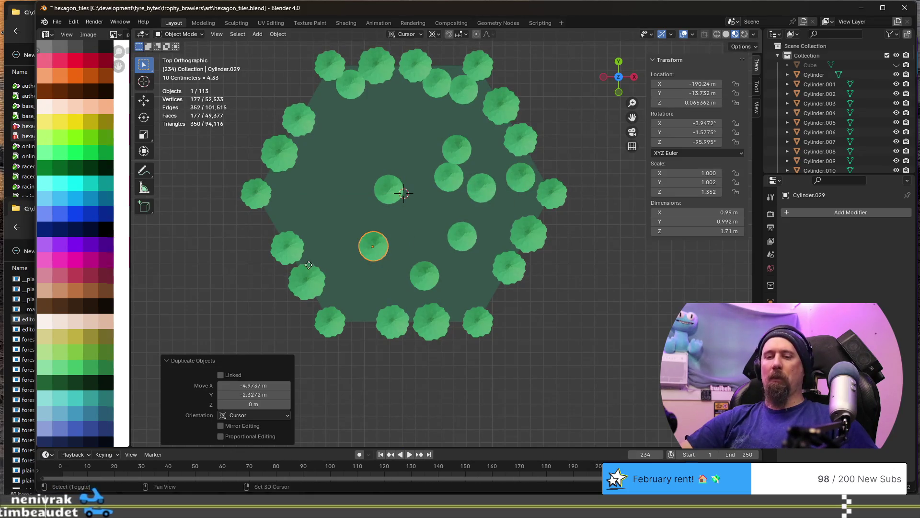
key("shift+d")
key("shift+z")
left_click(288, 155)
key("r")
key("z")
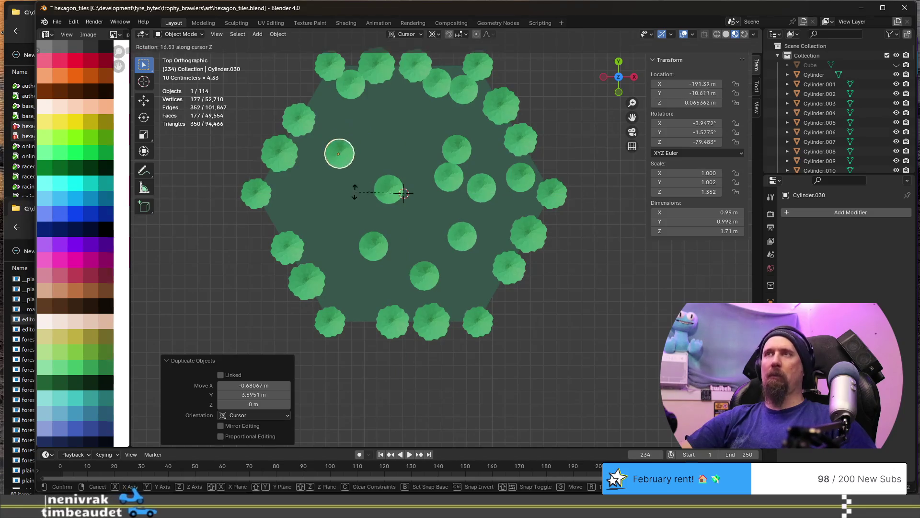
left_click(389, 201)
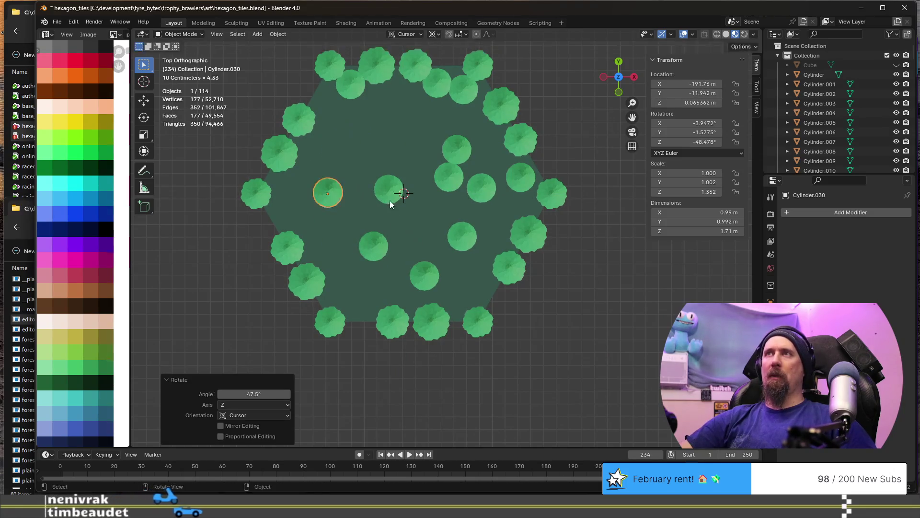
Set the transform pivot to Median Point and drop the copy higher inside the hexagon
left_click(438, 34)
left_click(450, 90)
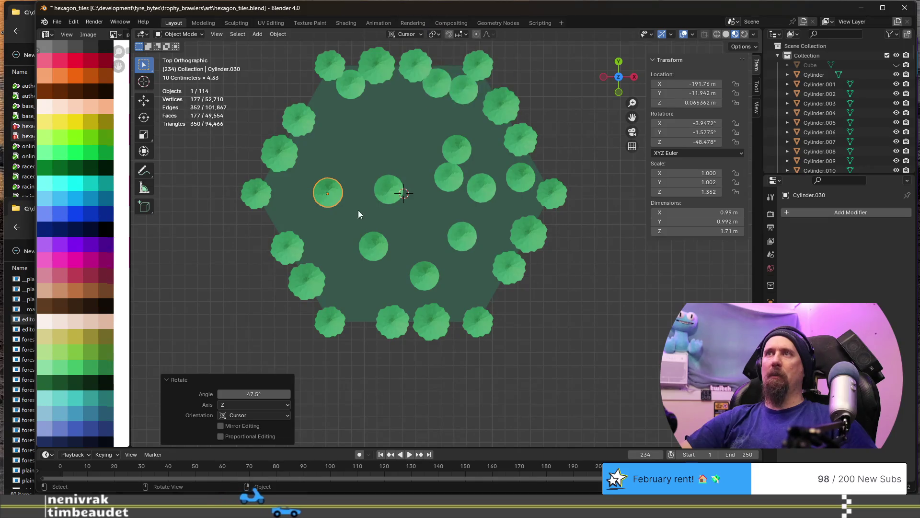
key("g")
left_click(453, 177)
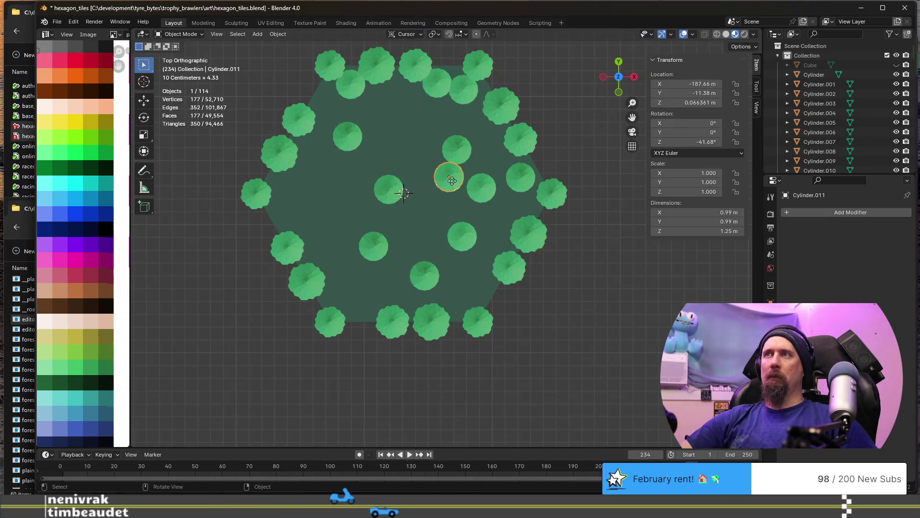
Move one interior pine near the left edge and another to the lower-left interior on the ground plane
key("g")
key("shift+z")
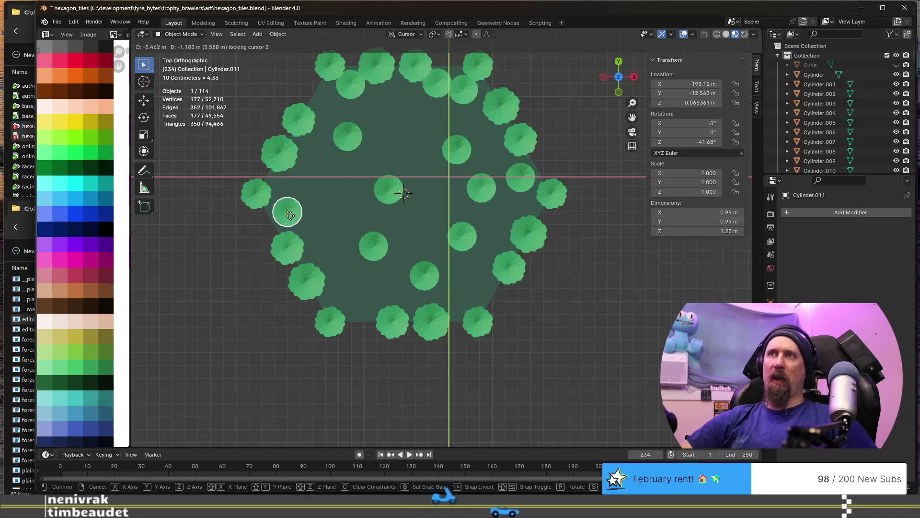
left_click(291, 215)
left_click(485, 188)
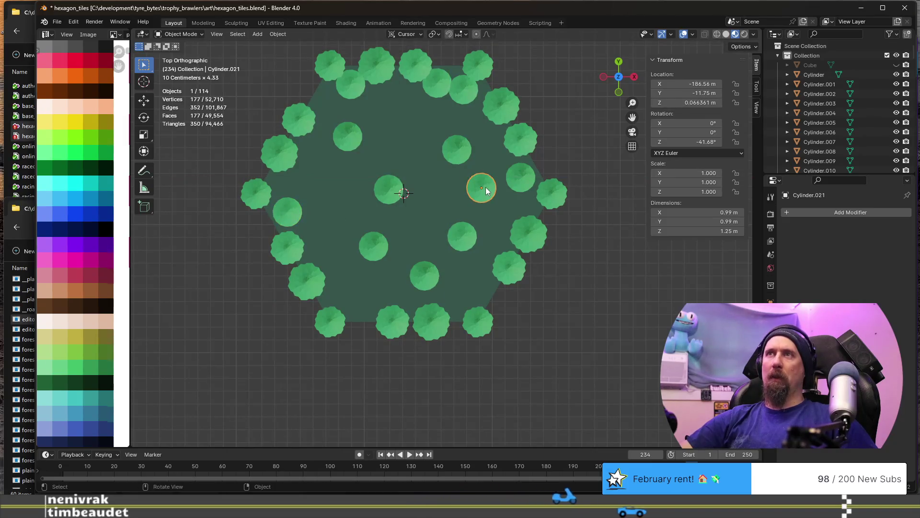
key("g")
key("shift+z")
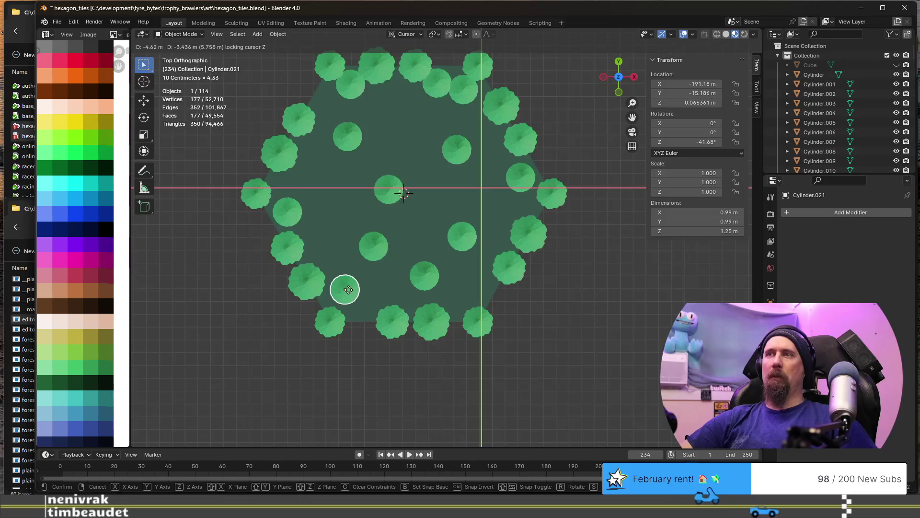
left_click(348, 290)
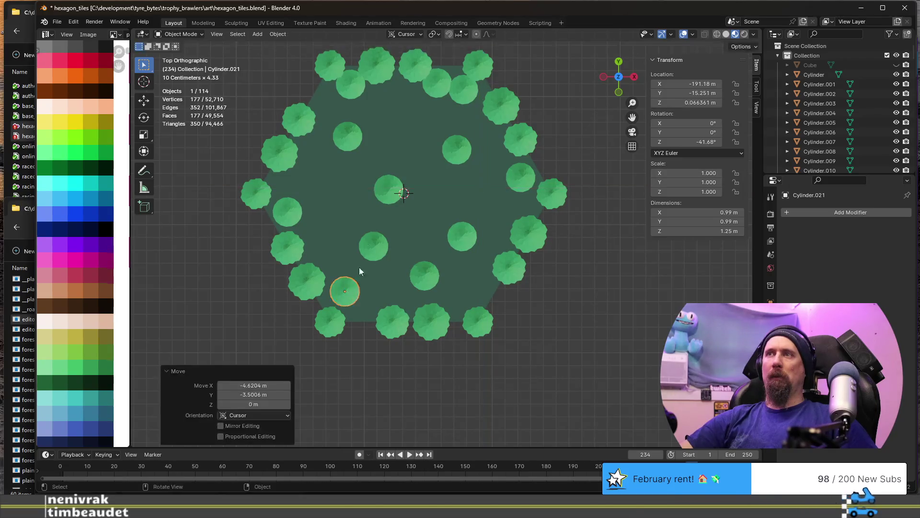
Move the upper-left pine near the bottom of the hexagon and select it with two neighbouring trees
left_click(354, 142)
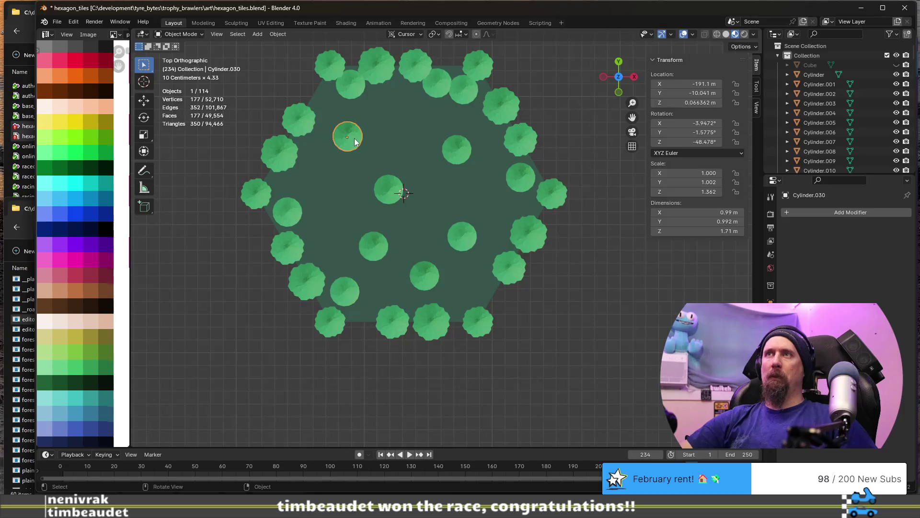
key("g")
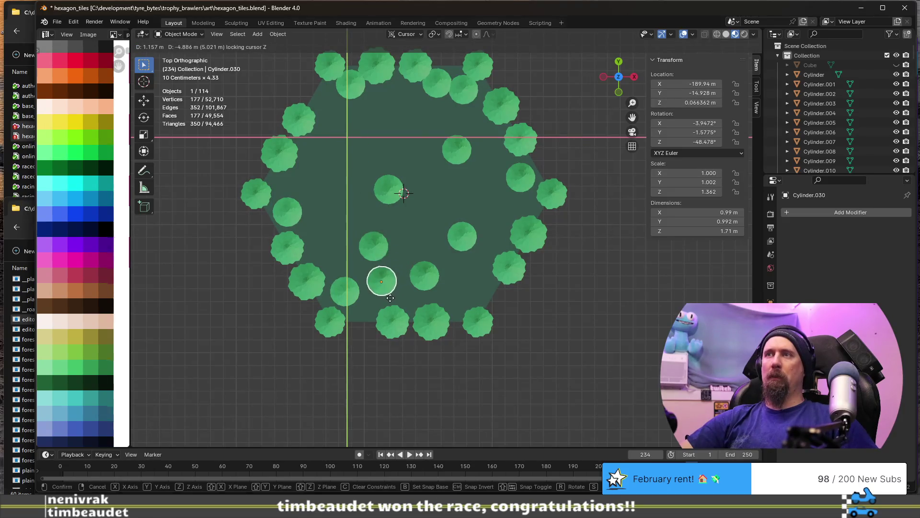
left_click(391, 302)
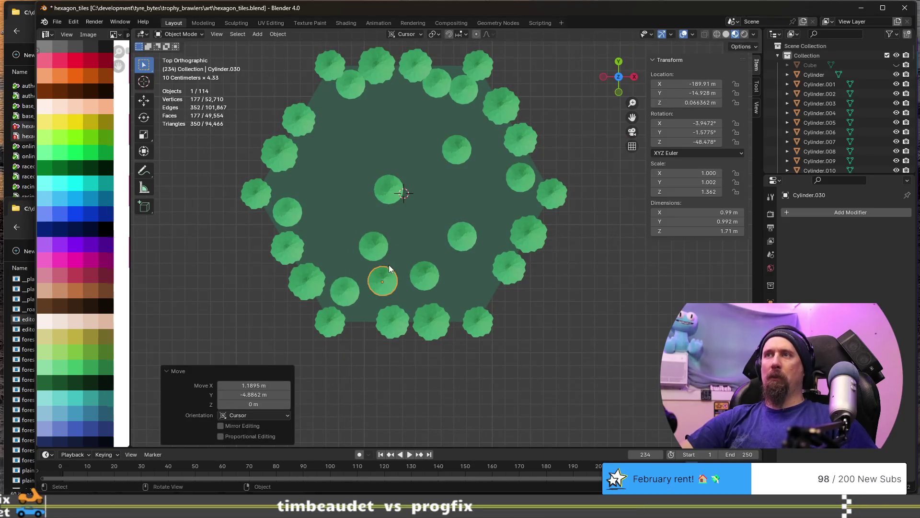
left_click(348, 289, "shift")
left_click(374, 246, "shift")
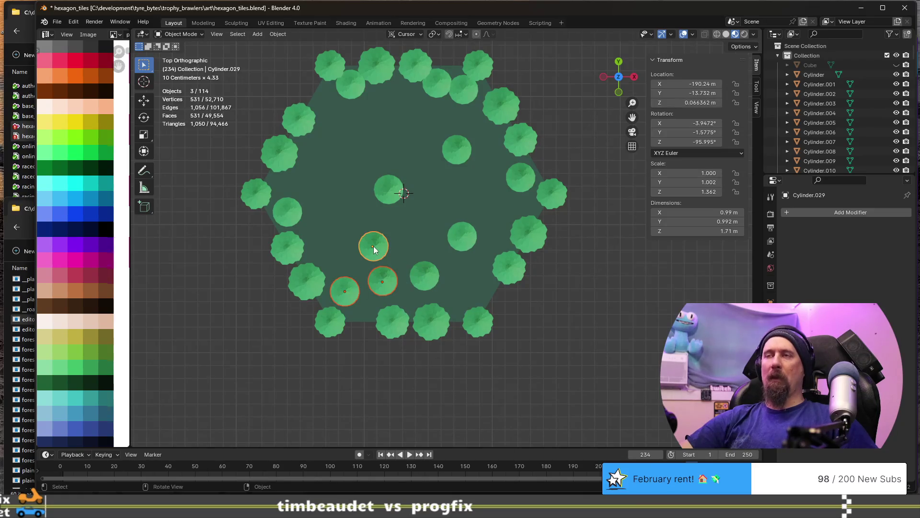
Duplicate the three-tree cluster up and left and rotate the copy around Z
key("g")
key("shift+z")
right_click(362, 200)
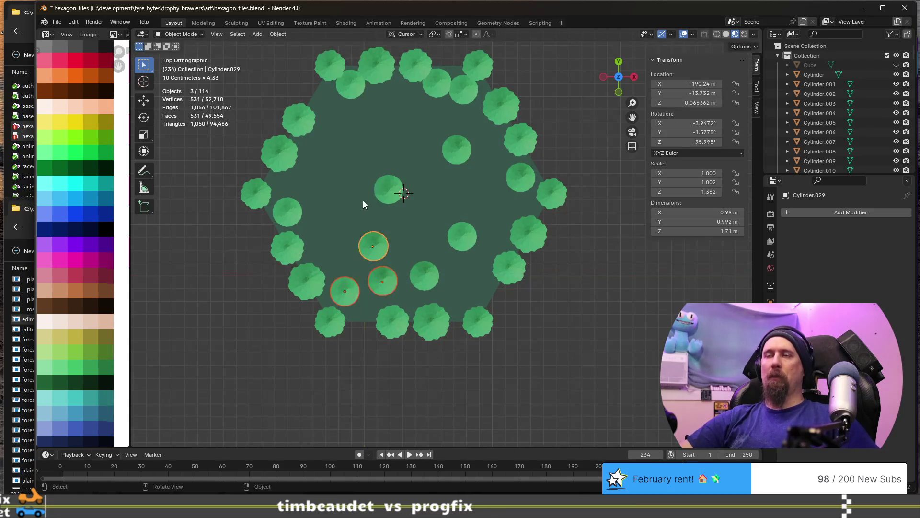
key("shift+d")
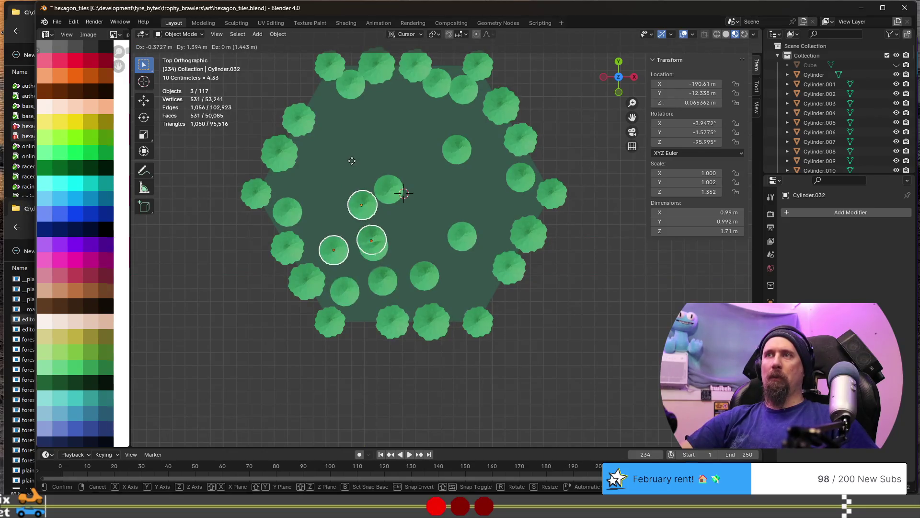
left_click(342, 135)
key("r")
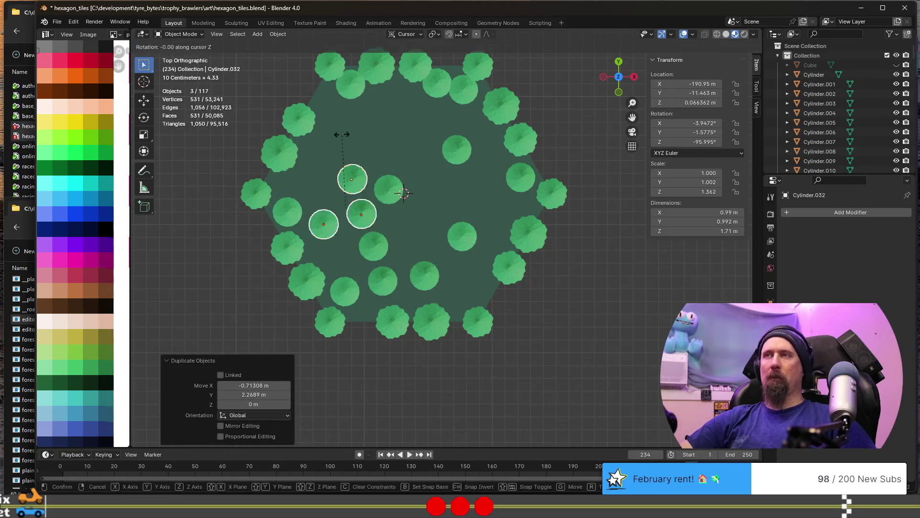
key("z")
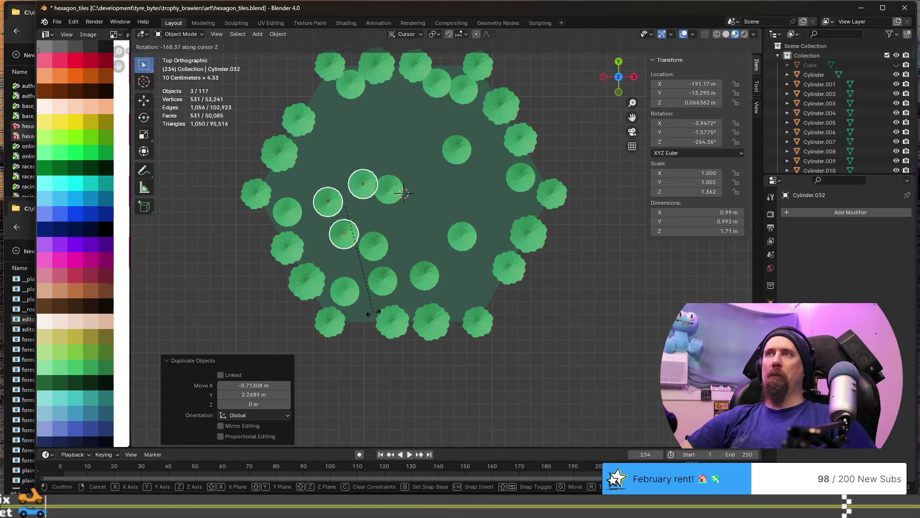
left_click(370, 311)
Slide the copied cluster within the ground plane into the left interior
key("g")
key("z")
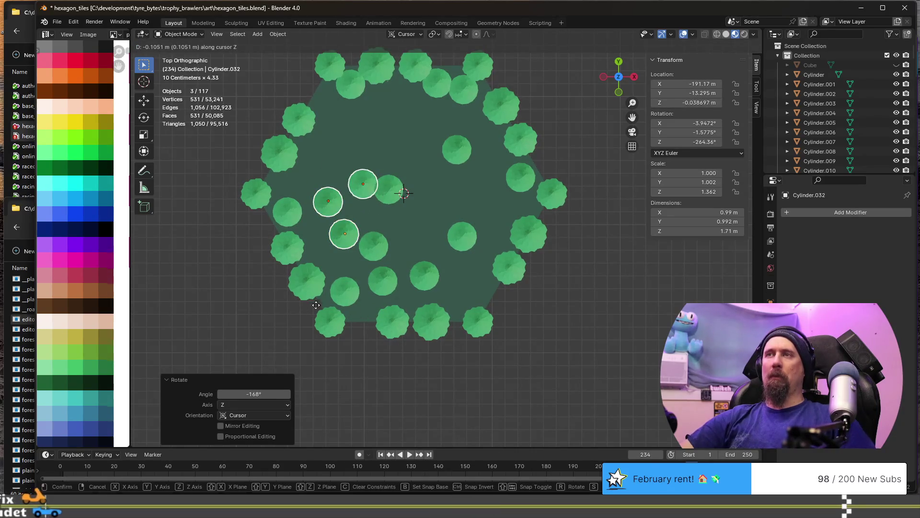
key("shift+z")
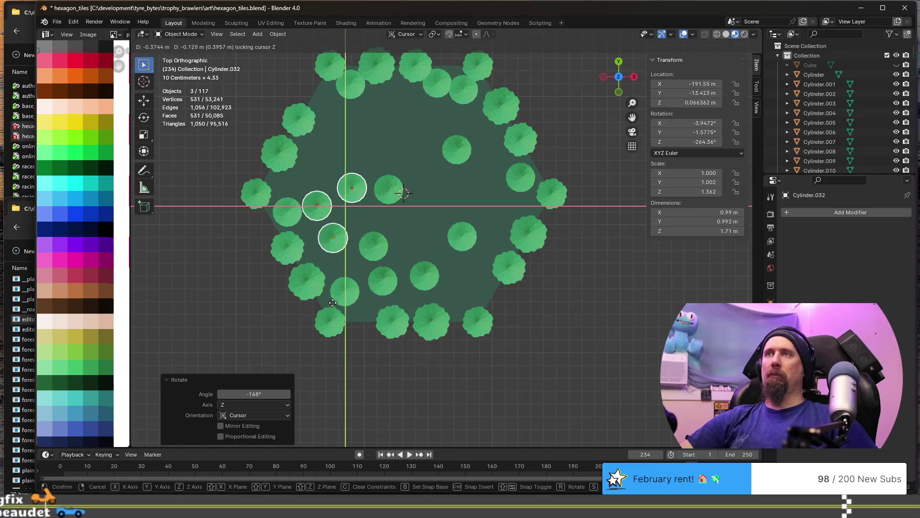
left_click(332, 303)
Duplicate the cluster again near the centre, rotate it around Z, and grab a right-interior tree
key("shift+d")
key("shift+z")
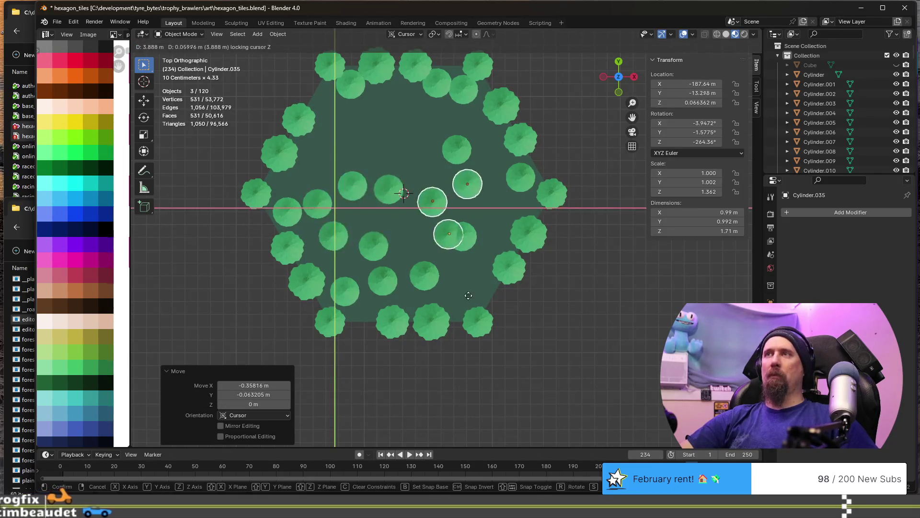
left_click(467, 299)
key("r")
key("z")
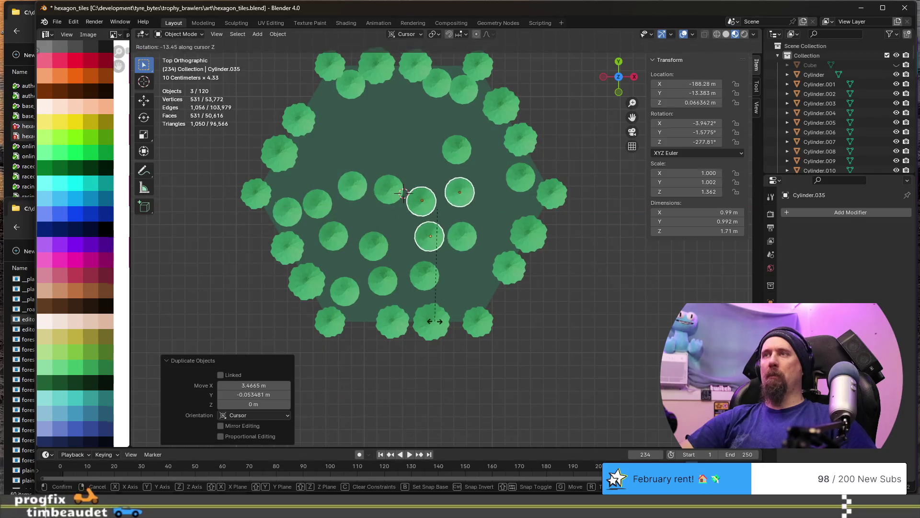
left_click(364, 343)
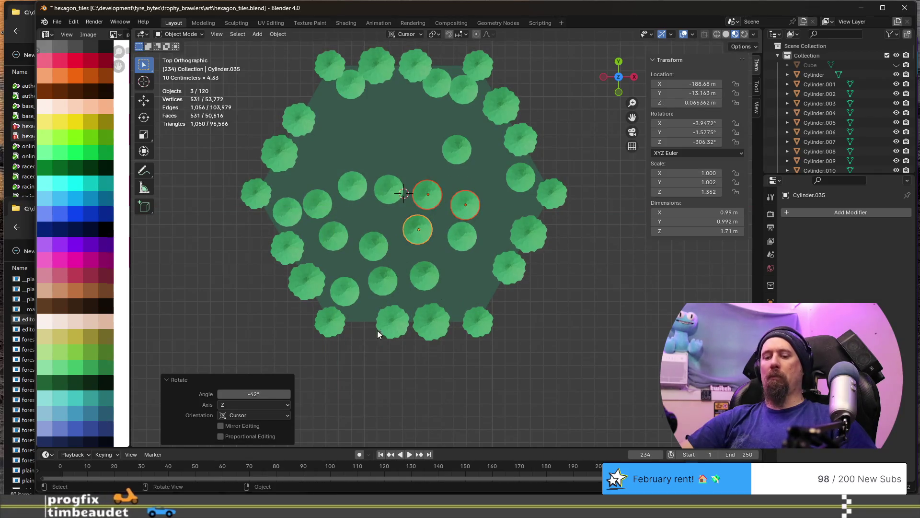
left_click(459, 239)
key("g")
key("shift+z")
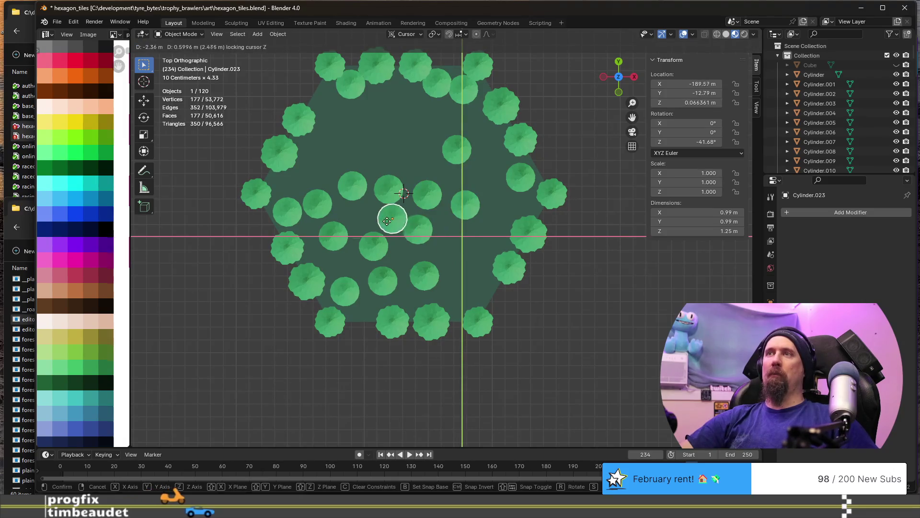
Duplicate the tree as Cylinder.037 left of centre and turn it about 116° around Z
key("Escape")
key("shift+d")
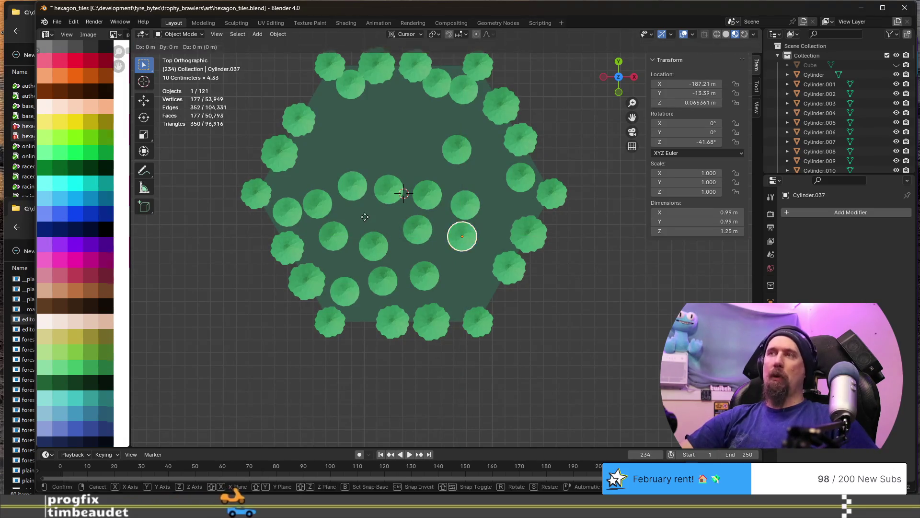
left_click(273, 200)
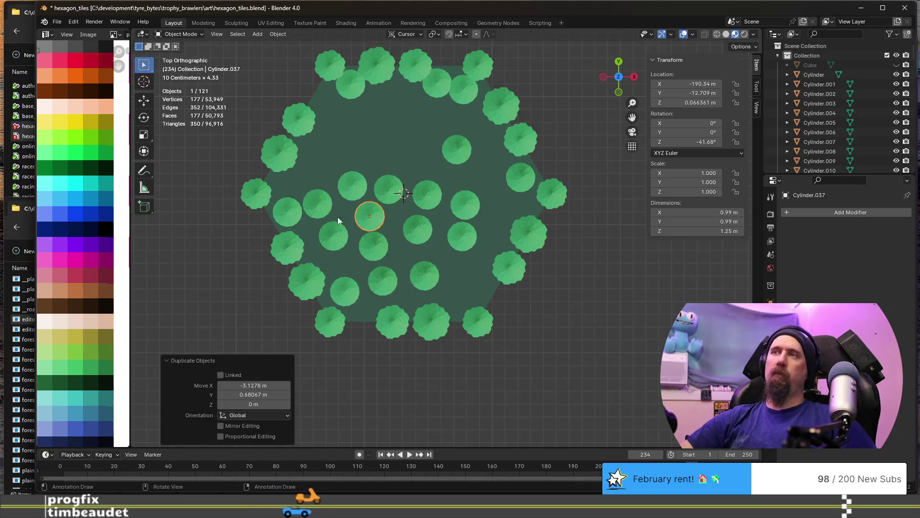
key("r")
left_click(318, 290)
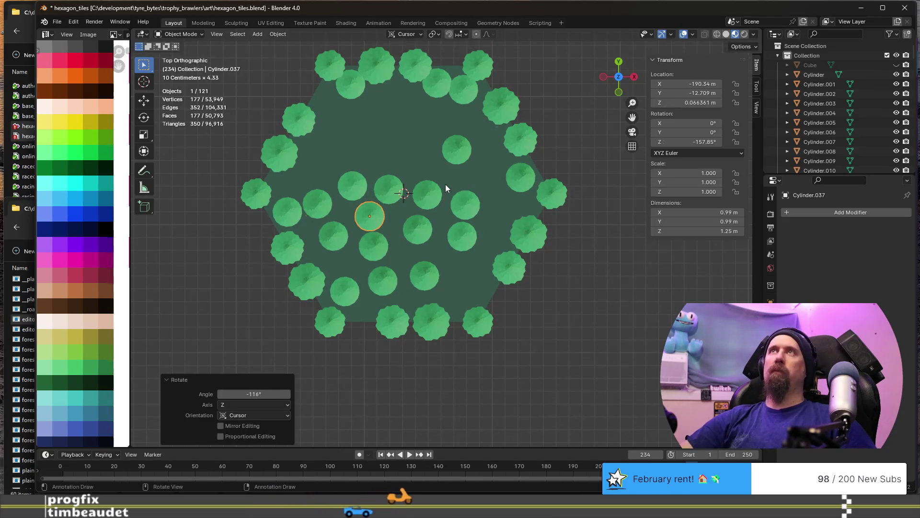
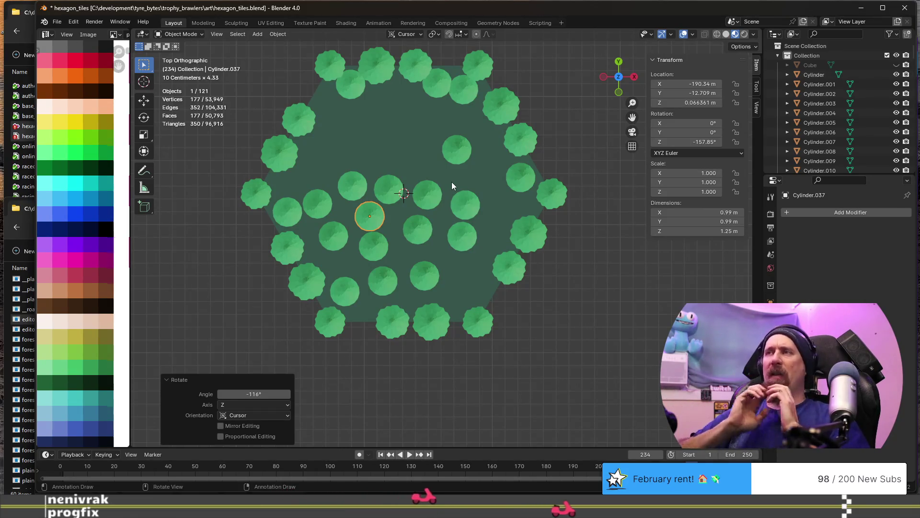
scroll(452, 186, "down", 6)
scroll(431, 201, "down", 5)
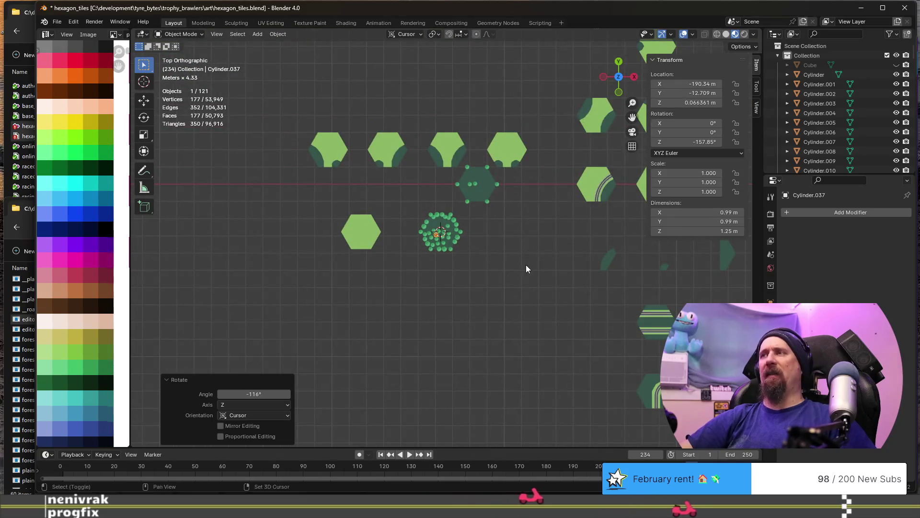
Box-select a cluster of seven interior trees without the hexagon tile and duplicate them with Shift+D
middle_click_drag(525, 268, 391, 134, "shift")
mouse_move(415, 188)
middle_mouse_down("shift")
mouse_move(387, 230)
mouse_move(393, 263)
middle_mouse_up("shift")
scroll(376, 201, "up", 5)
scroll(376, 202, "up", 4)
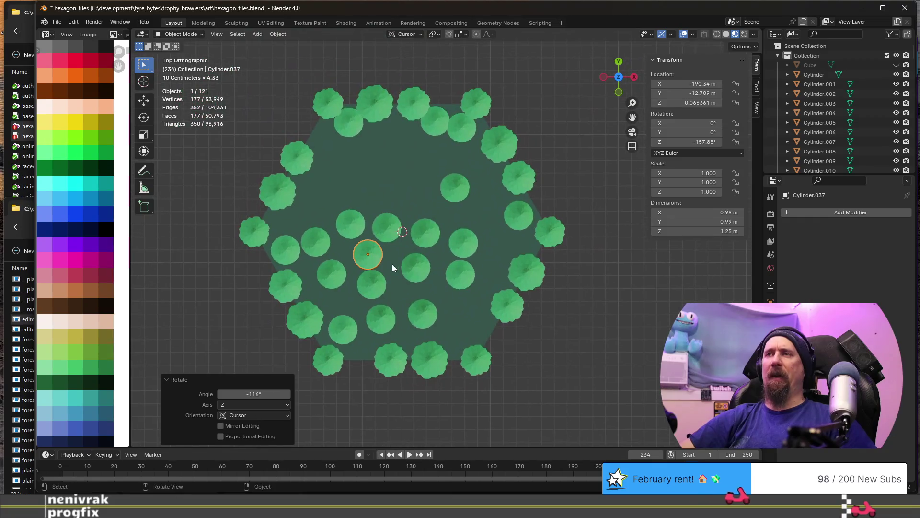
left_click(389, 233)
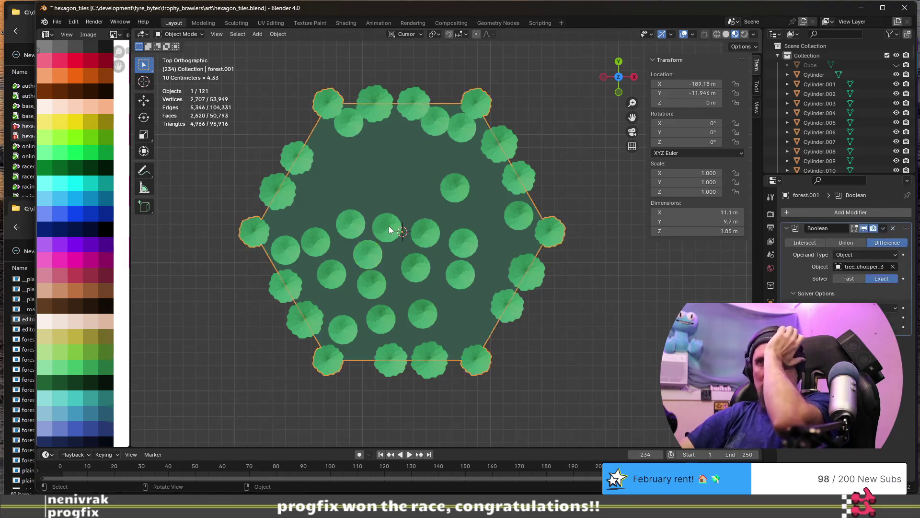
left_click(414, 270)
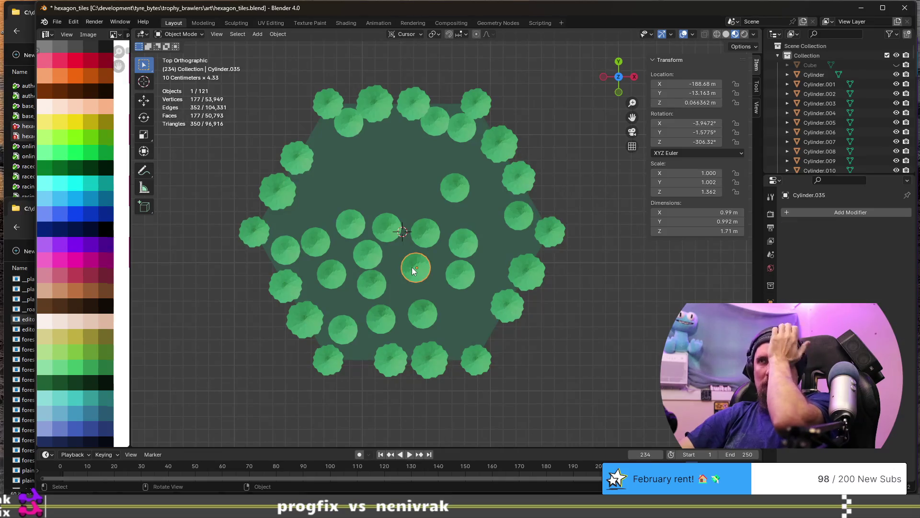
left_click(386, 230)
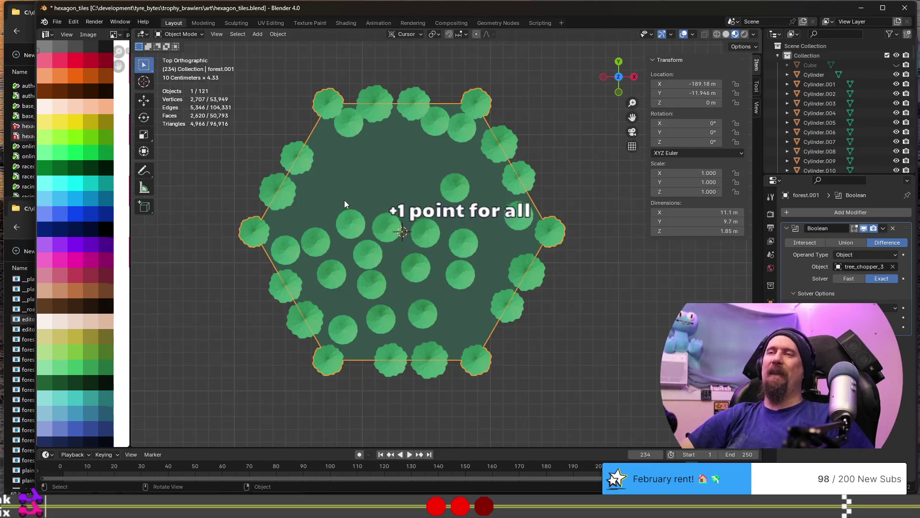
scroll(351, 199, "down", 4)
left_click_drag(314, 156, 505, 320)
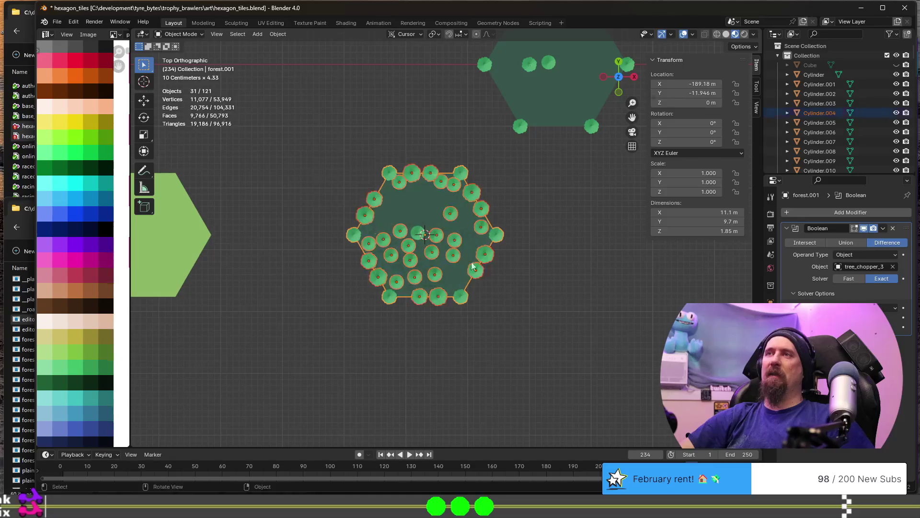
scroll(421, 209, "up", 3)
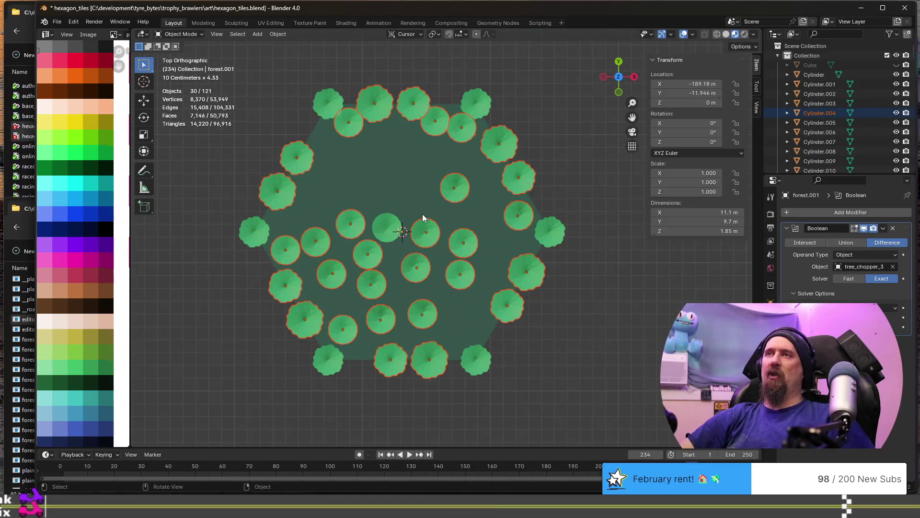
left_click(573, 289)
left_click_drag(310, 213, 431, 277)
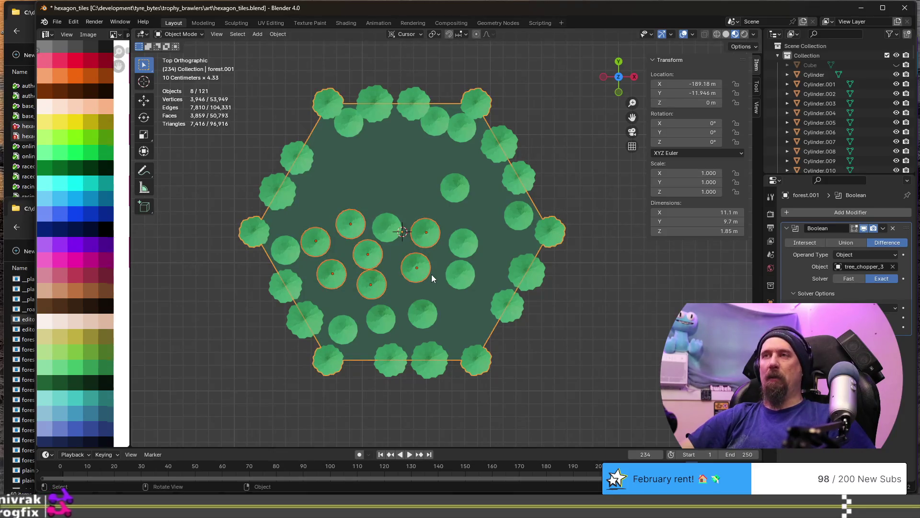
left_click(386, 185, "shift")
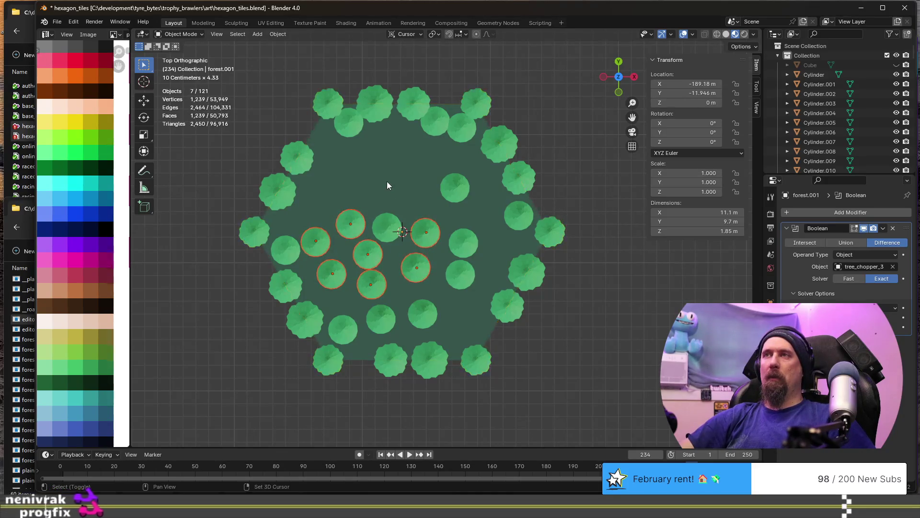
key("shift+d")
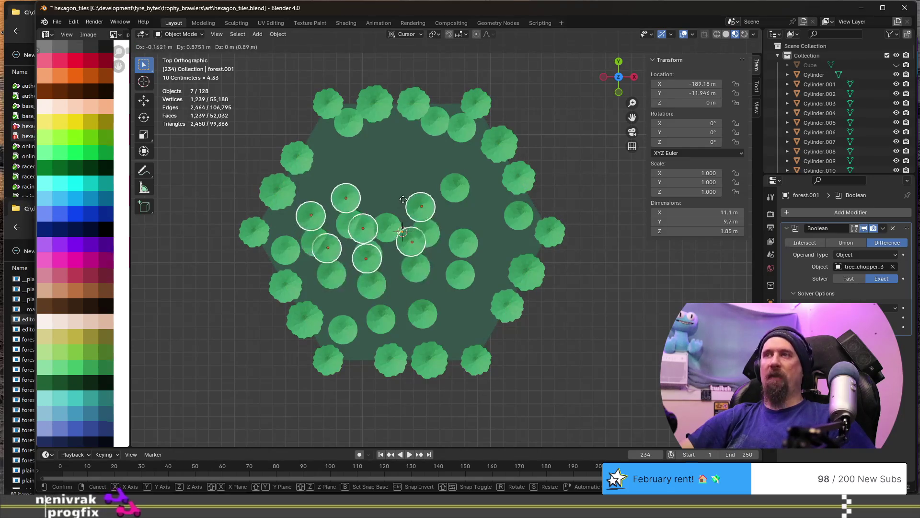
Drop the seven copied trees in the tile's upper-left area and rotate them about -169°
left_click(416, 143)
key("r")
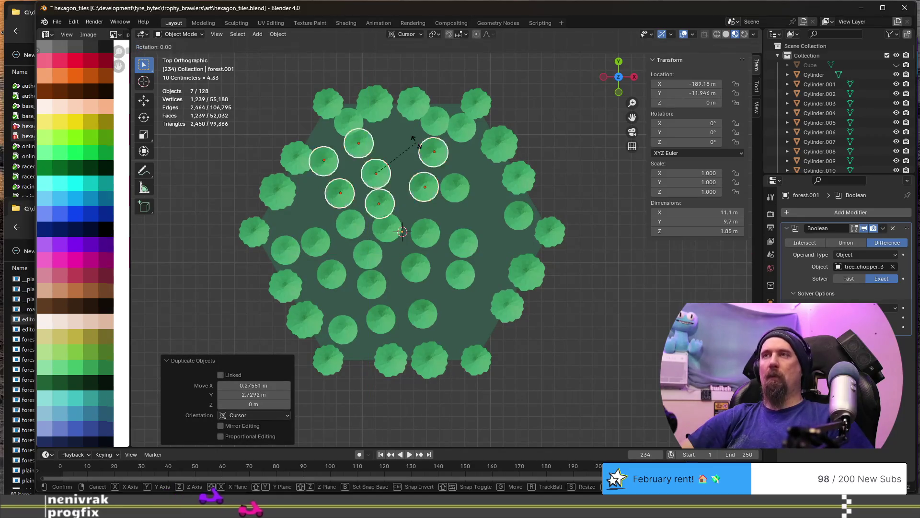
left_click(302, 259)
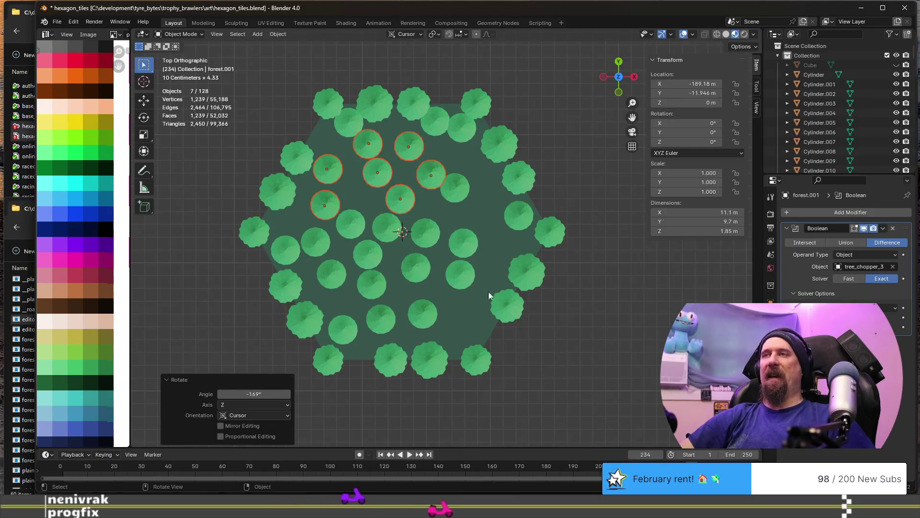
Move one left-side tree along the ground plane to a spot near the lower edge
left_click(352, 223)
key("g")
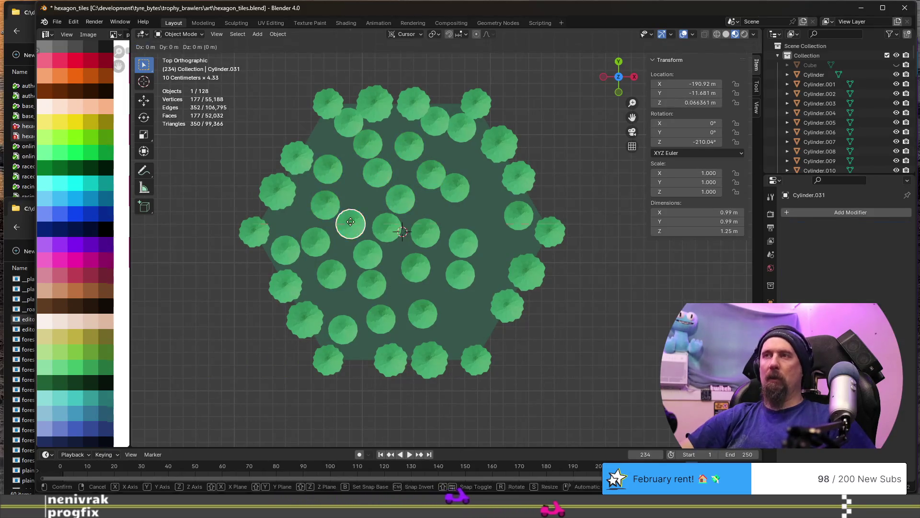
key("shift+z")
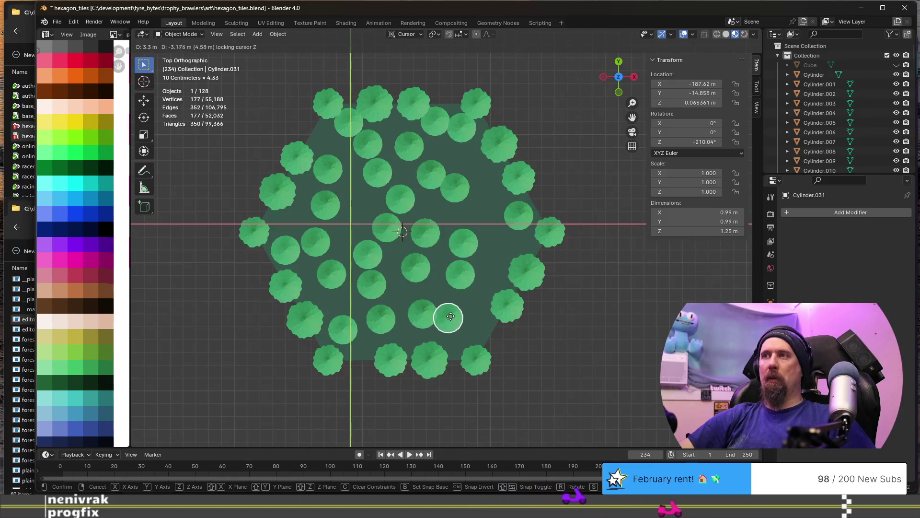
left_click(451, 323)
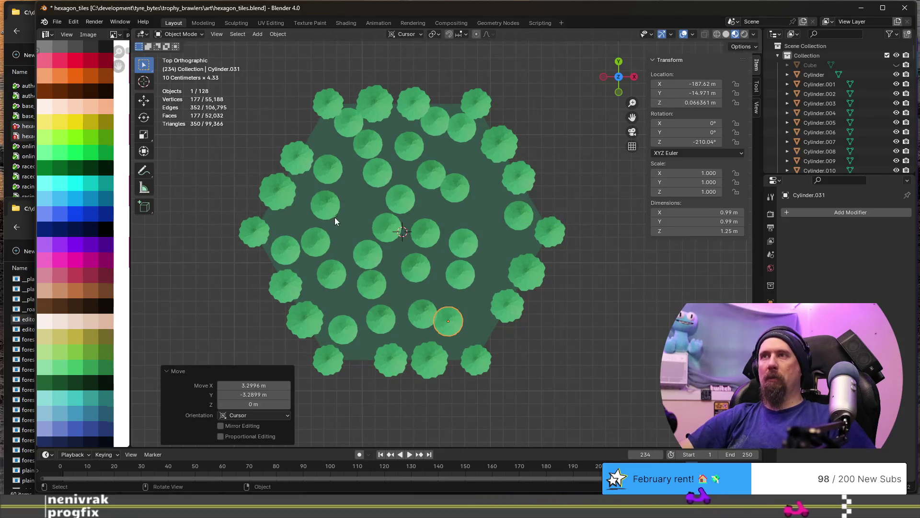
left_click(337, 267)
middle_click_drag(380, 289, 365, 213)
Duplicate one tree and place the copy further back on the tile
left_click(379, 157)
key("shift+d")
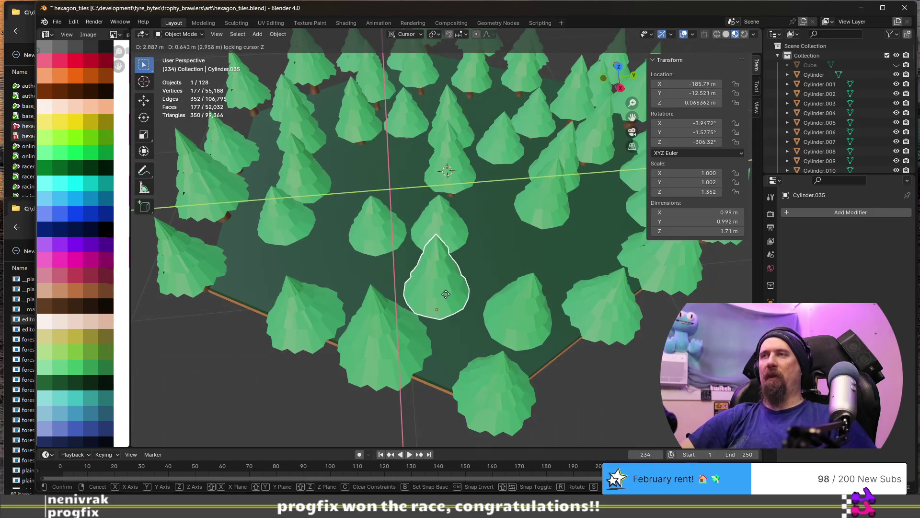
right_click(445, 293)
key("shift+d")
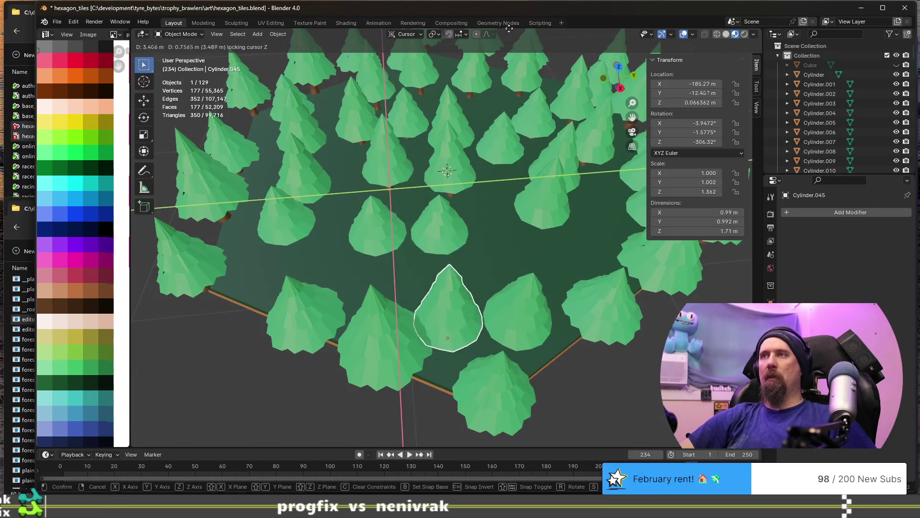
left_click(498, 371)
Duplicate a middle tree onto the ground plane toward the left and give it a new rotation
left_click(381, 230)
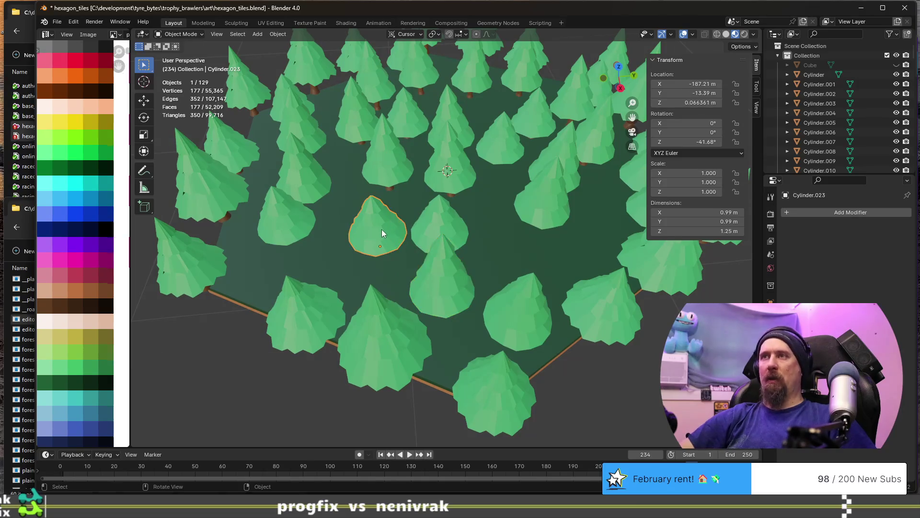
key("g")
key("shift+z")
right_click(329, 253)
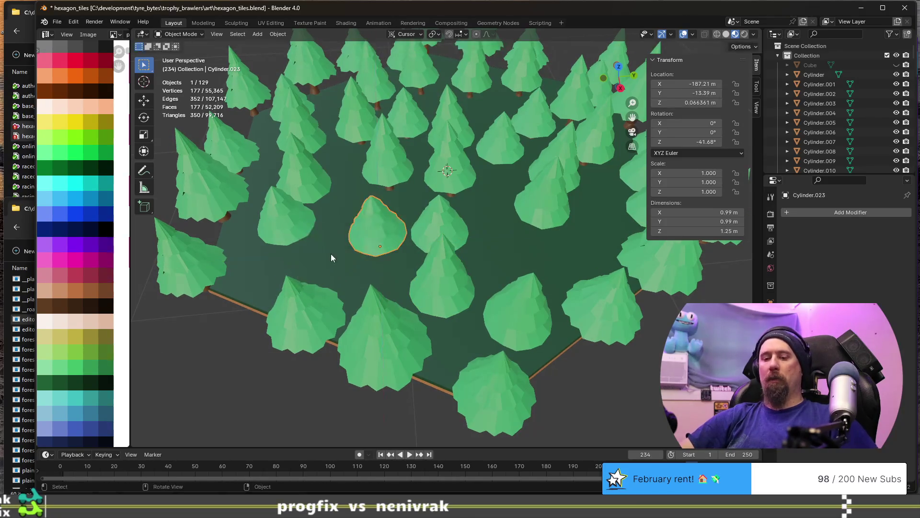
key("shift+d")
key("shift+z")
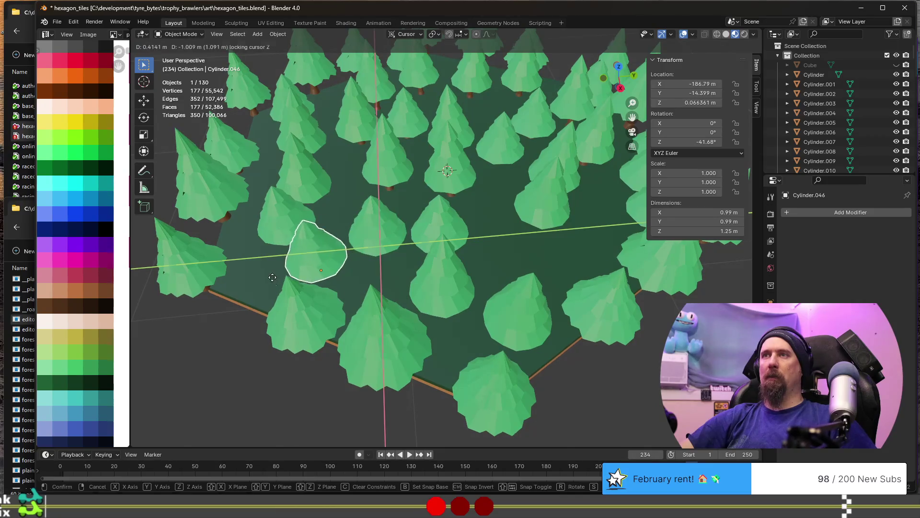
left_click(281, 276)
key("r")
left_click(491, 247)
Duplicate a back tree into a gap and spin the copy around its vertical axis
middle_click_drag(492, 247, 389, 248)
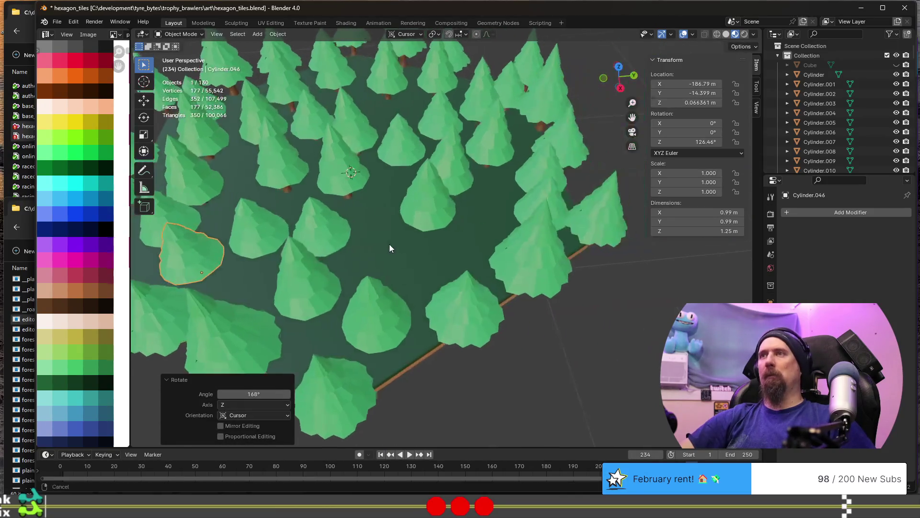
left_click(331, 167)
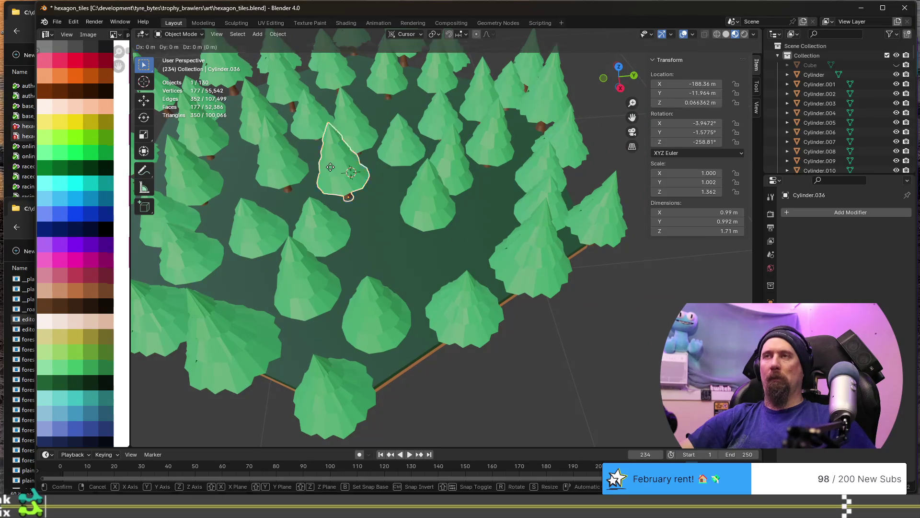
key("shift+d")
key("shift+z")
left_click(455, 296)
key("r")
key("z")
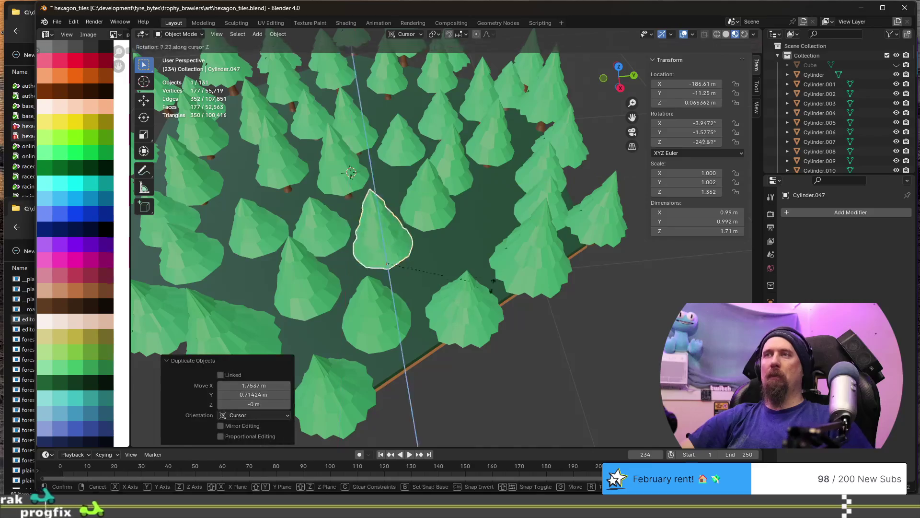
mouse_move(412, 188)
middle_mouse_down()
mouse_move(396, 231)
mouse_move(453, 214)
mouse_move(493, 240)
mouse_move(482, 278)
middle_mouse_up()
scroll(493, 240, "up", 5)
scroll(482, 257, "down", 4)
Duplicate another middle tree to the left and turn it around Z to vary its orientation
left_click(421, 264)
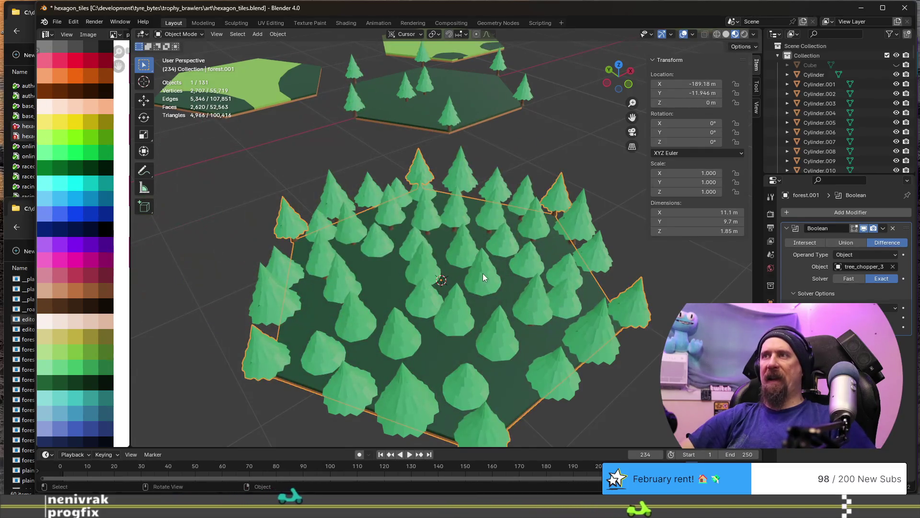
left_click(491, 283)
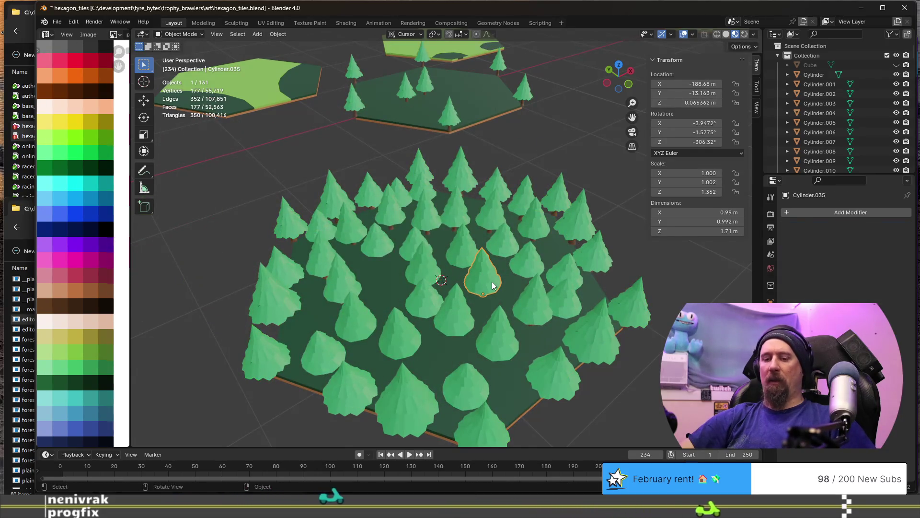
key("shift+d")
left_click(386, 291)
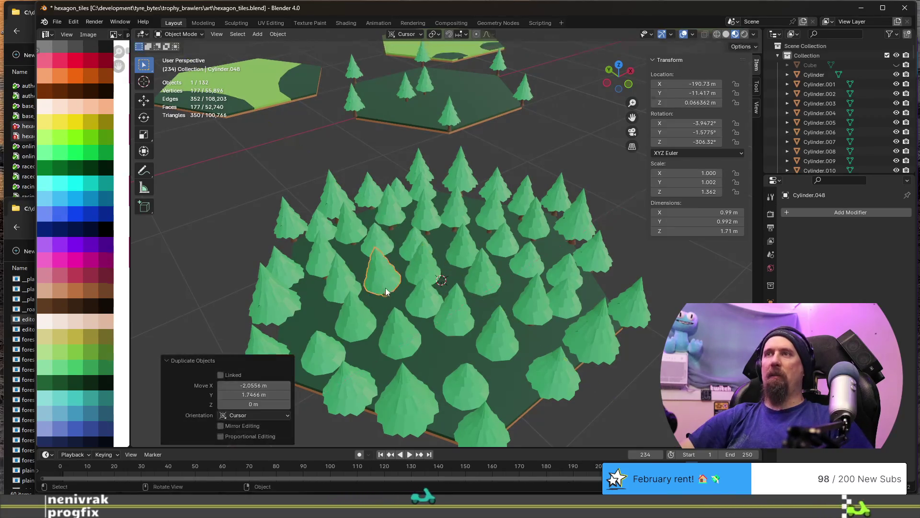
middle_click_drag(399, 311, 448, 316)
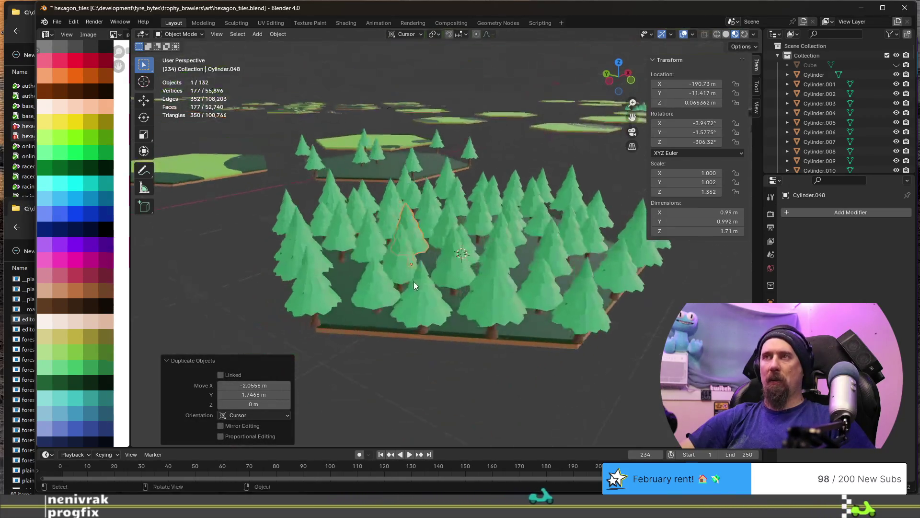
key("g")
key("z")
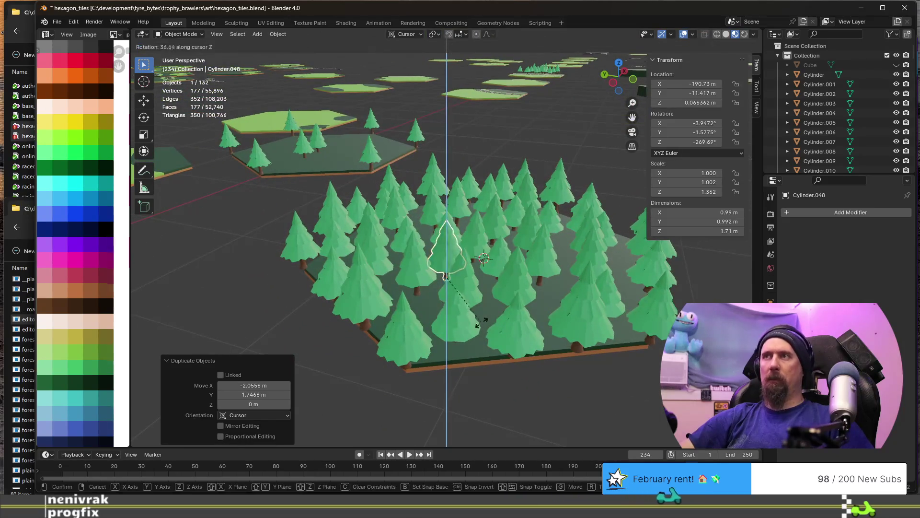
key("Return")
Briefly inspect the copied tree's mesh in Edit Mode and return to Object Mode
key("Tab")
scroll(603, 369, "down", 3)
middle_click_drag(604, 369, 588, 288)
key("Tab")
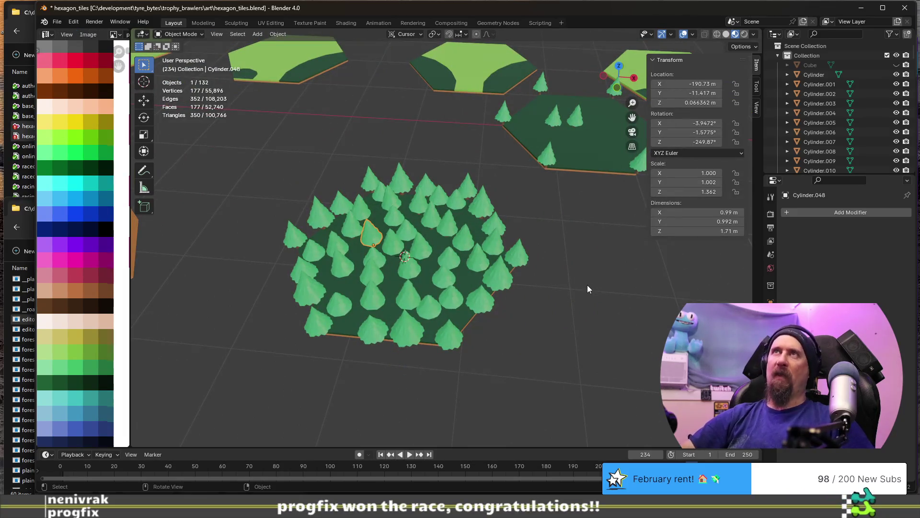
Join all 41 trees into the active forest.001 tile with Ctrl+J and reselect the merged tile
left_click_drag(240, 161, 534, 362)
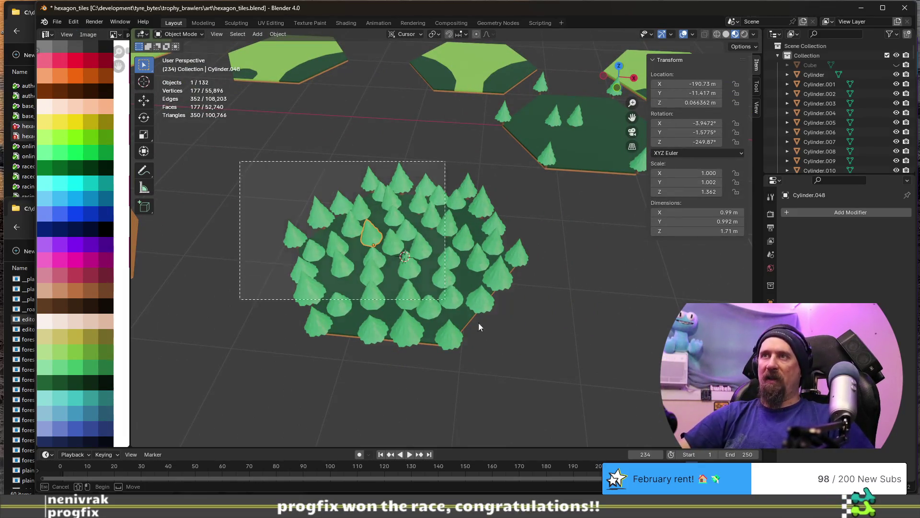
left_click(394, 288, "shift")
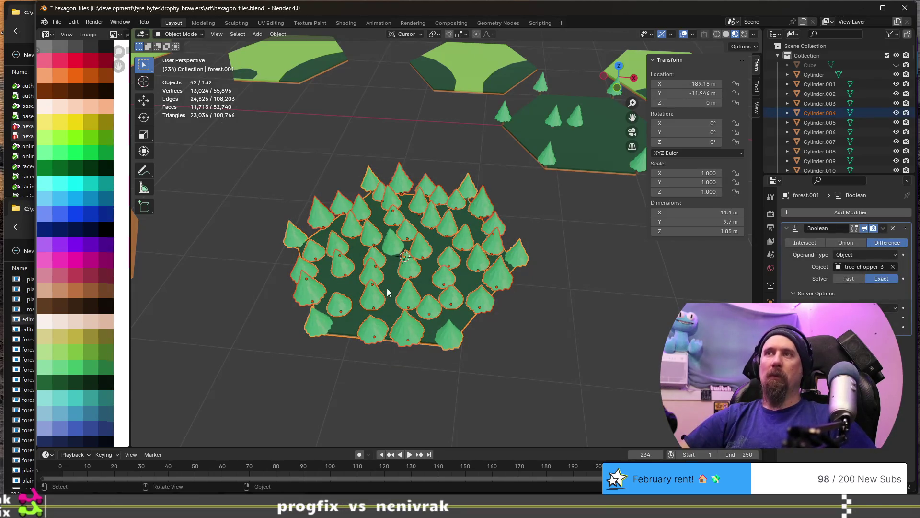
left_click(390, 286, "shift")
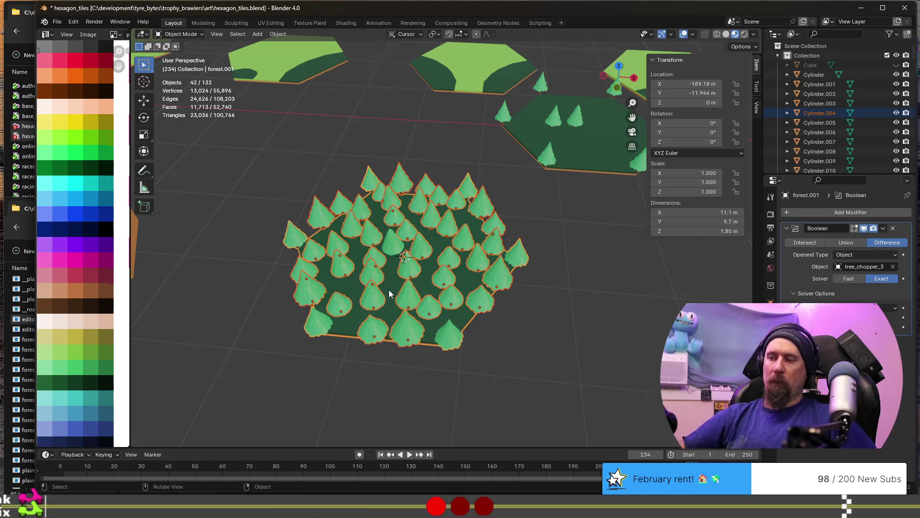
key("ctrl+j")
key("alt+a")
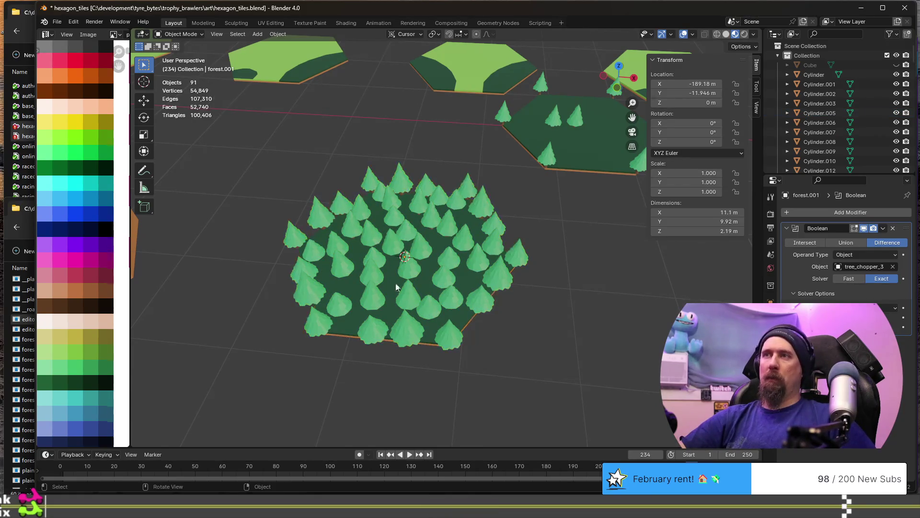
left_click(392, 281)
scroll(399, 285, "down", 5)
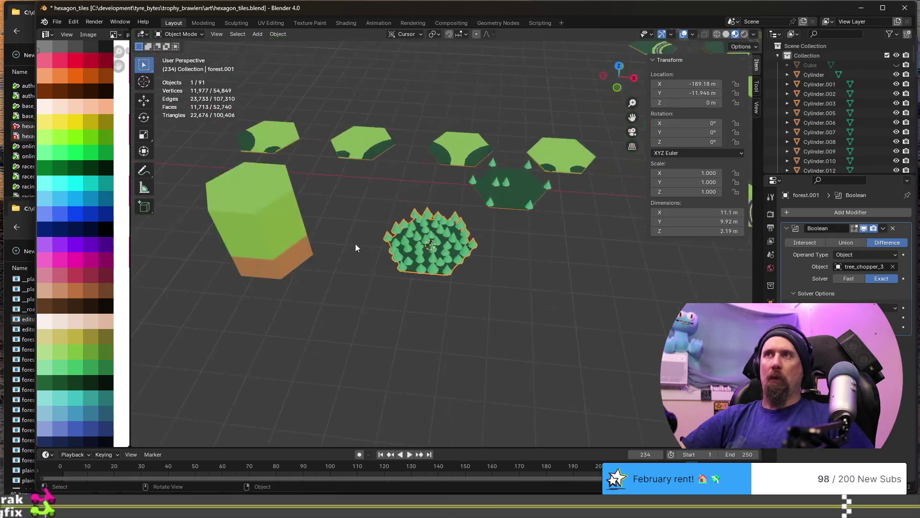
mouse_move(404, 267)
middle_mouse_down()
mouse_move(440, 268)
mouse_move(480, 292)
middle_mouse_up()
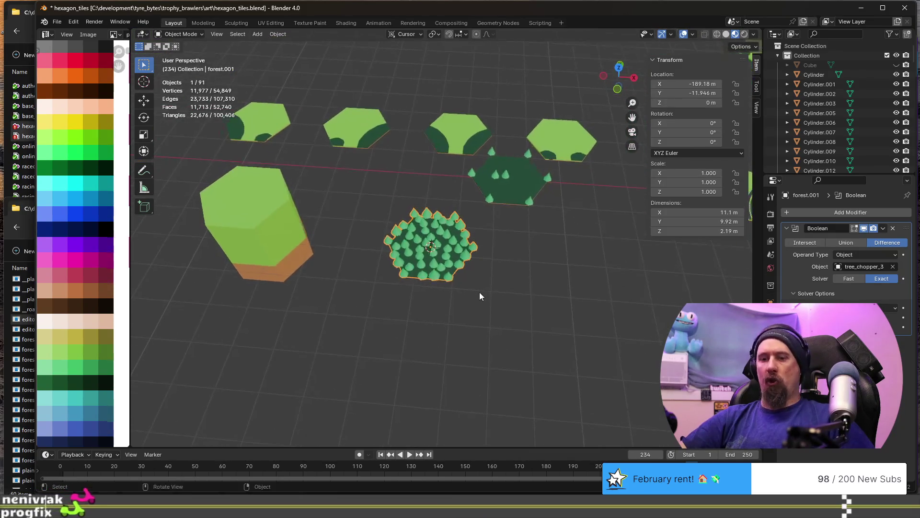
Duplicate the forest tile 15 m along X and rename the copy forested_forest
key("shift+d")
type("x")
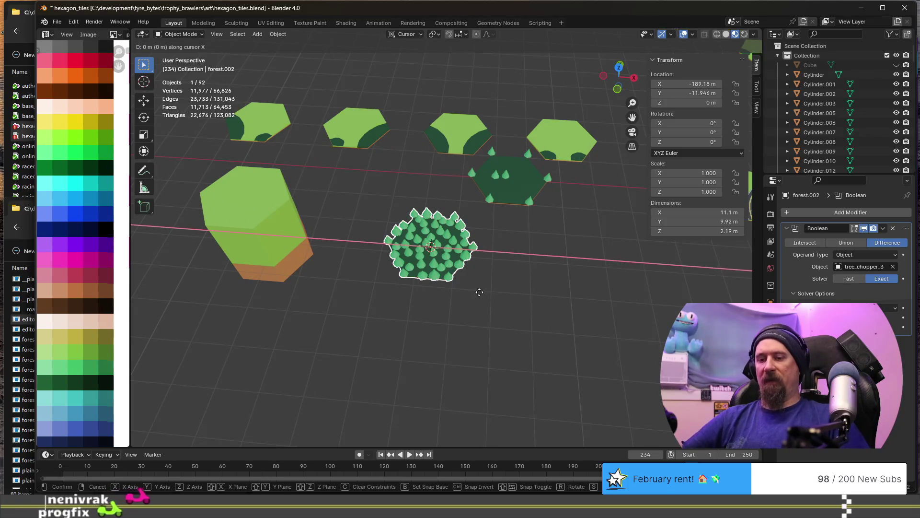
type("15")
key("Return")
key("F2")
type("forest")
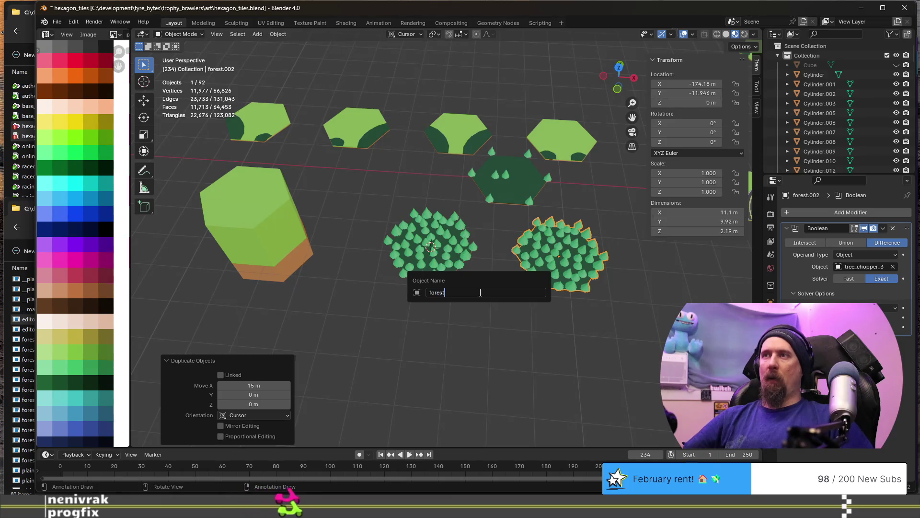
type("ed_forest")
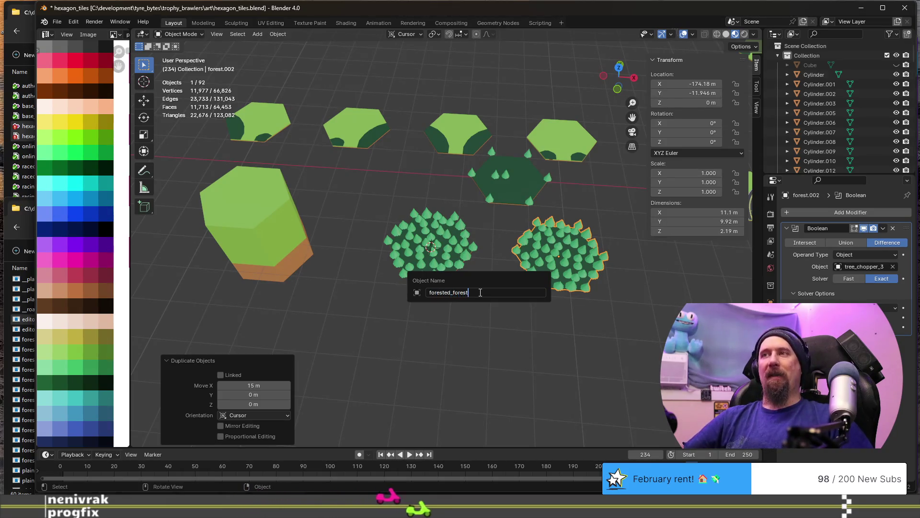
key("Return")
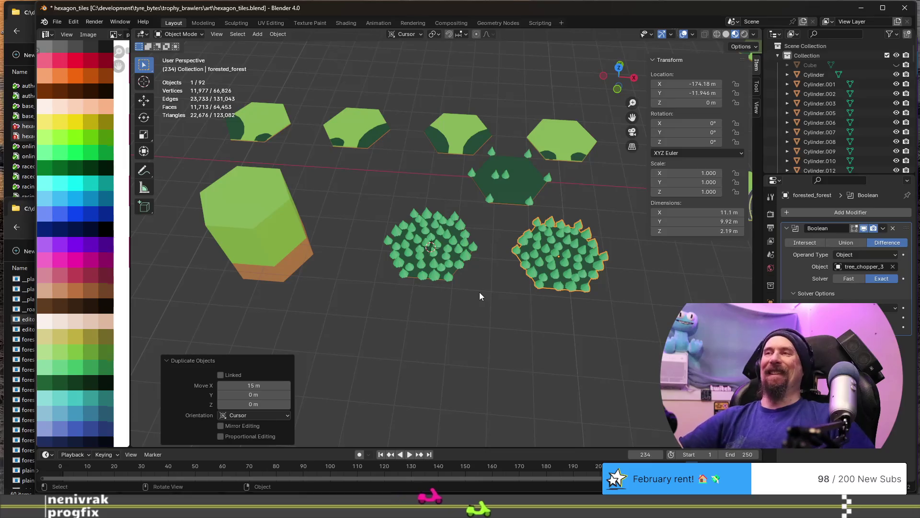
Snap the 3D cursor to forested_forest and move the tree_chopper_3 hexagon onto it
key("shift+s")
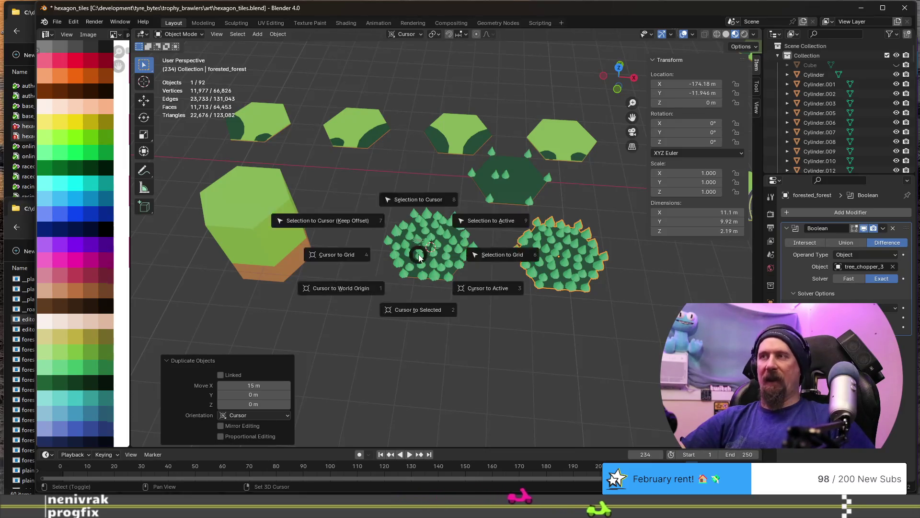
left_click(418, 308)
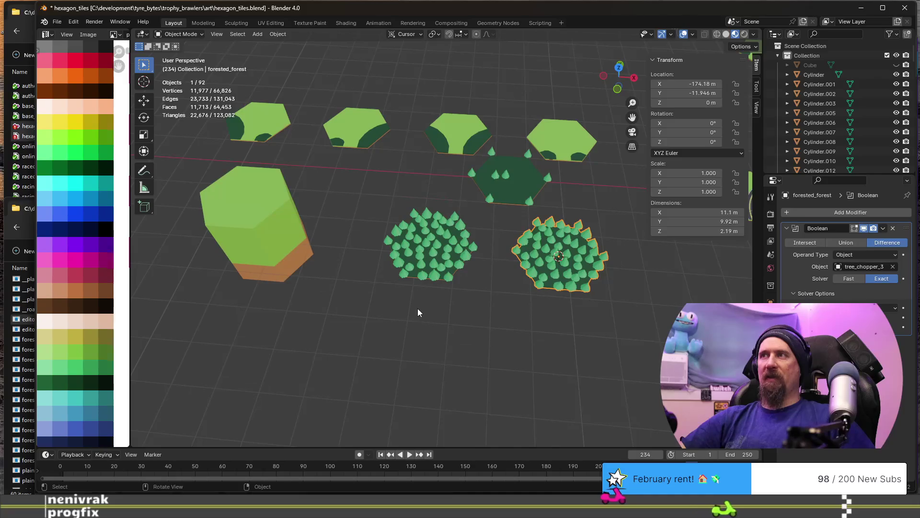
left_click(263, 223)
key("shift+s")
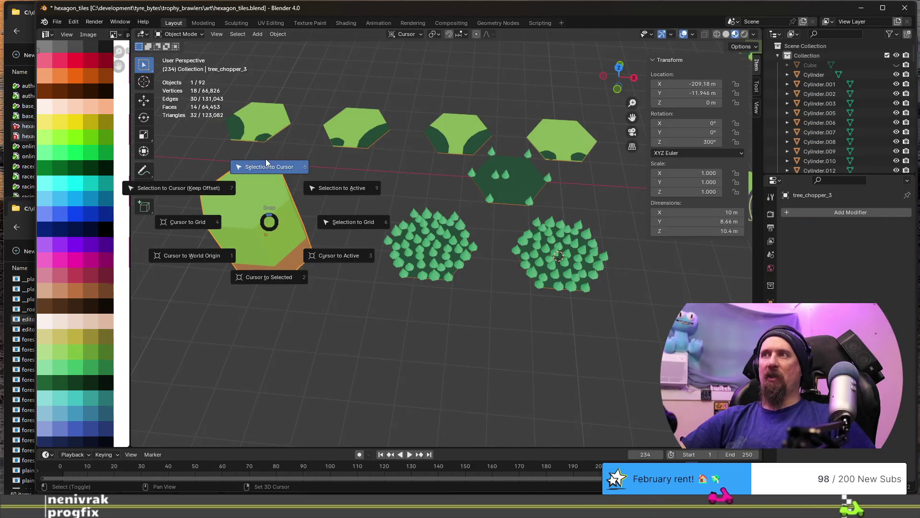
left_click(260, 162)
left_click(563, 287)
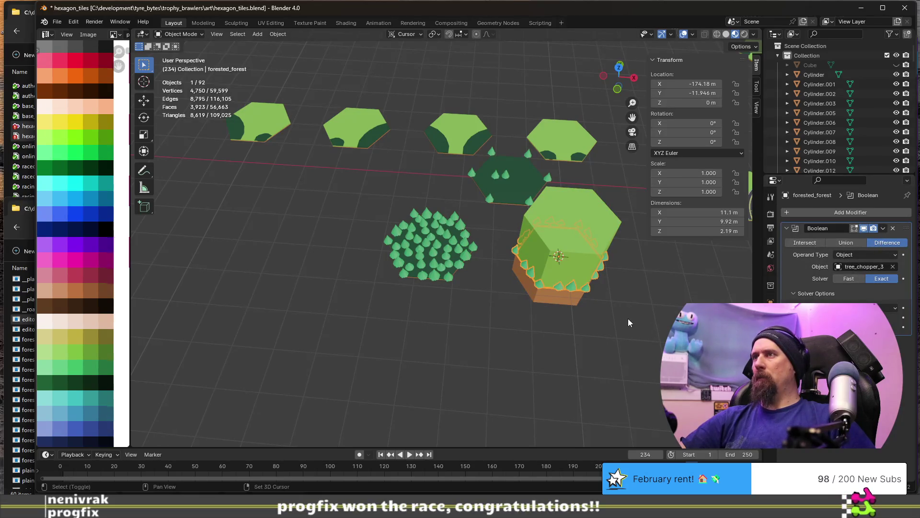
Set forested_forest's Boolean to Intersect and apply it, trimming the trees to a hexagon
middle_click_drag(628, 318, 457, 285, "shift")
left_click(803, 246)
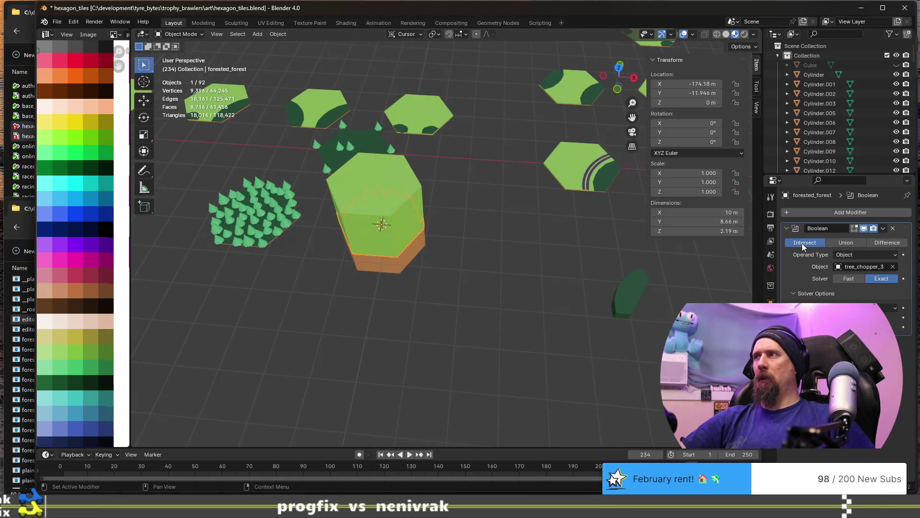
scroll(353, 267, "up", 3)
scroll(281, 264, "up", 2)
scroll(399, 341, "up", 3)
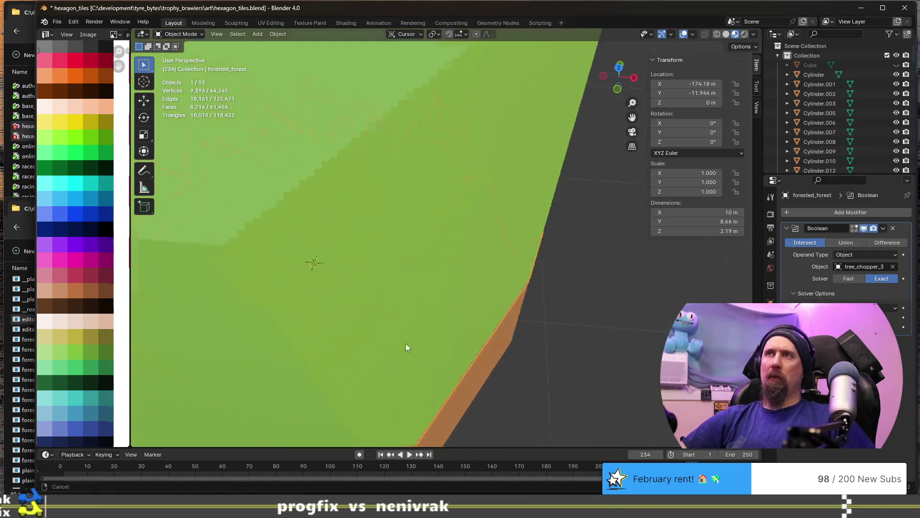
scroll(514, 370, "up", 3)
scroll(514, 359, "up", 2)
scroll(583, 314, "down", 1)
scroll(571, 321, "up", 3)
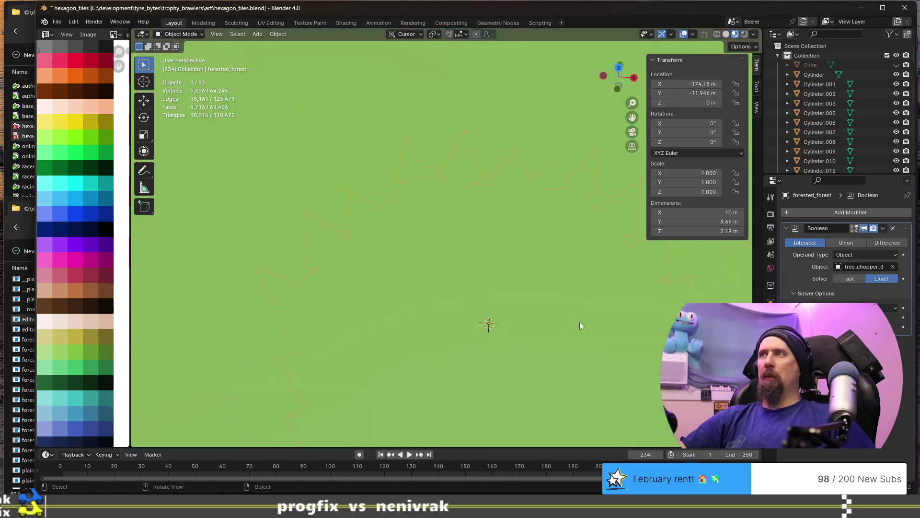
scroll(529, 311, "down", 5)
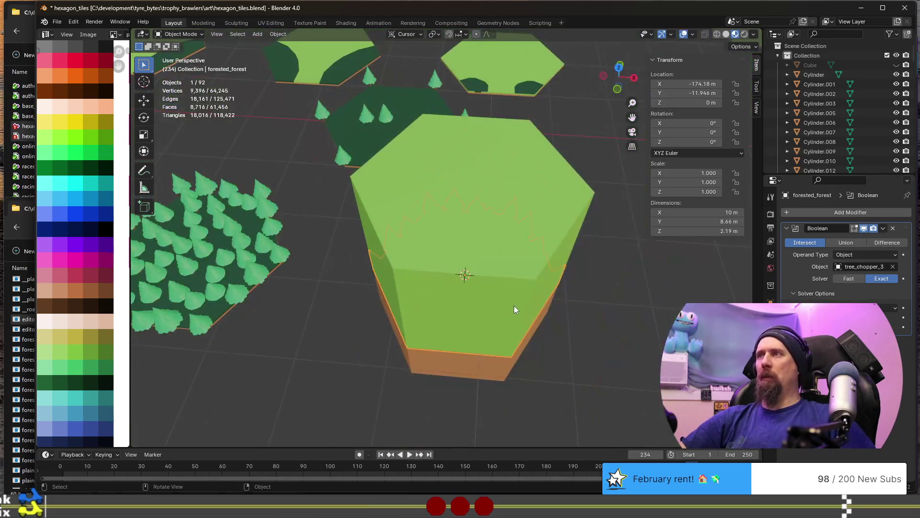
left_click(882, 229)
scroll(487, 303, "down", 3)
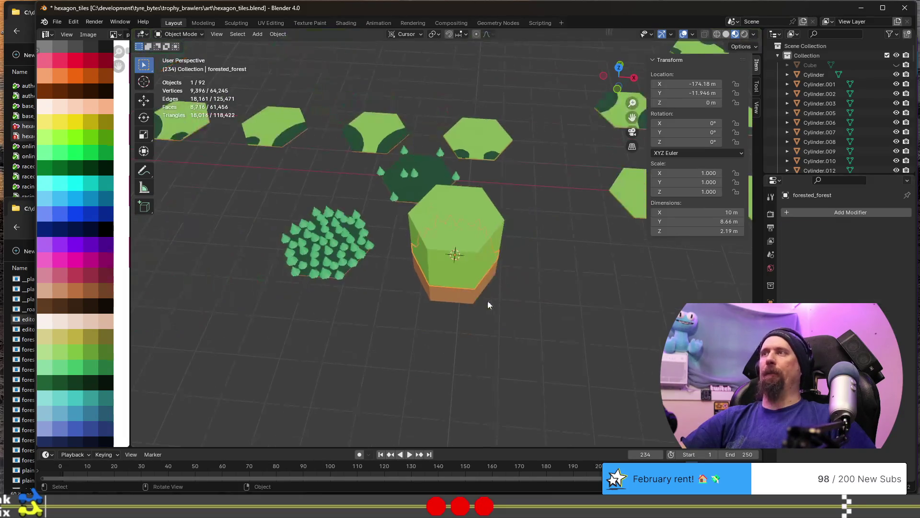
Move tree_chopper_3 -60 m along X off the tile and reselect forested_forest
left_click(479, 234)
type("gx")
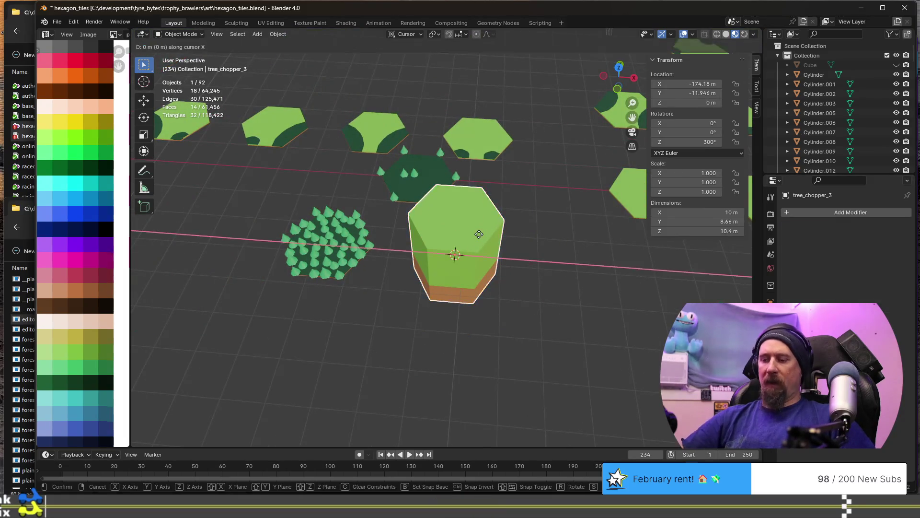
type("20-")
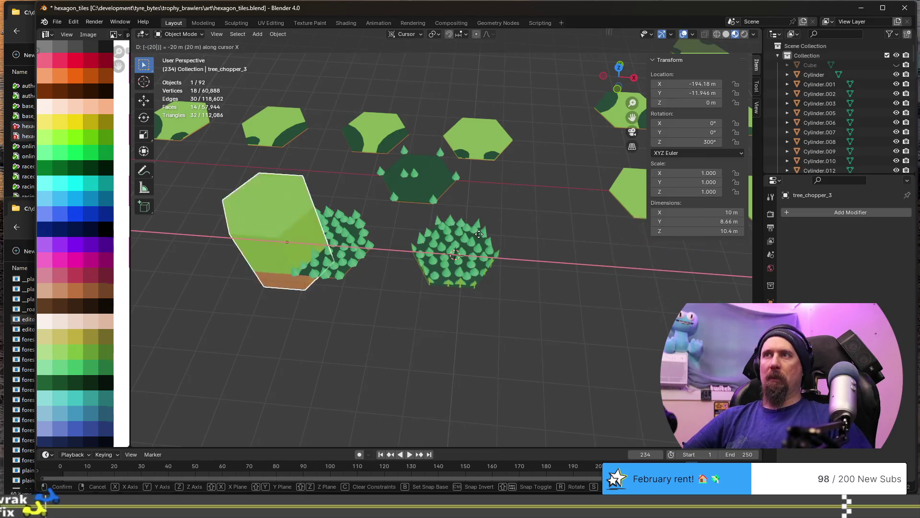
key("Escape")
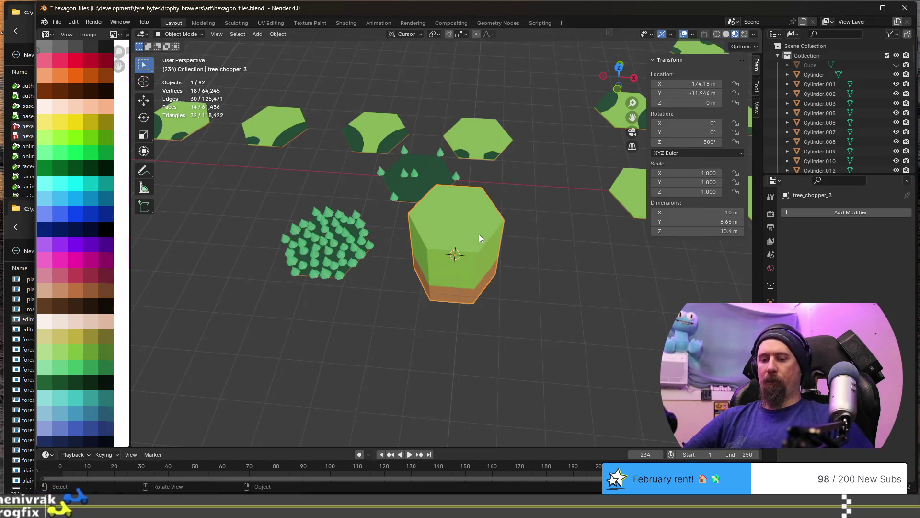
type("x")
type("-60")
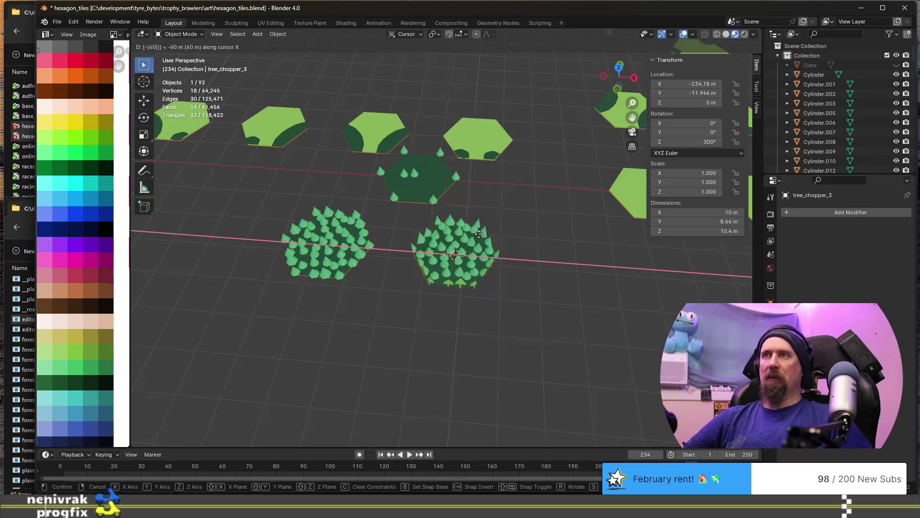
key("Return")
scroll(479, 234, "down", 4)
scroll(476, 246, "up", 1)
scroll(470, 245, "up", 3)
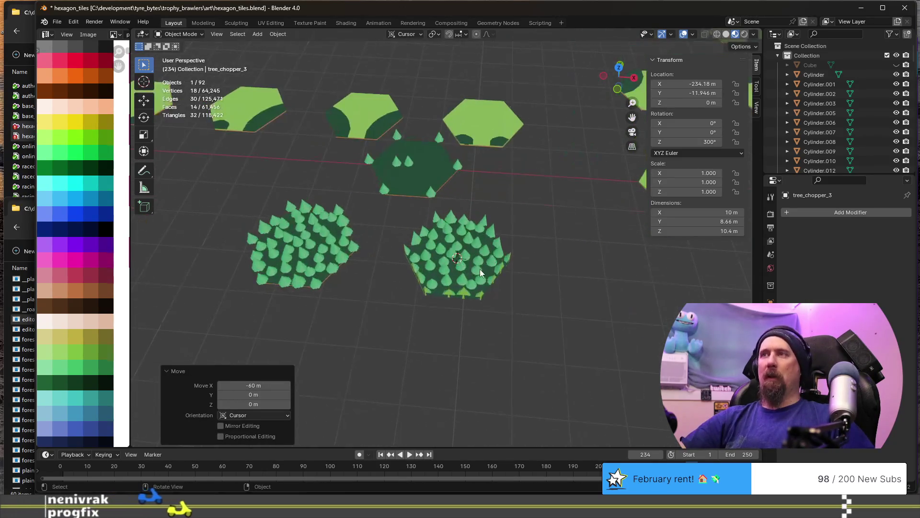
scroll(480, 269, "up", 6)
mouse_move(371, 311)
middle_mouse_down()
mouse_move(404, 272)
mouse_move(479, 278)
mouse_move(411, 281)
middle_mouse_up()
left_click(478, 278)
scroll(411, 281, "down", 3)
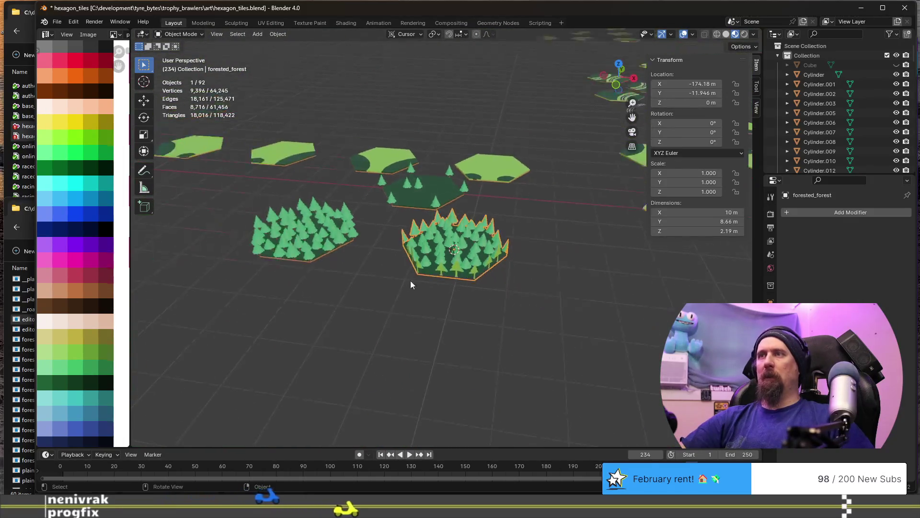
scroll(425, 316, "up", 2)
Duplicate forested_forest with offsets of 7.5 m along X and -4.33 m along Y
key("shift+d")
key("x")
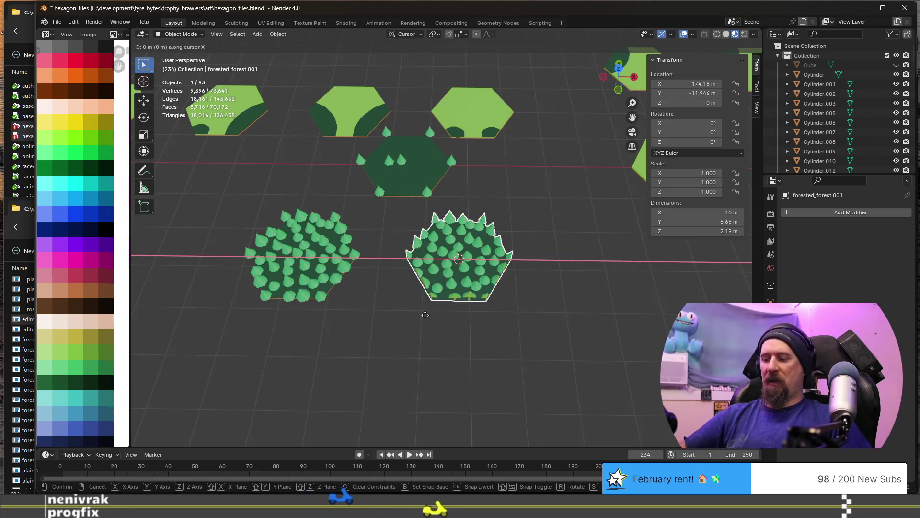
type("7.5")
key("Return")
key("shift+d")
type("y-4.33")
key("Return")
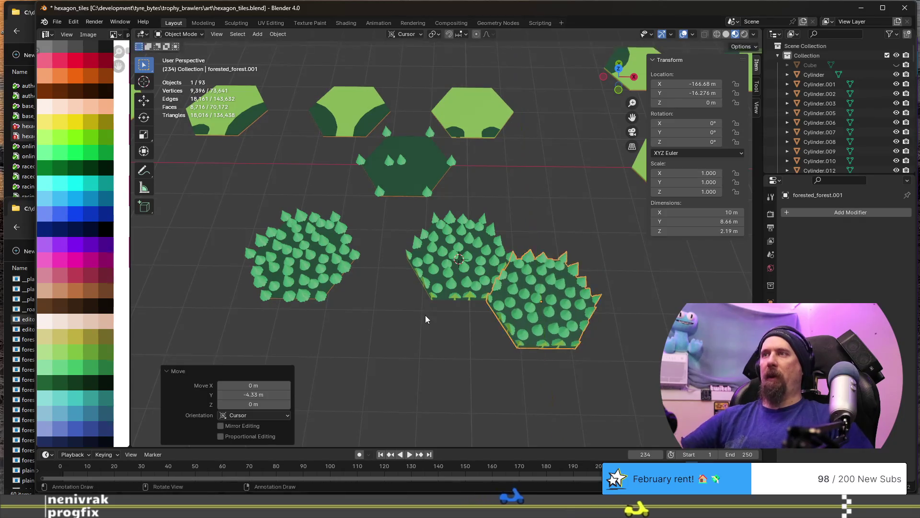
Duplicate the middle tile -8.66 m along Y and inspect the seam with its neighbours
left_click(443, 270)
key("shift+d")
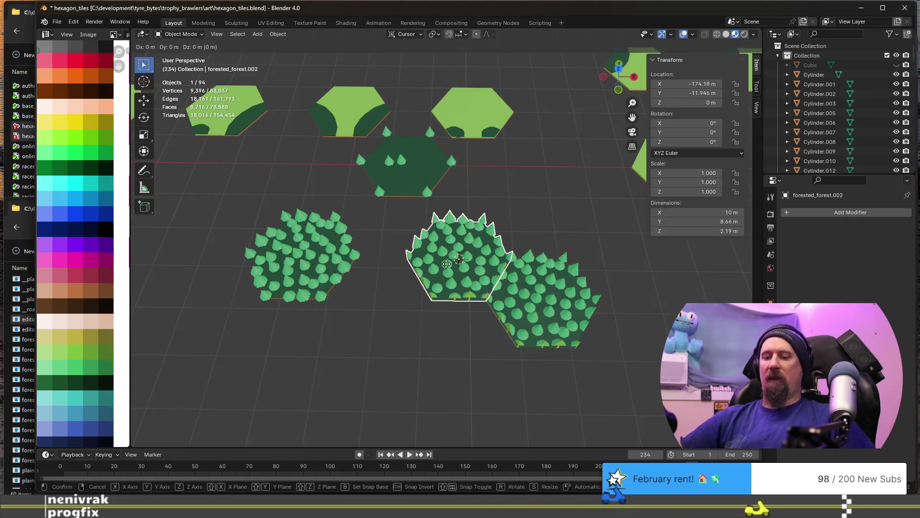
type("y")
type("8.66")
key("minus")
key("Return")
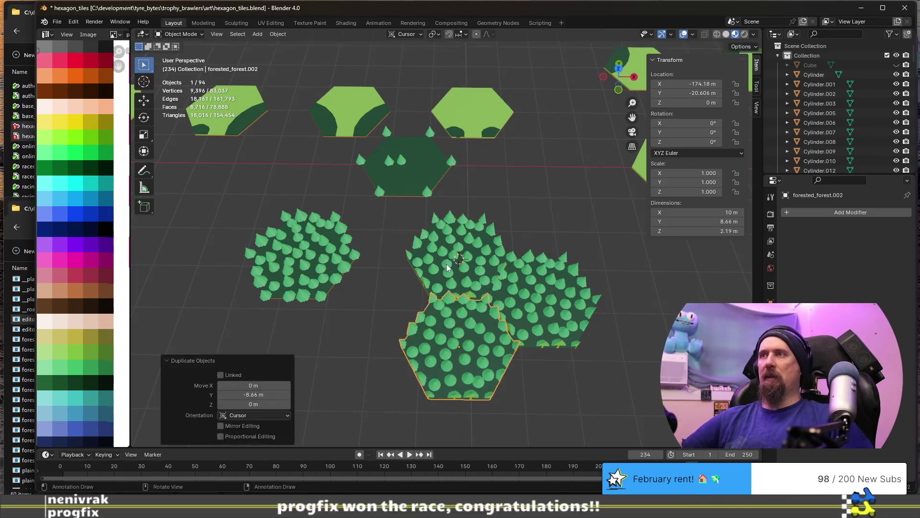
scroll(541, 385, "up", 3)
middle_click_drag(540, 383, 464, 234, "ctrl")
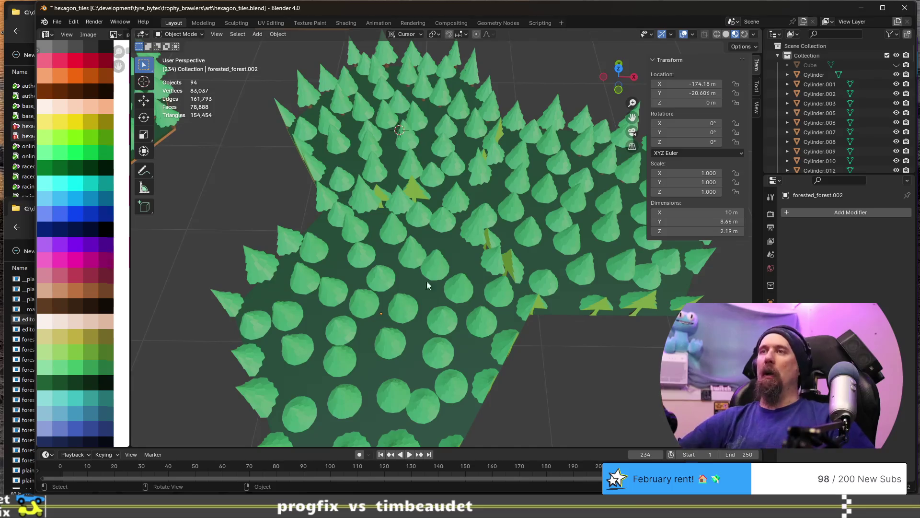
left_click(430, 304)
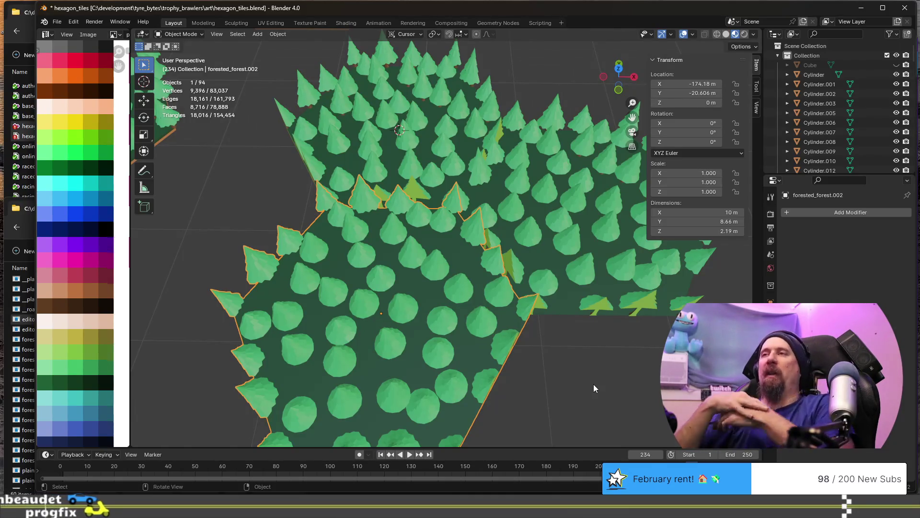
scroll(593, 384, "down", 3)
Undo the extra tile copies, select forested_forest and enter Edit Mode on its mesh
key("ctrl+z")
key("ctrl+z")
key("ctrl+z")
key("ctrl+z")
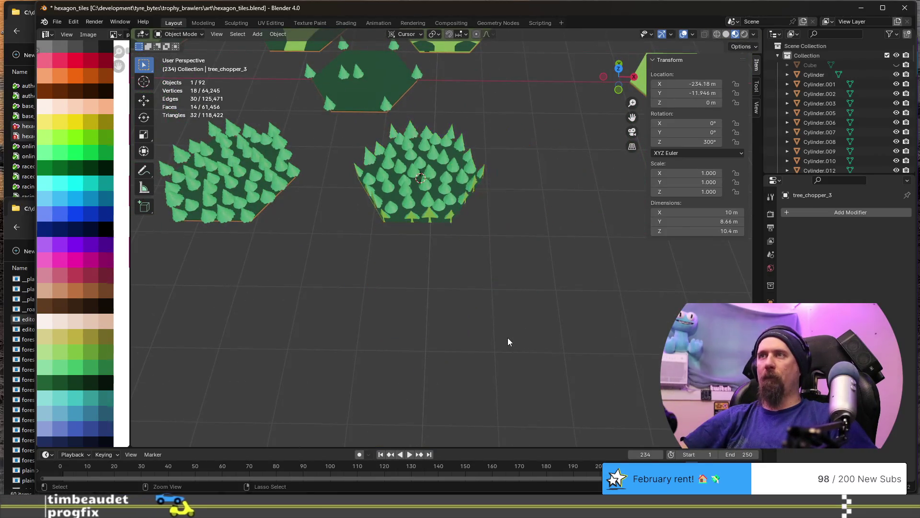
key("ctrl+z")
key("ctrl+z")
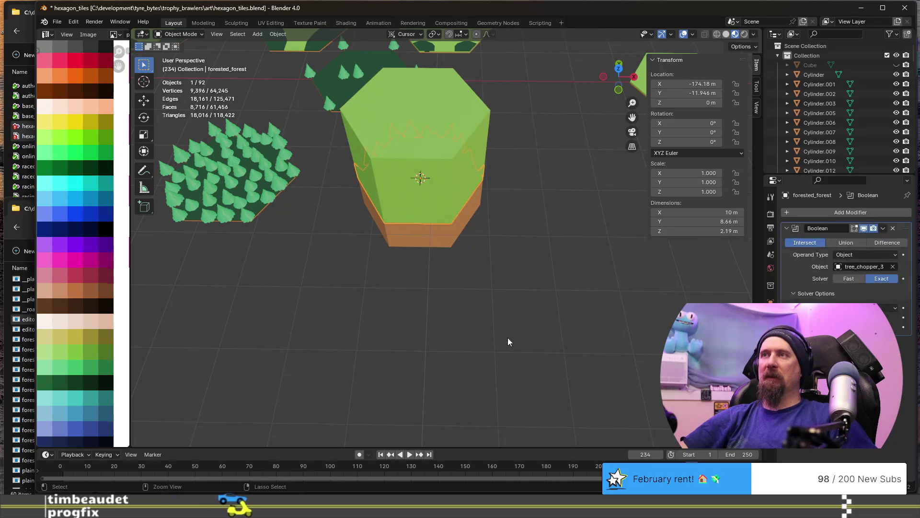
key("ctrl+z")
key("ctrl+z")
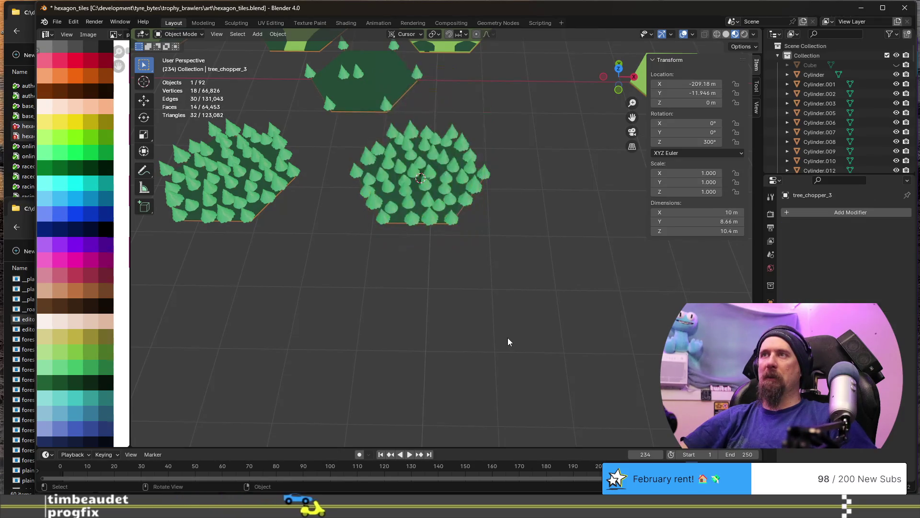
scroll(400, 195, "up", 3)
left_click(362, 193)
mouse_move(362, 188)
middle_mouse_down()
mouse_move(385, 199)
mouse_move(403, 233)
middle_mouse_up()
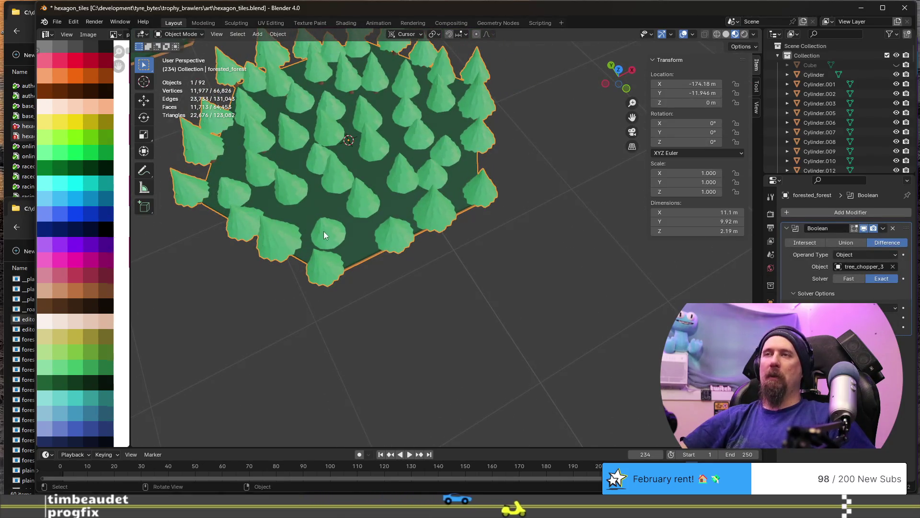
key("Tab")
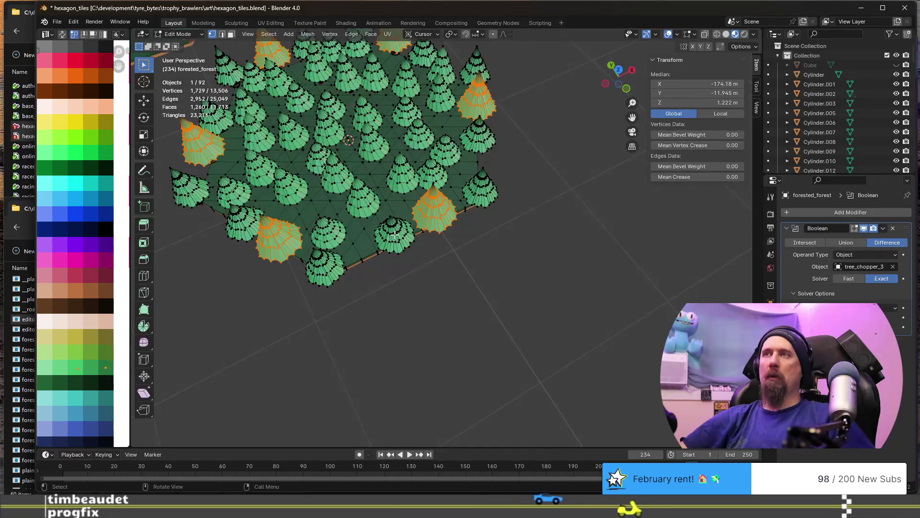
Select one overhanging edge tree's linked mesh, inspect it from below and above, then return to Object Mode
left_click(394, 235)
key("ctrl+l")
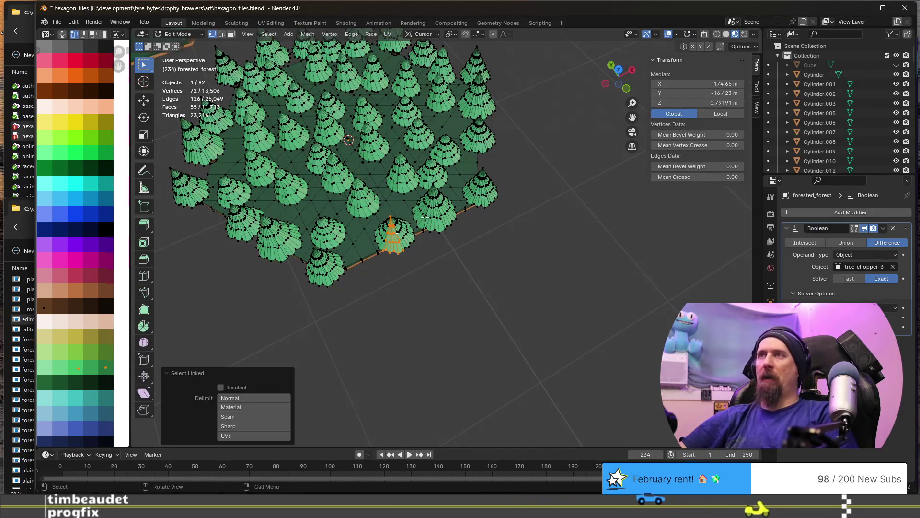
left_click(401, 227, "shift")
key("ctrl+l")
middle_click_drag(391, 232, 446, 226)
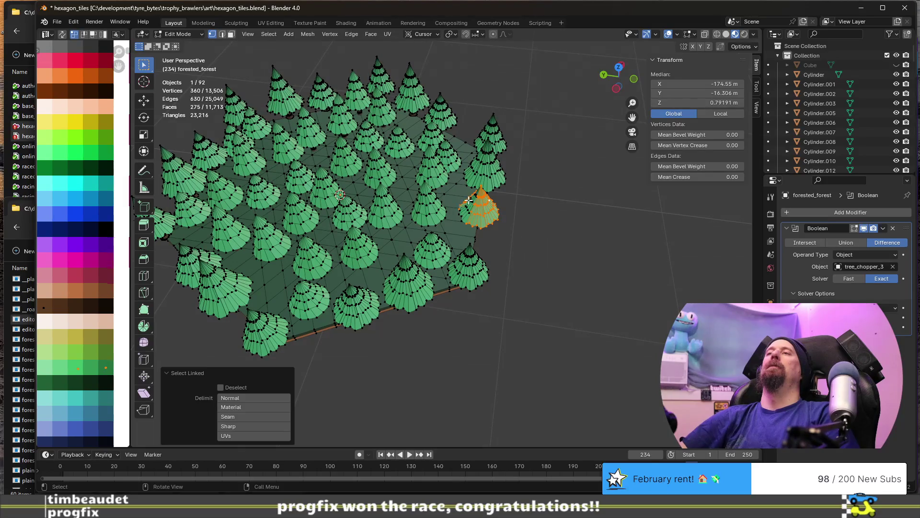
mouse_move(477, 233)
middle_mouse_down()
mouse_move(479, 193)
mouse_move(430, 267)
mouse_move(415, 253)
mouse_move(443, 237)
middle_mouse_up()
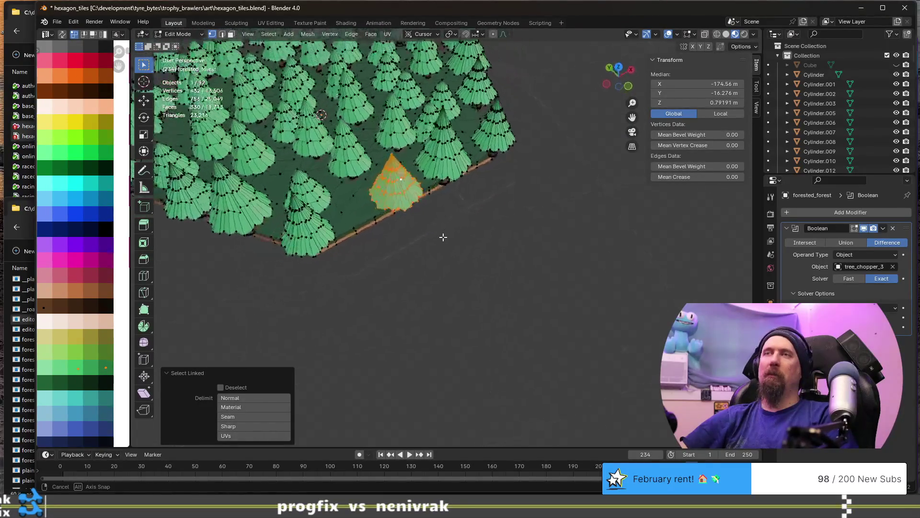
scroll(442, 234, "down", 2)
scroll(440, 232, "down", 2)
scroll(439, 230, "down", 1)
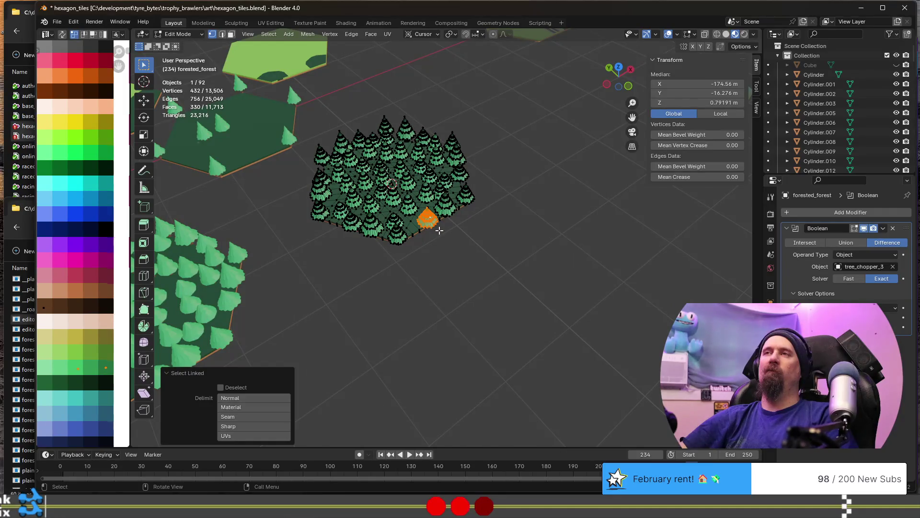
scroll(439, 230, "up", 2)
scroll(438, 230, "up", 1)
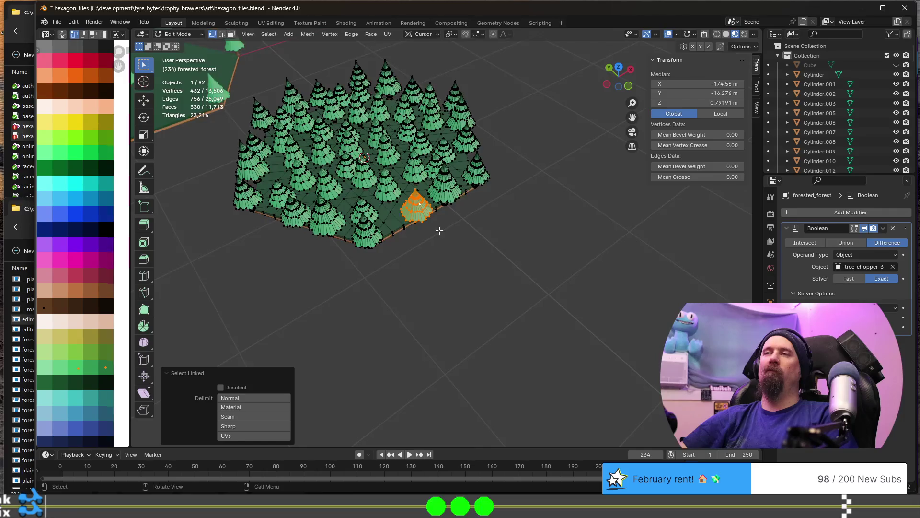
scroll(439, 231, "down", 3)
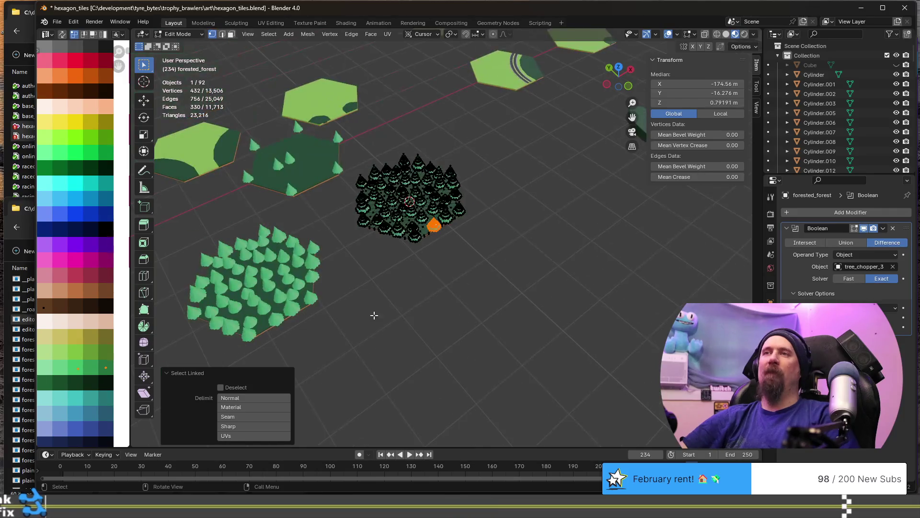
key("Tab")
left_click(283, 284)
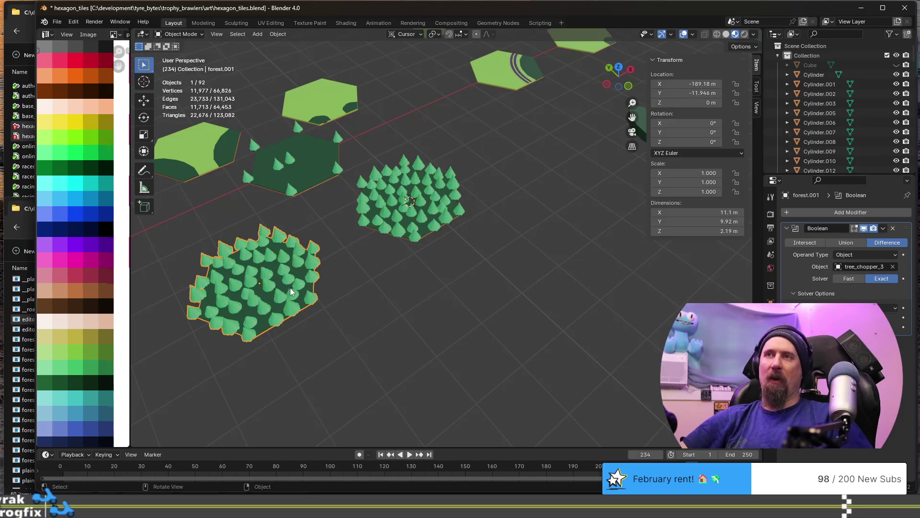
Undo the last edits and delete the forested_forest tile
key("KP_Decimal")
key("ctrl+z")
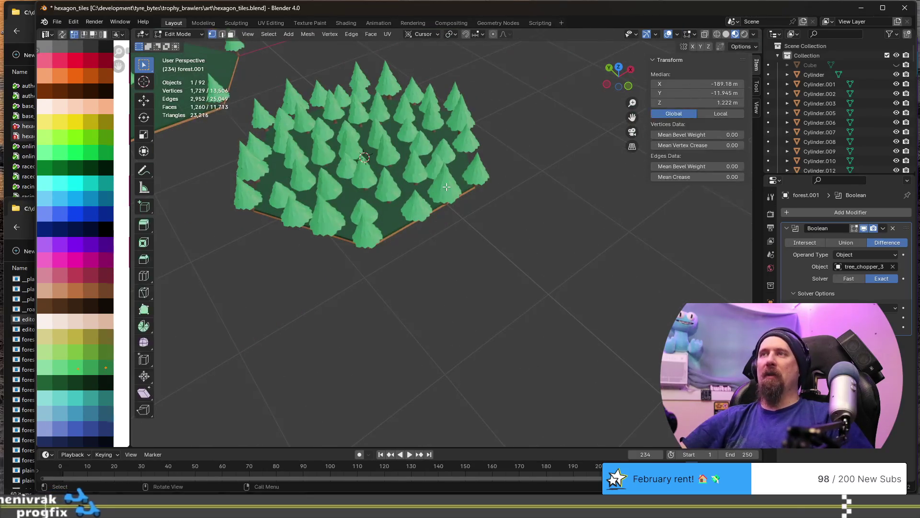
key("ctrl+z")
key("ctrl+z")
key("ctrl+z")
key("ctrl+z")
middle_click_drag(481, 214, 412, 189)
scroll(416, 165, "down", 3)
key("ctrl+z")
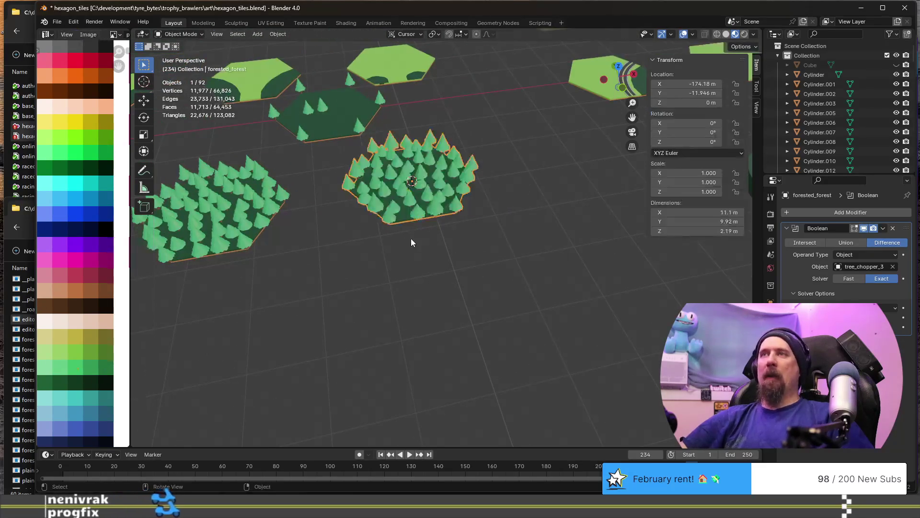
key("Delete")
Select all of forest.001's mesh and merge vertices by distance at 0.02 m, removing 2,964 duplicates
left_click(234, 222)
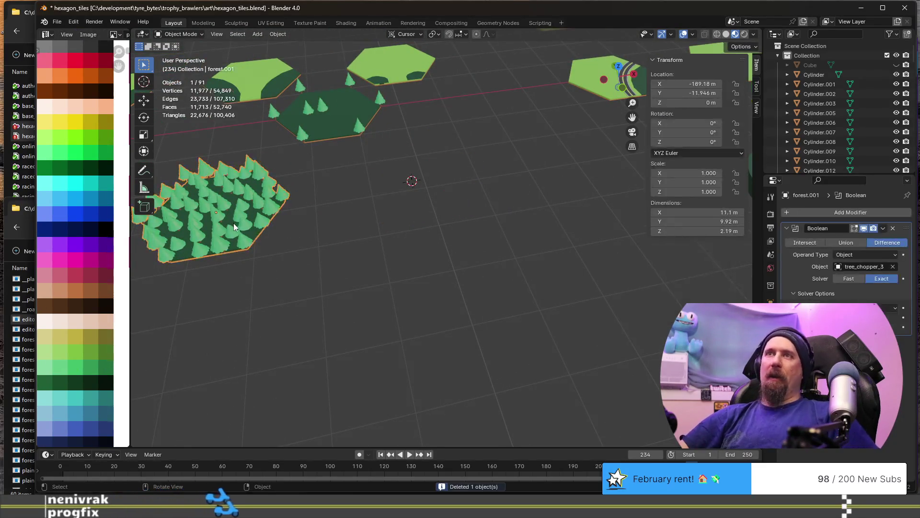
key("Tab")
left_click(232, 243)
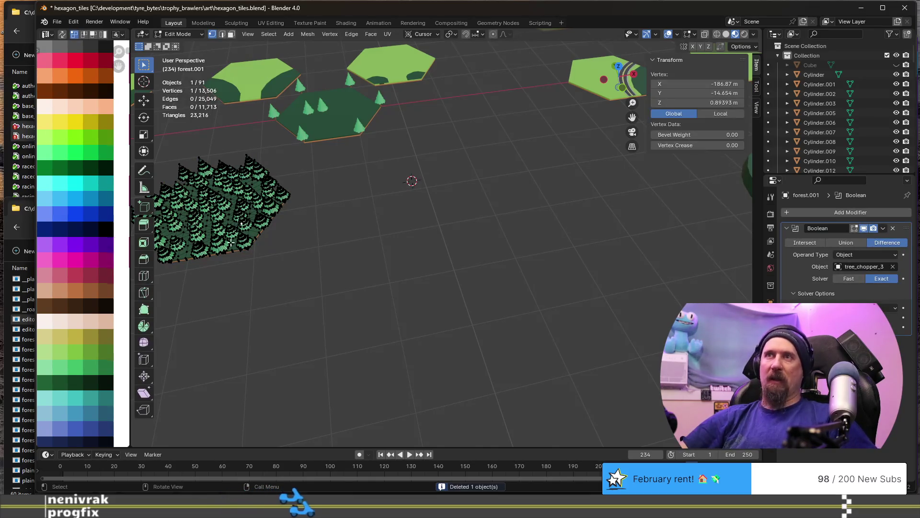
key("KP_Decimal")
scroll(334, 210, "down", 2)
scroll(334, 209, "down", 4)
scroll(335, 209, "down", 4)
scroll(335, 209, "up", 3)
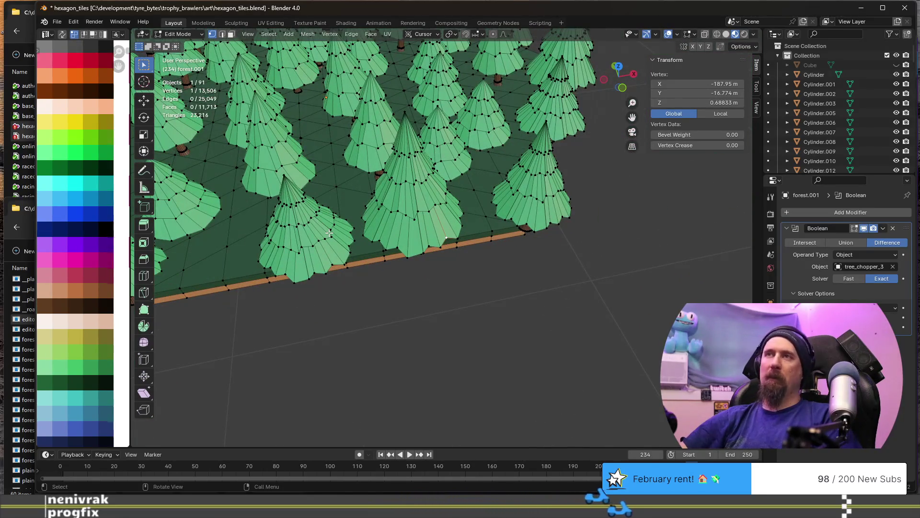
scroll(329, 232, "down", 2)
scroll(345, 218, "down", 2)
key("a")
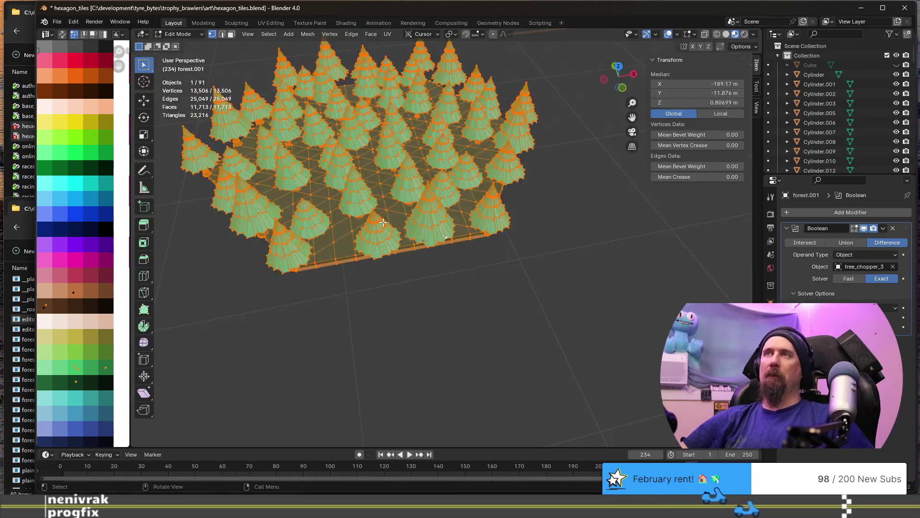
middle_click_drag(382, 223, 379, 227)
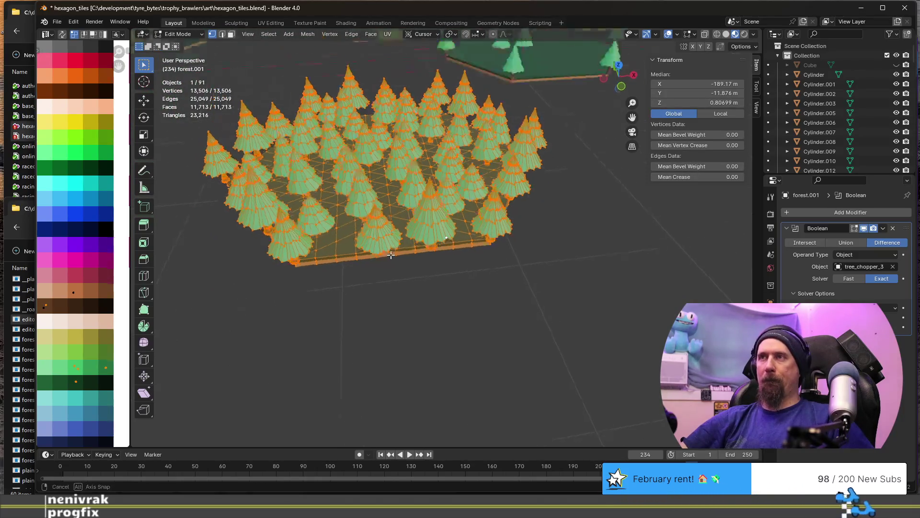
key("m")
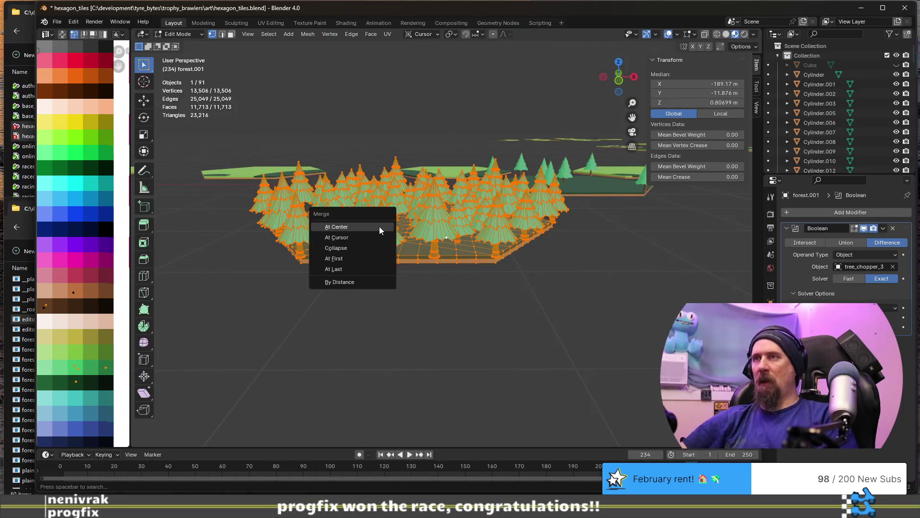
left_click(377, 280)
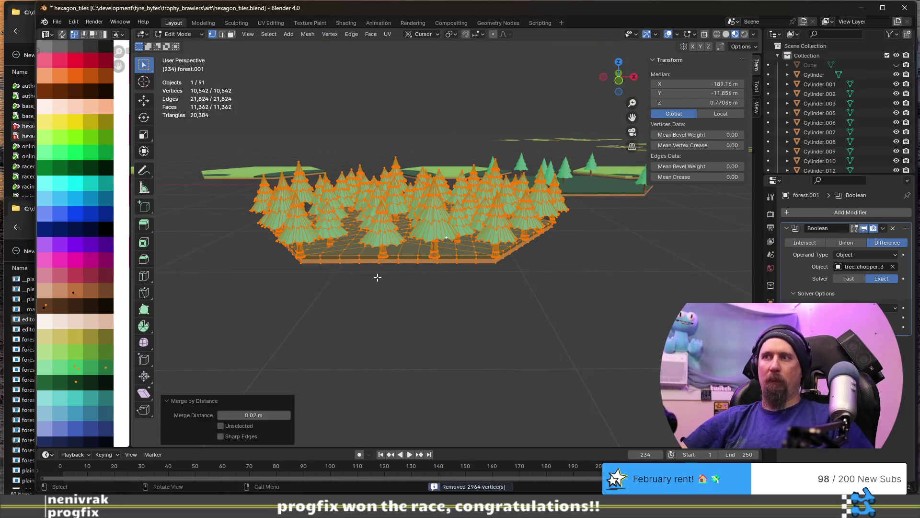
Select the trimmed edge trees as linked meshes with L from a top-down view
left_click(383, 232)
middle_click_drag(387, 248, 384, 257)
key("l")
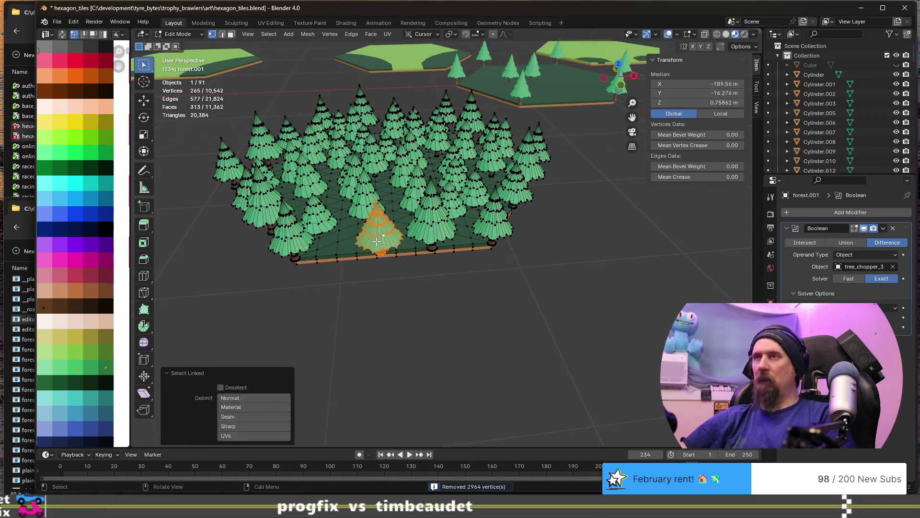
key("l")
middle_click_drag(431, 222, 363, 203)
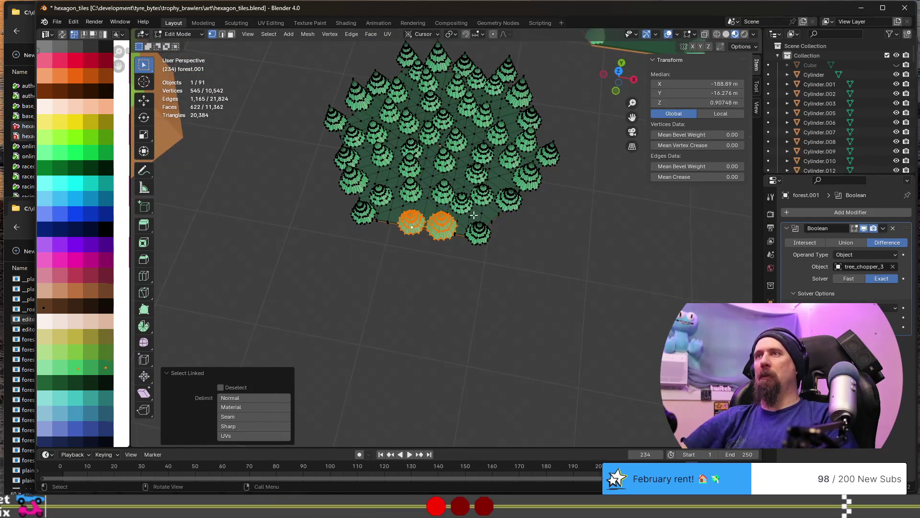
left_click(510, 204)
key("l")
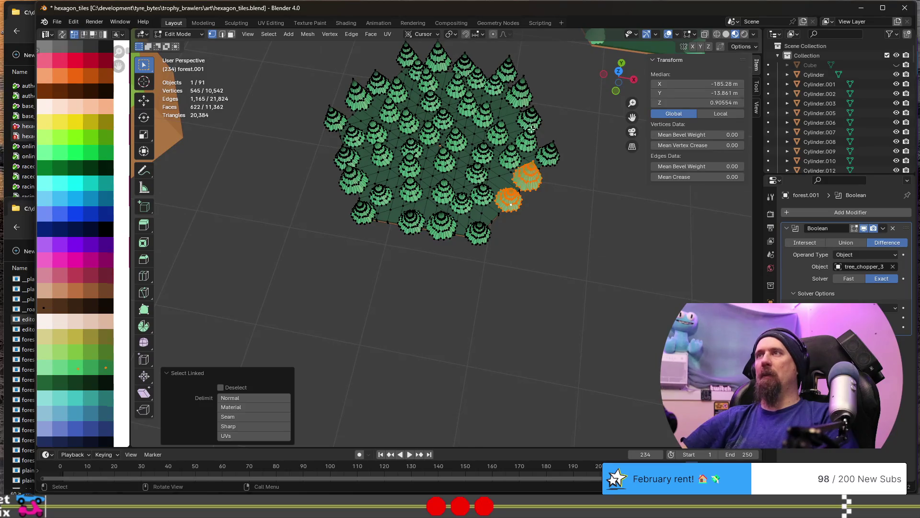
key("l")
key("l")
key("l")
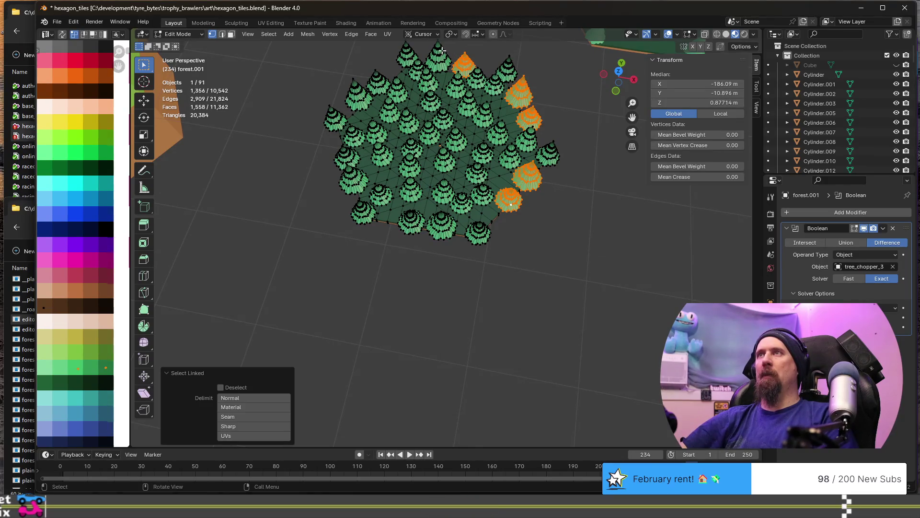
key("l")
key("l")
key("l")
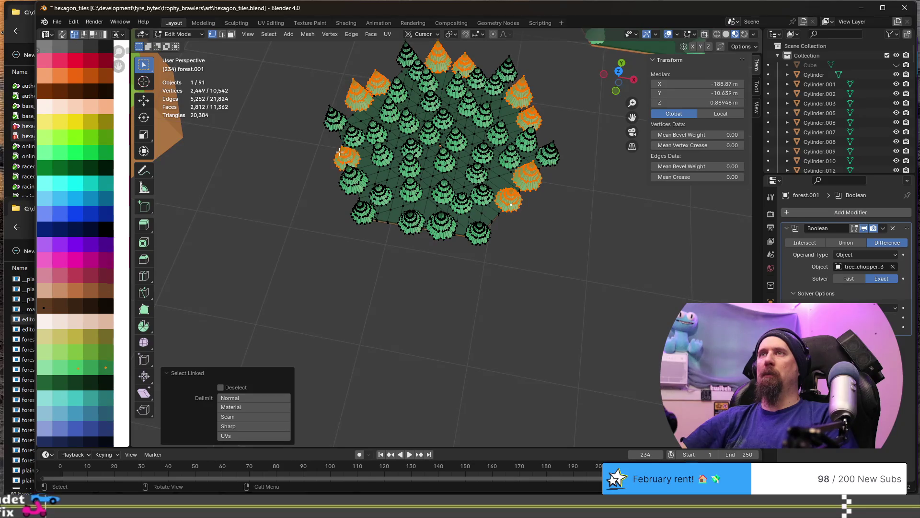
key("l")
Delete the selected edge trees as faces, then link-select one whole interior tree
key("x")
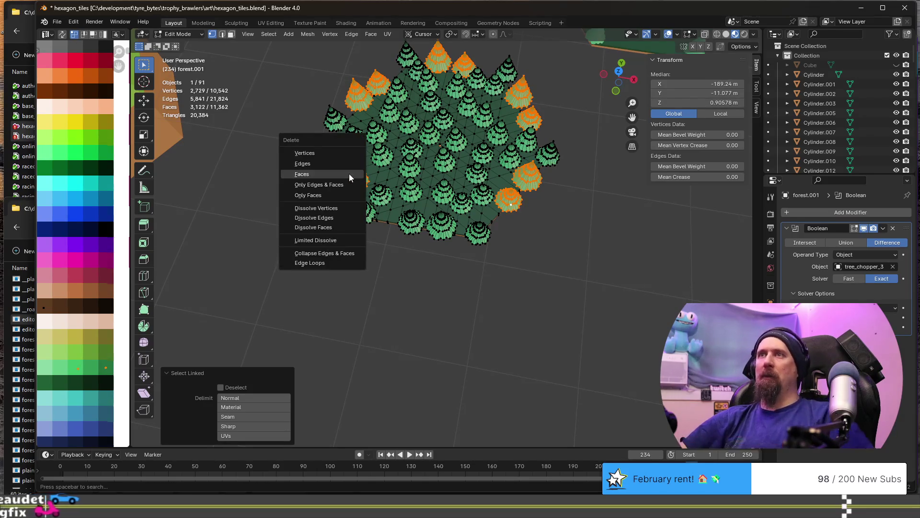
left_click(349, 174)
middle_click_drag(360, 236, 341, 225)
key("l")
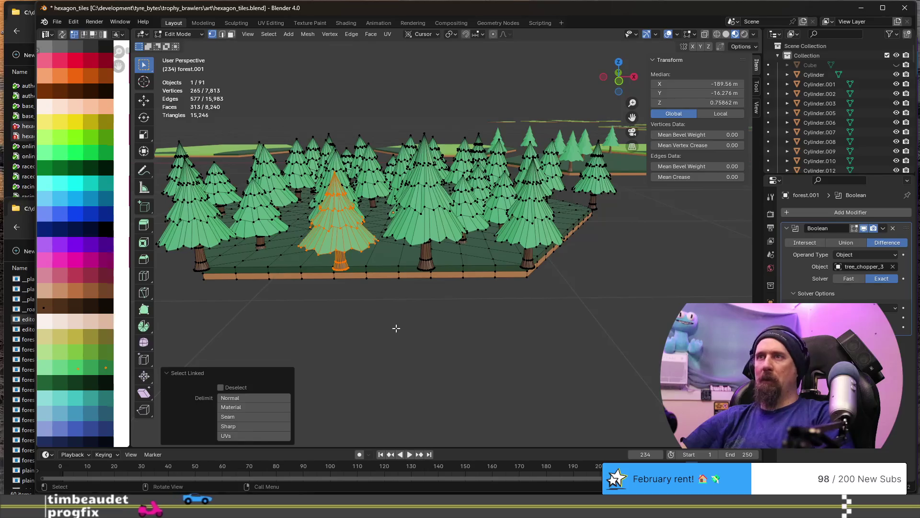
key("p")
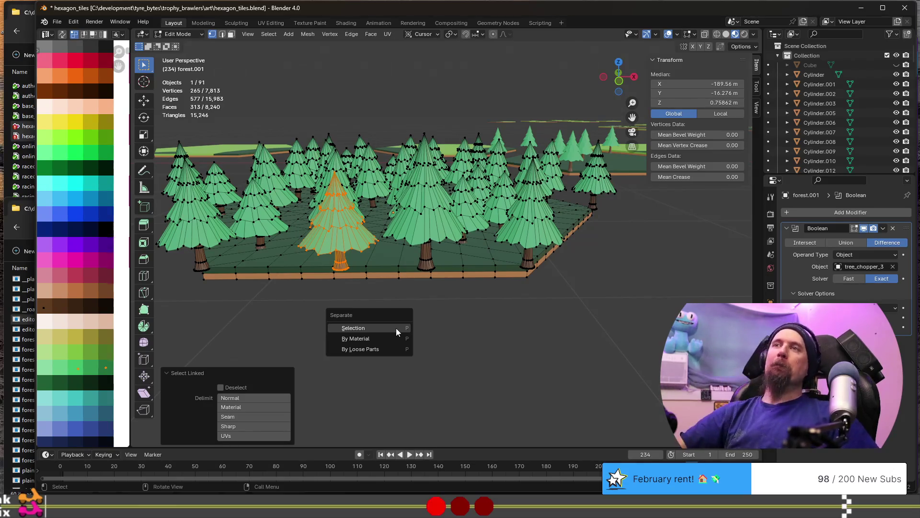
Place the 3D cursor on a ground vertex at the tile's front edge via Cursor to Selected
mouse_move(392, 343)
middle_mouse_down()
mouse_move(401, 312)
mouse_move(345, 303)
middle_mouse_up()
left_click(307, 293)
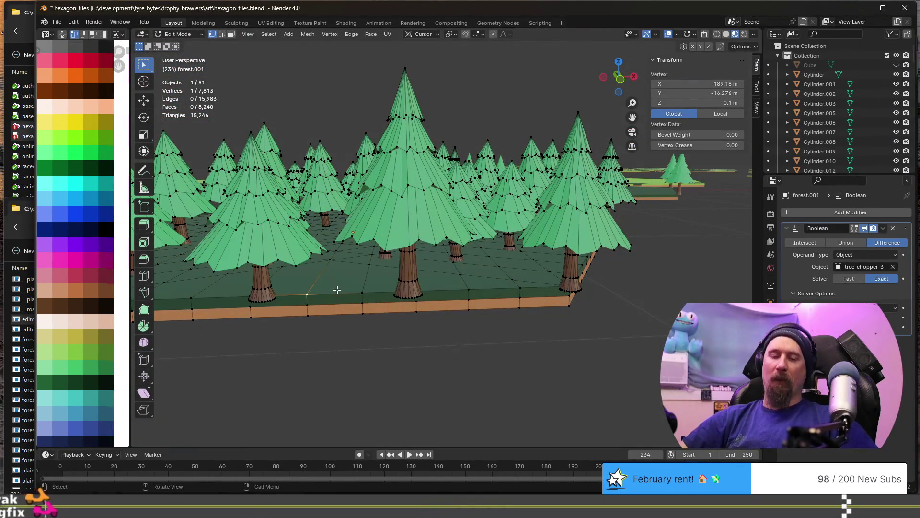
key("shift+s")
left_click(337, 334)
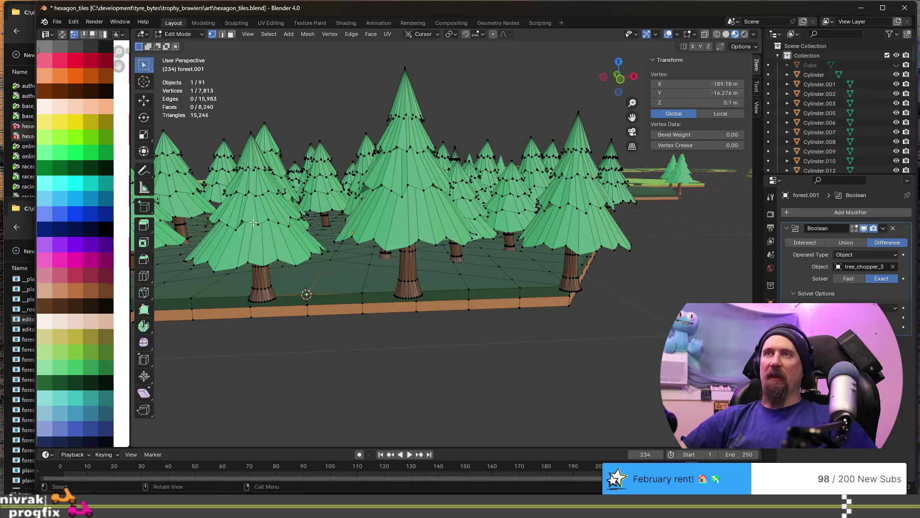
Snap the front-left tree to the cursor, undoing the collapsing snap and redoing it with Keep Offset
key("l")
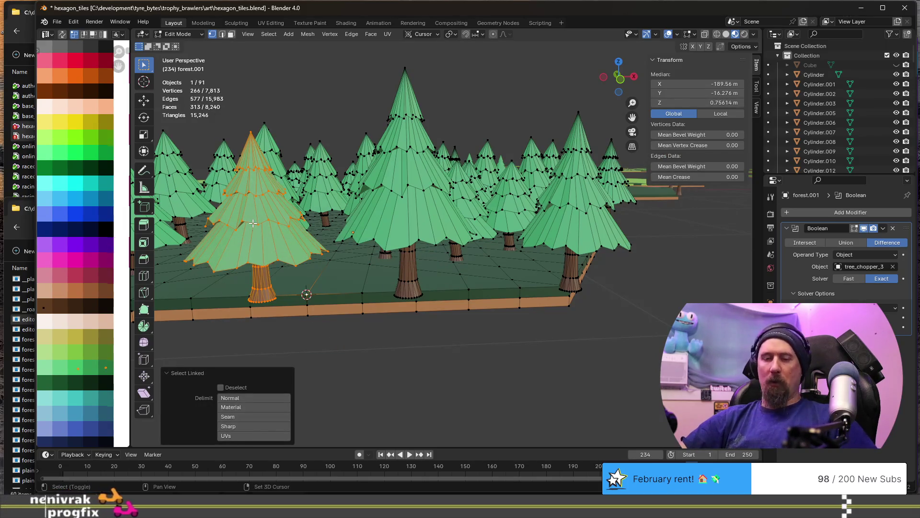
key("shift+s")
left_click(260, 175)
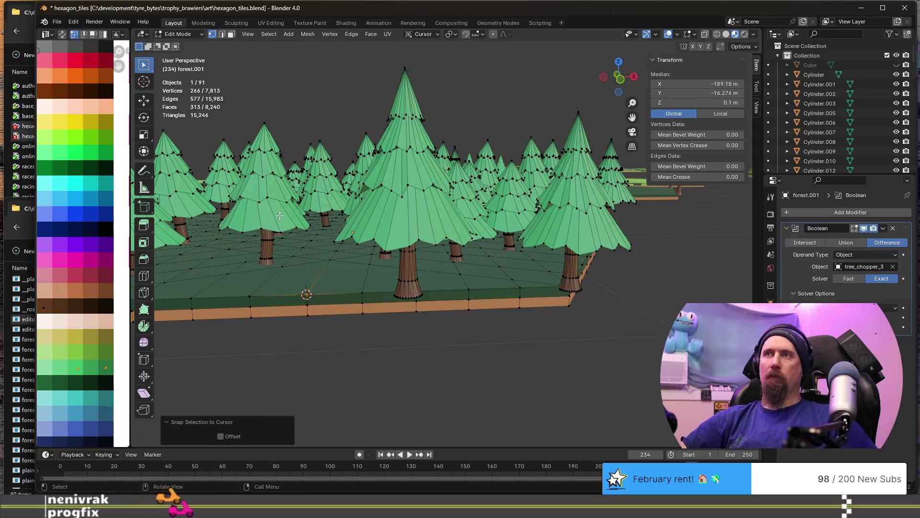
key("ctrl+z")
key("shift+s")
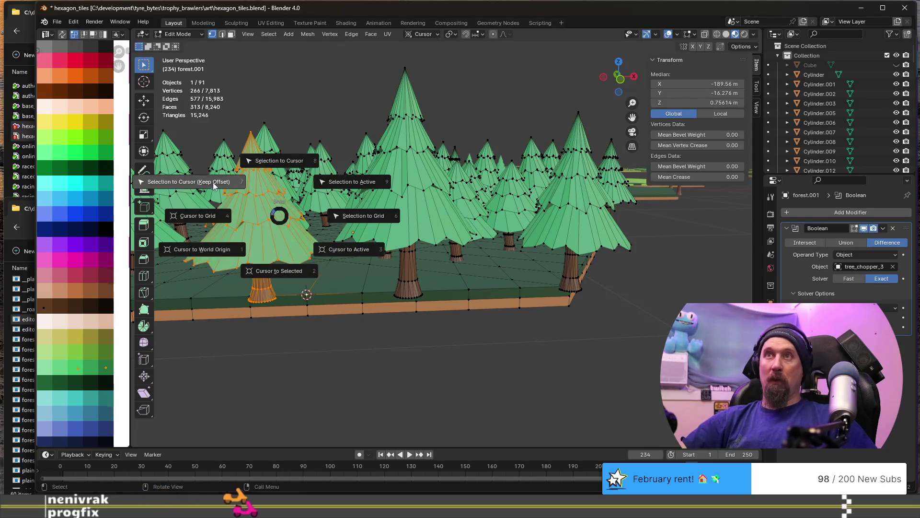
left_click(212, 183)
Reselect the front-left tree, snap it to the cursor with offset again, then undo the move to its original position
mouse_move(319, 263)
middle_mouse_down()
mouse_move(289, 336)
mouse_move(358, 372)
middle_mouse_up()
left_click(357, 371)
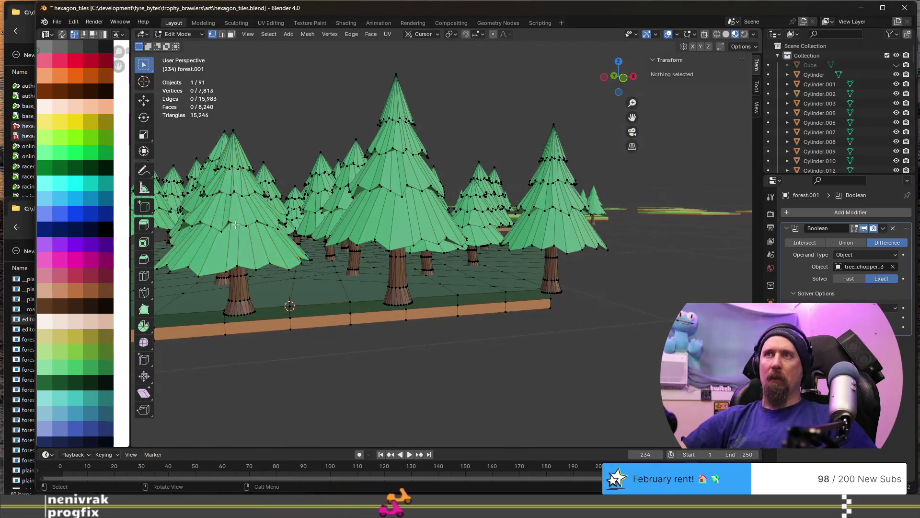
left_click(226, 225)
key("l")
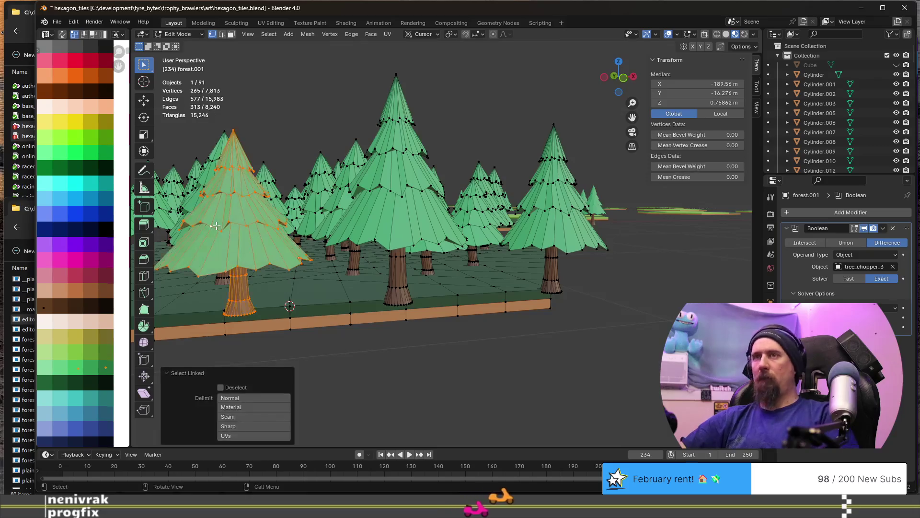
key("shift+s")
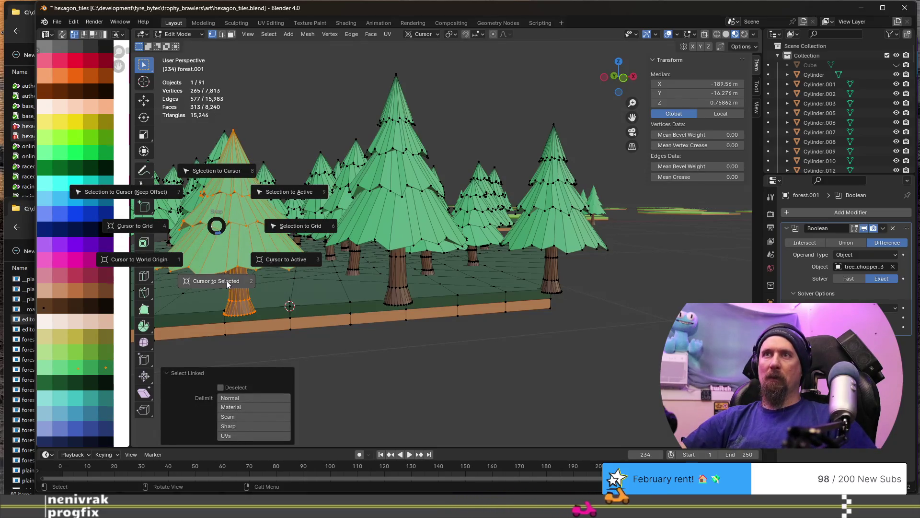
key("Escape")
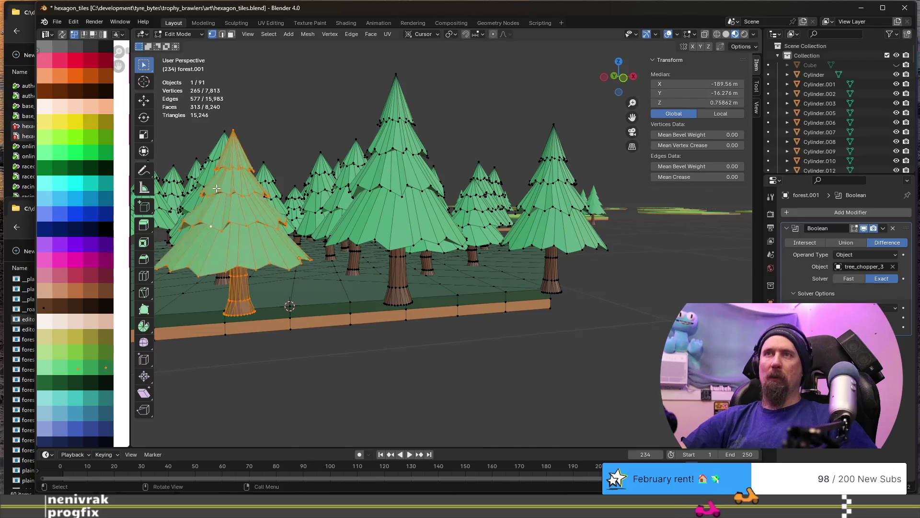
key("ctrl+z")
key("ctrl+shift+z")
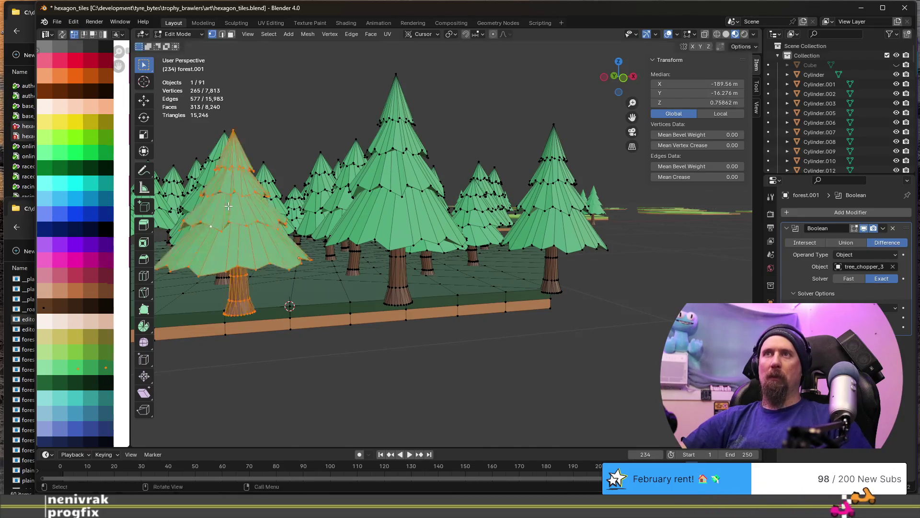
key("shift+s")
left_click(158, 175)
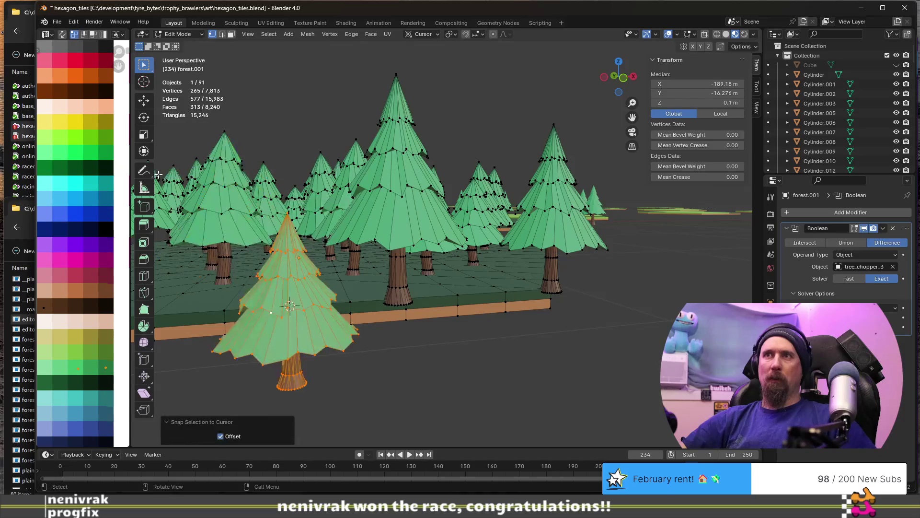
mouse_move(318, 291)
middle_mouse_down()
mouse_move(435, 305)
mouse_move(292, 314)
mouse_move(342, 298)
middle_mouse_up()
key("ctrl+z")
scroll(292, 314, "up", 2)
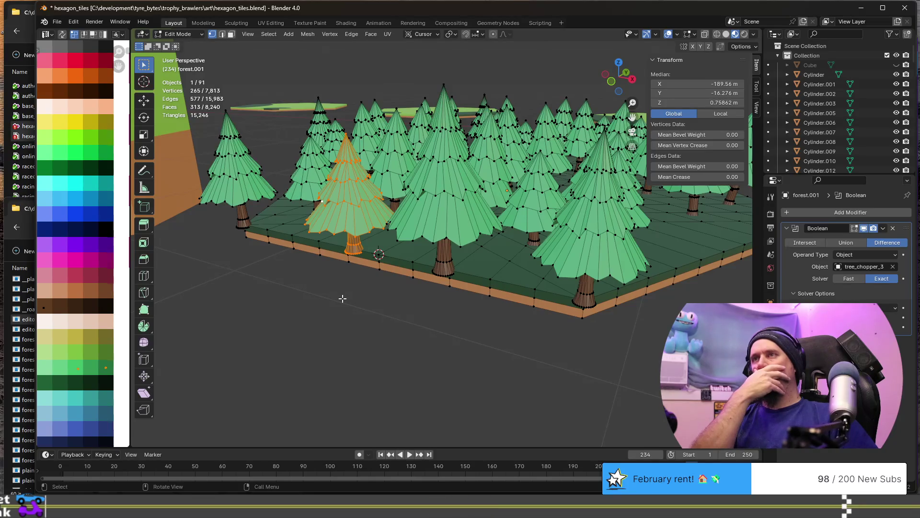
Separate the selected tree and the middle tree into their own objects by selection
key("p")
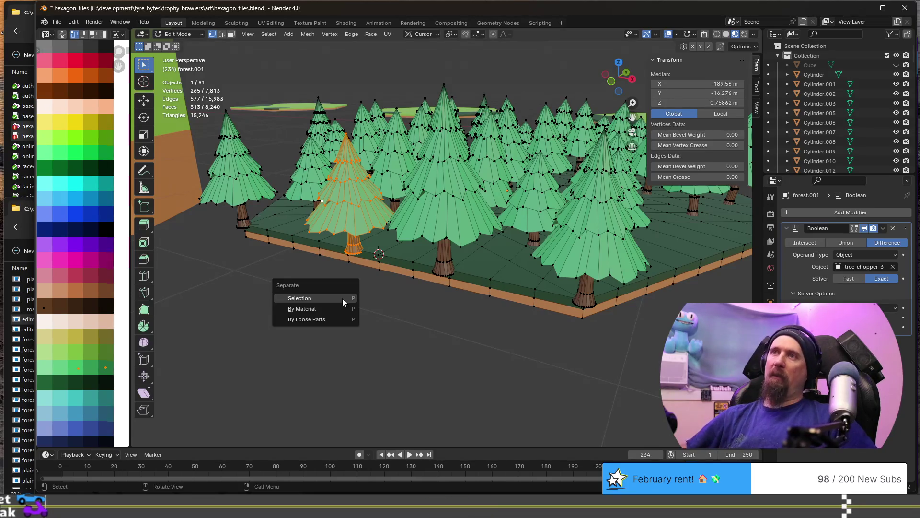
left_click(342, 298)
left_click(458, 195)
key("Tab")
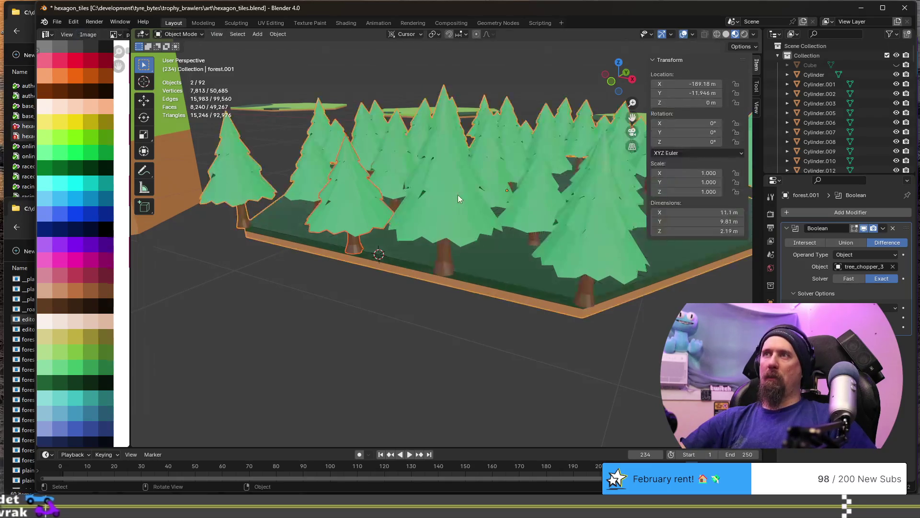
key("Tab")
key("l")
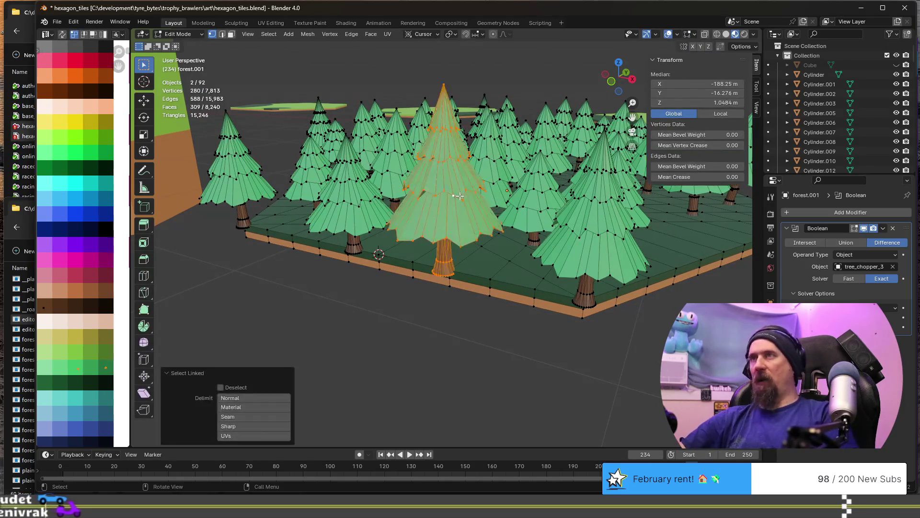
key("p")
left_click(460, 196)
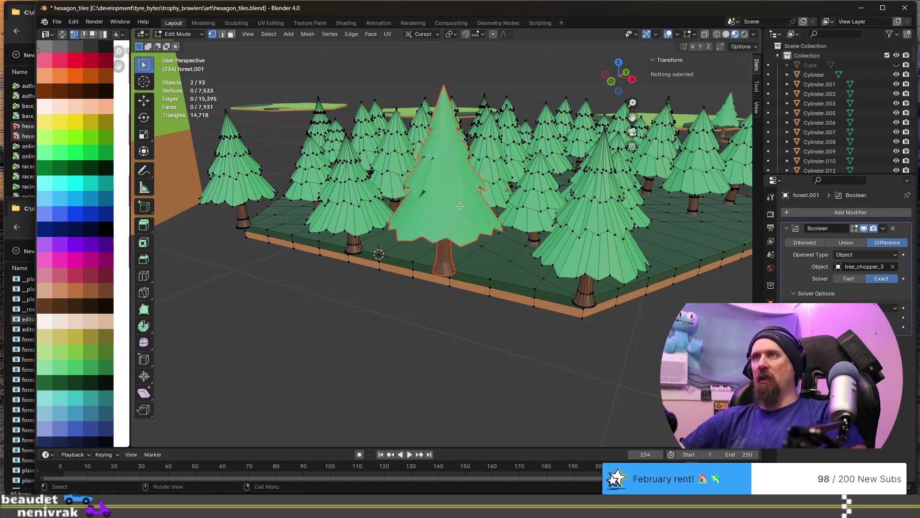
key("Tab")
key("Tab")
key("Tab")
key("Tab")
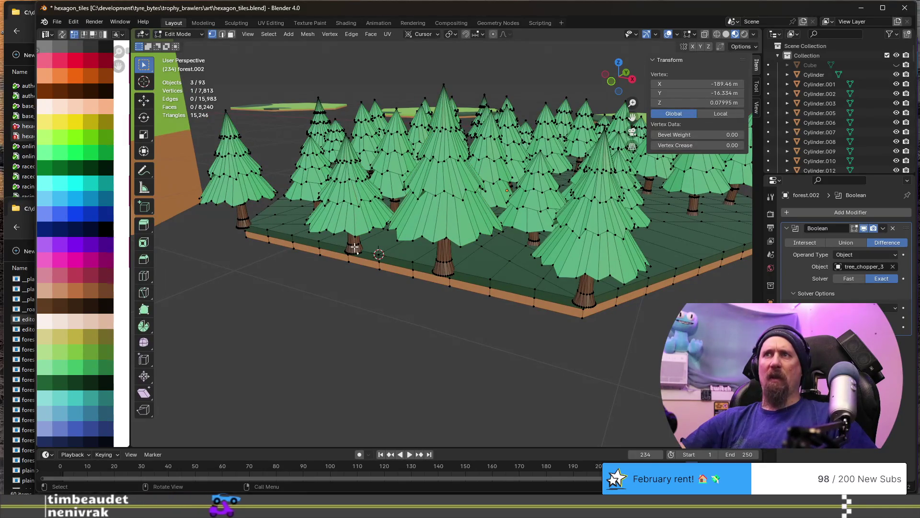
Move the separated front-left tree object slightly to the left in object mode
key("l")
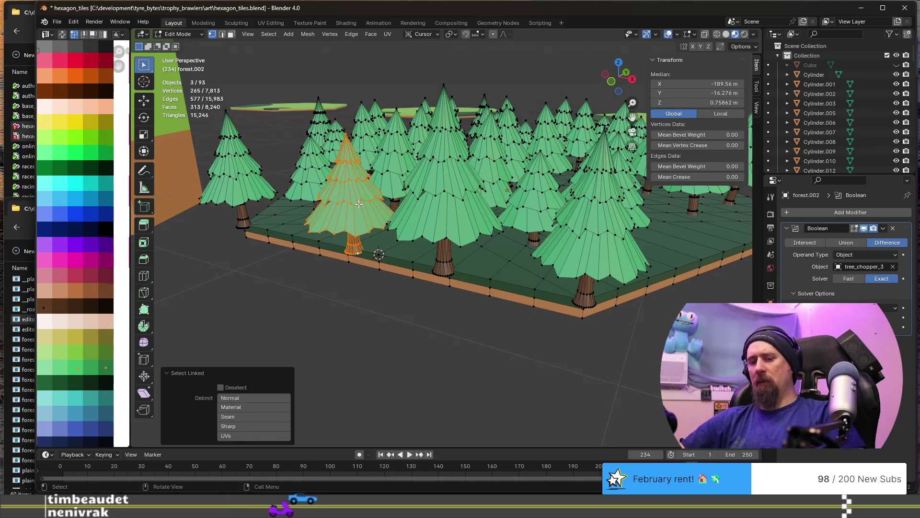
key("g")
key("Escape")
key("Tab")
scroll(360, 265, "down", 3)
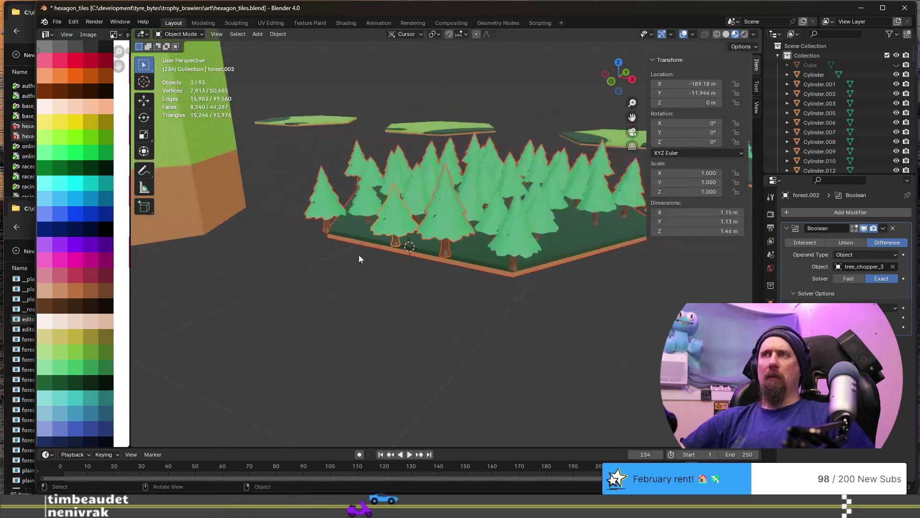
left_click(384, 234)
key("g")
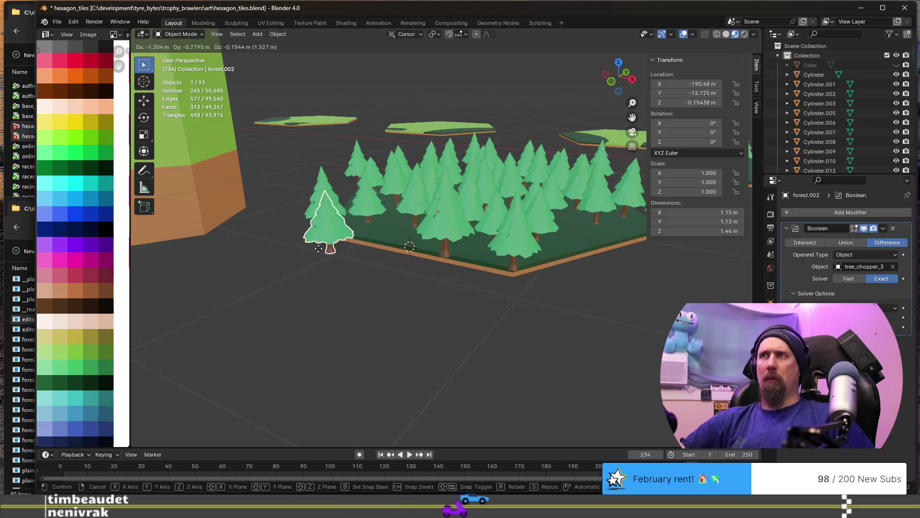
left_click(318, 247)
scroll(349, 254, "up", 3)
Set the front-left tree's origin to its trunk base via cursor to the bottom loop and Origin to 3D Cursor
key("Tab")
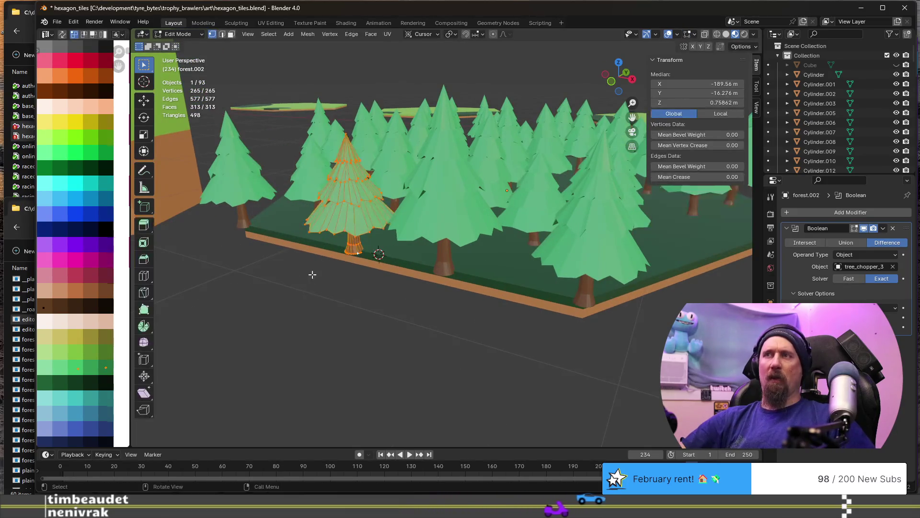
scroll(312, 274, "up", 3)
left_click(305, 261, "alt")
left_click(307, 259, "alt")
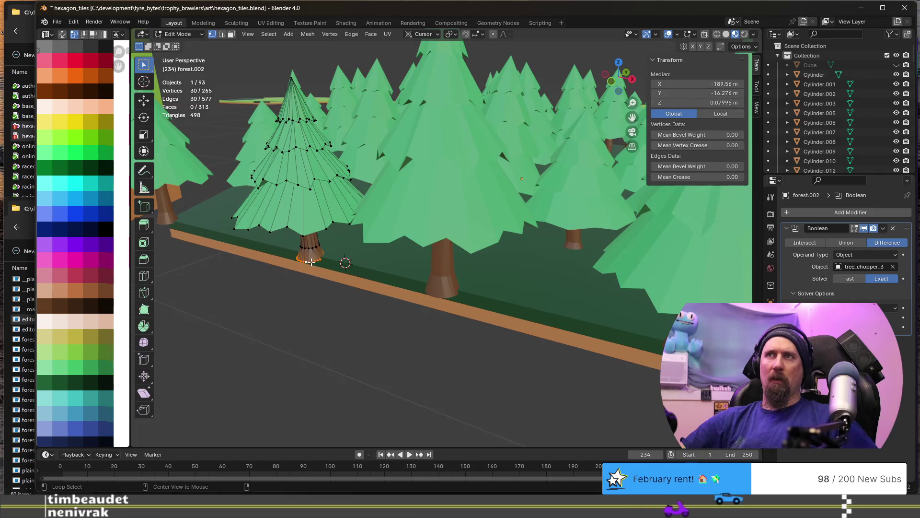
key("shift+s")
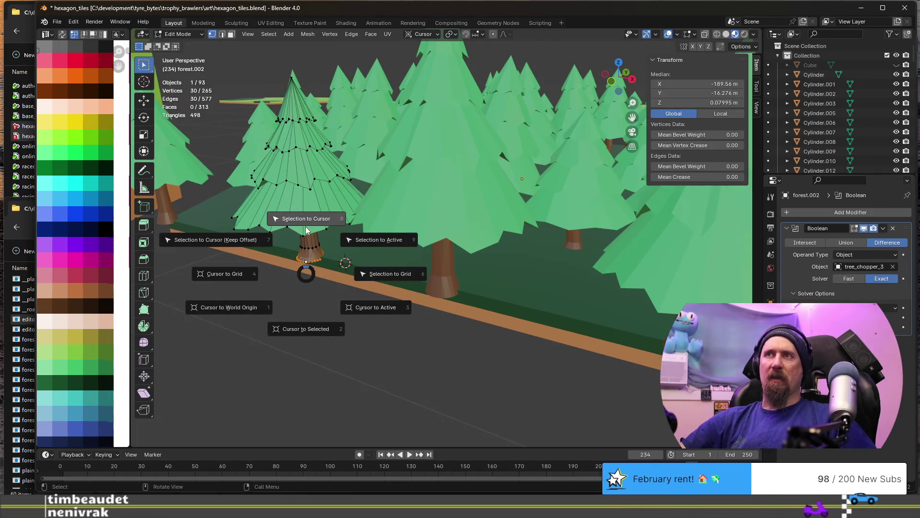
left_click(310, 332)
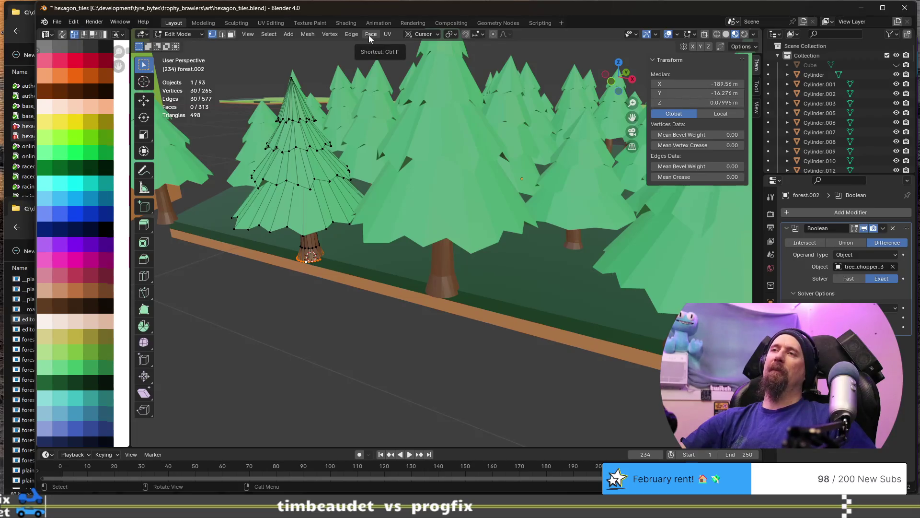
key("Tab")
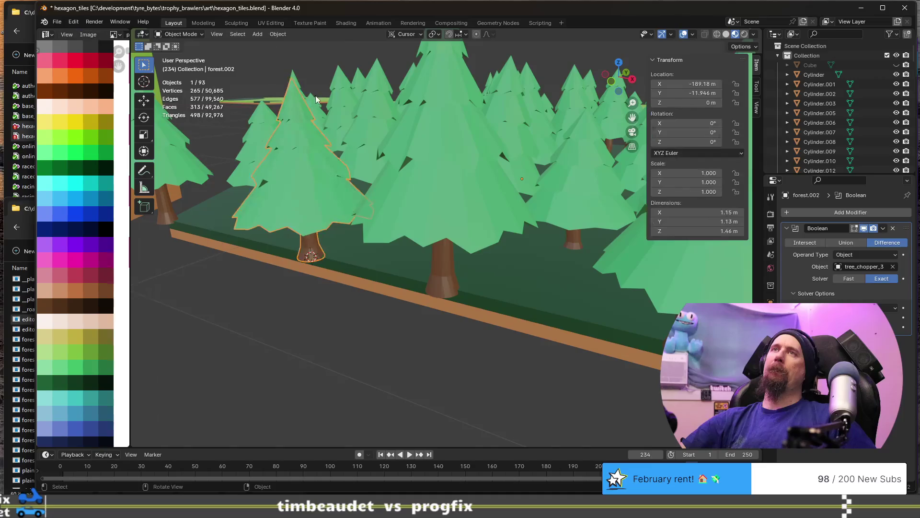
left_click(273, 34)
mouse_move(294, 55)
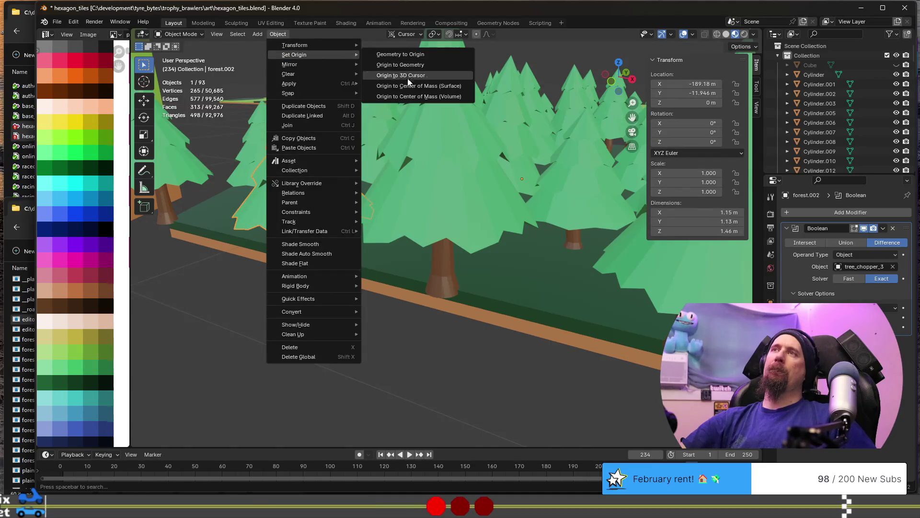
left_click(423, 75)
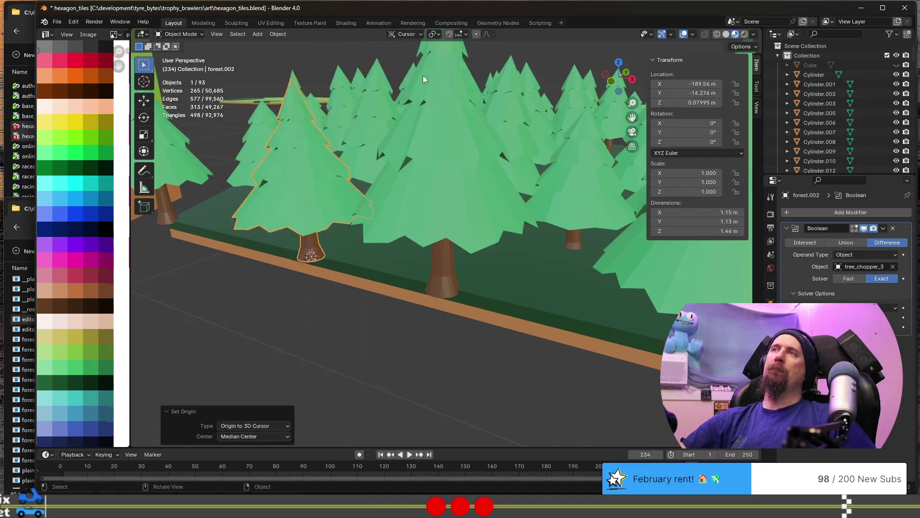
Set the central tree's origin to its trunk base the same way
middle_click_drag(370, 169, 453, 203)
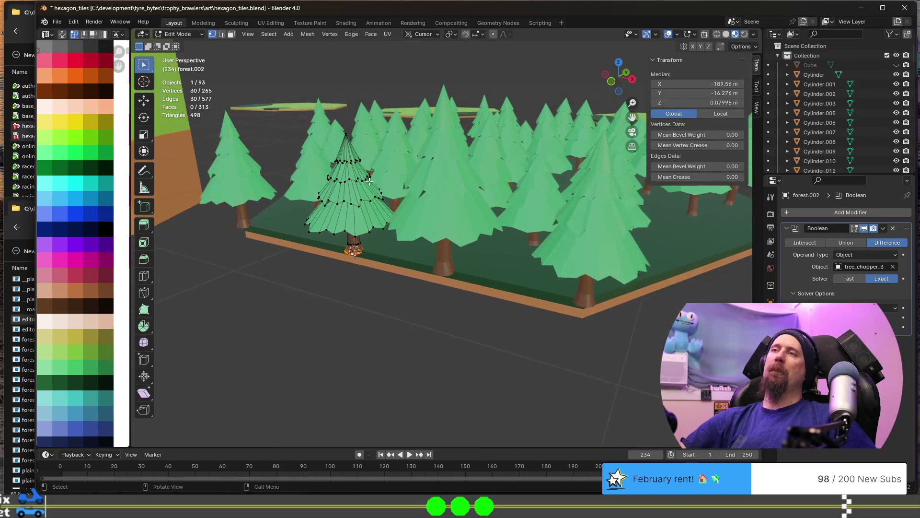
left_click(452, 204)
key("Tab")
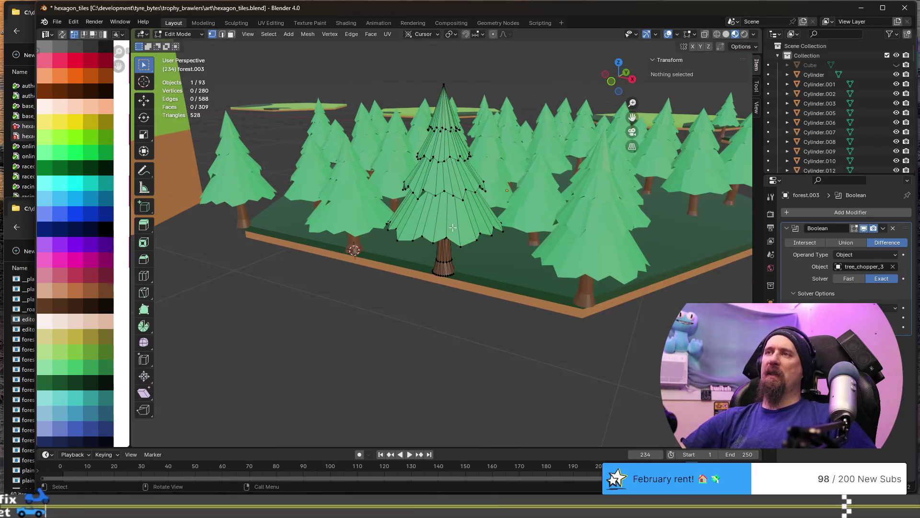
left_click(444, 272, "alt")
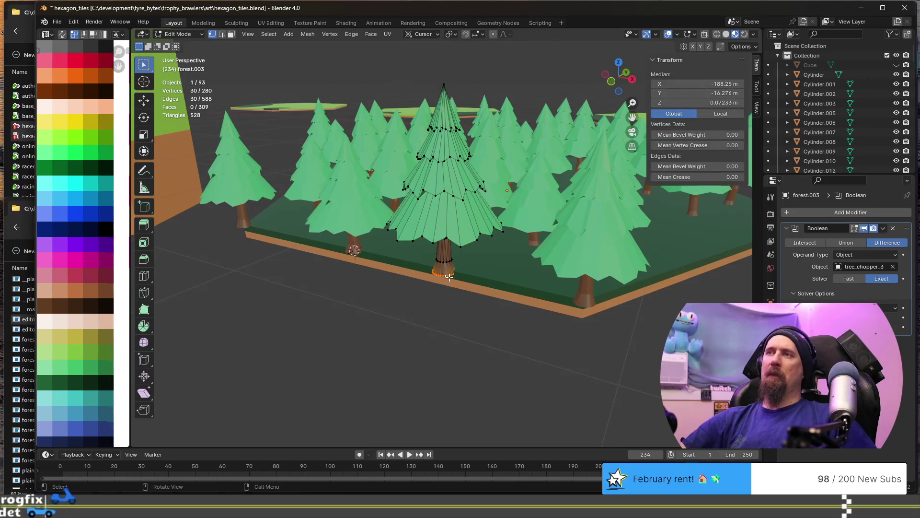
key("shift+s")
left_click(453, 335)
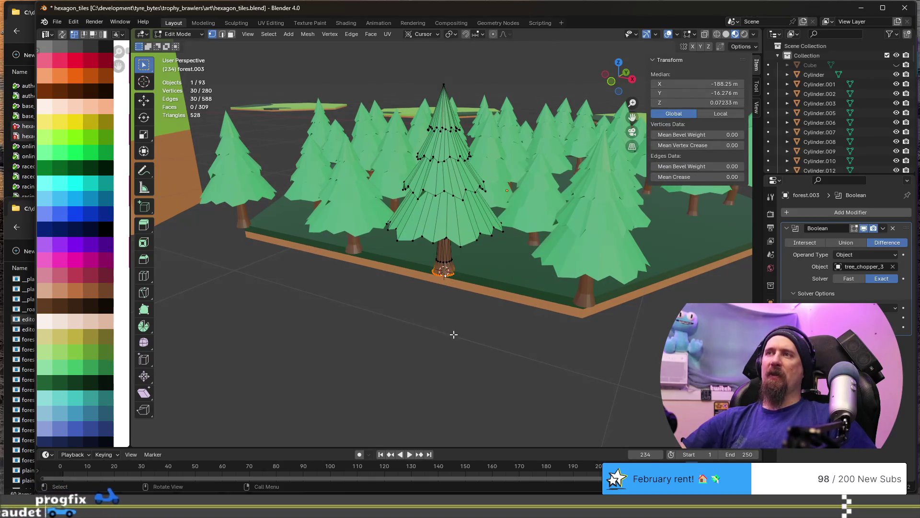
key("Tab")
left_click(277, 34)
mouse_move(295, 56)
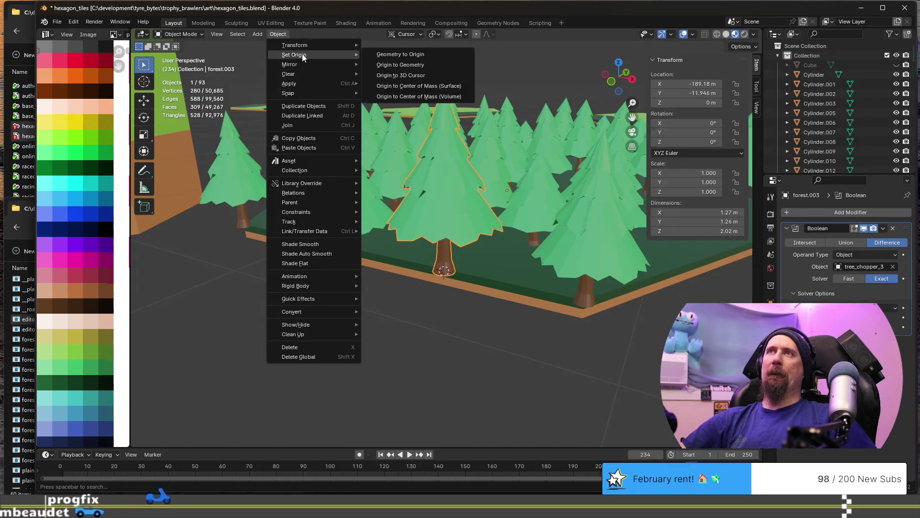
left_click(400, 75)
Switch to the ground and forest mesh and enter edit mode on it
middle_click_drag(401, 75, 412, 229)
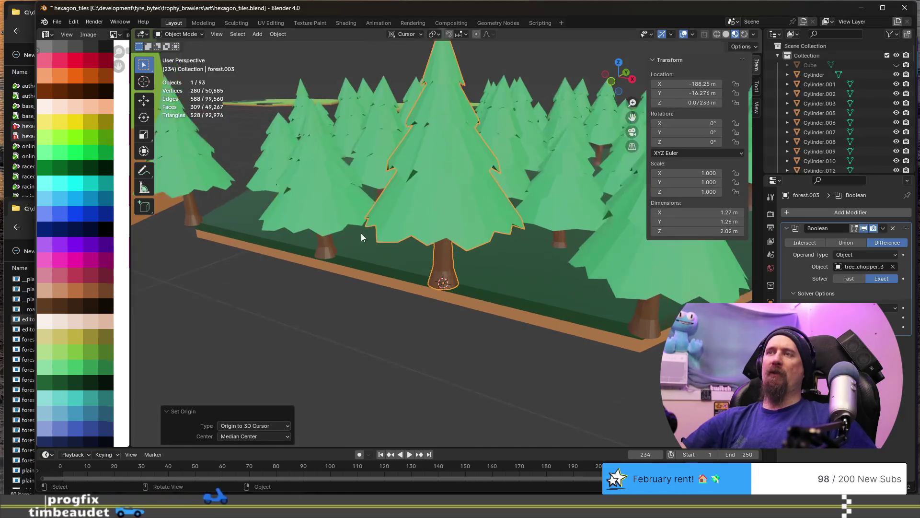
key("Tab")
key("Tab")
left_click(371, 301)
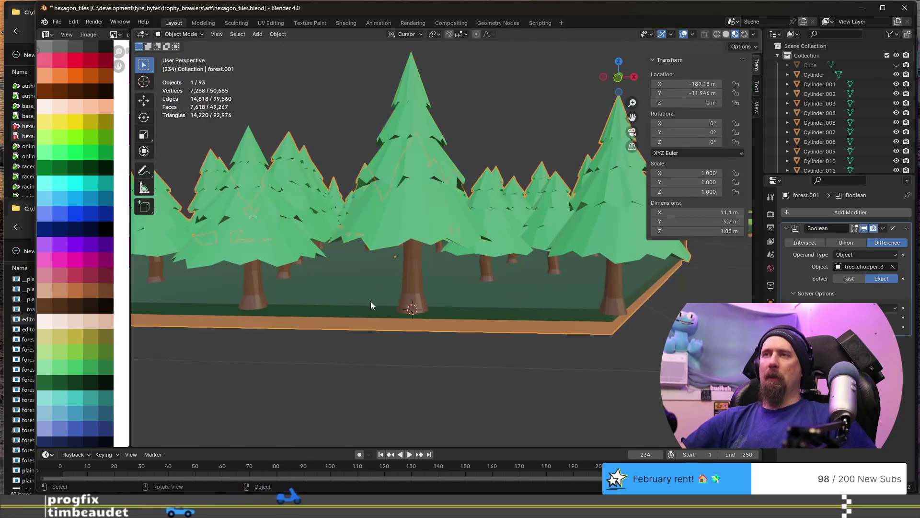
key("Tab")
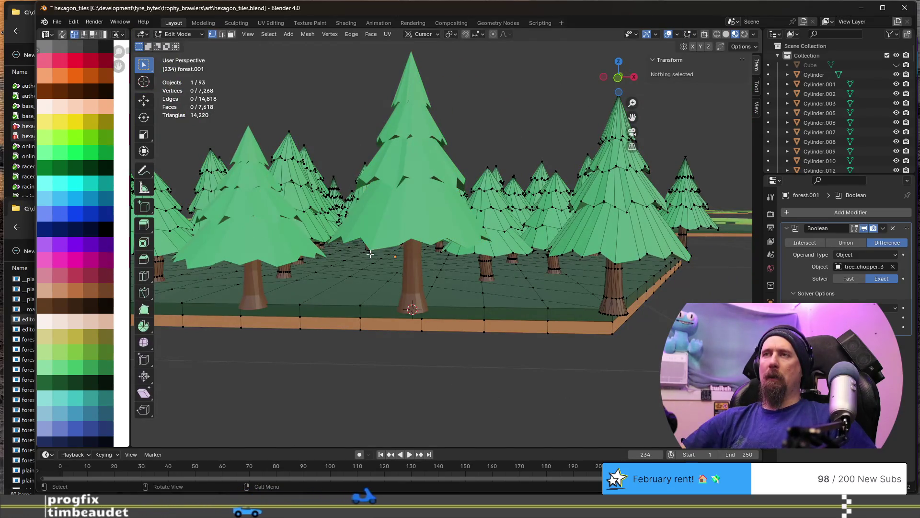
scroll(370, 253, "down", 3)
scroll(370, 257, "down", 1)
Snap the 3D cursor to a ground vertex and move tree forest.002 onto it
mouse_move(370, 257)
middle_mouse_down()
mouse_move(372, 288)
mouse_move(355, 261)
mouse_move(369, 266)
middle_mouse_up()
left_click(375, 262)
scroll(370, 266, "up", 1)
key("shift+s")
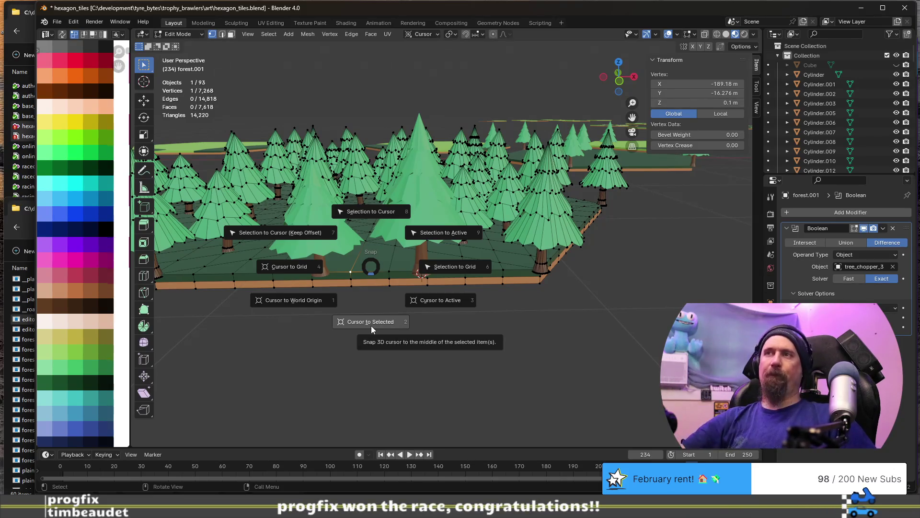
left_click(371, 326)
middle_click_drag(371, 326, 364, 246)
middle_click_drag(360, 199, 414, 190)
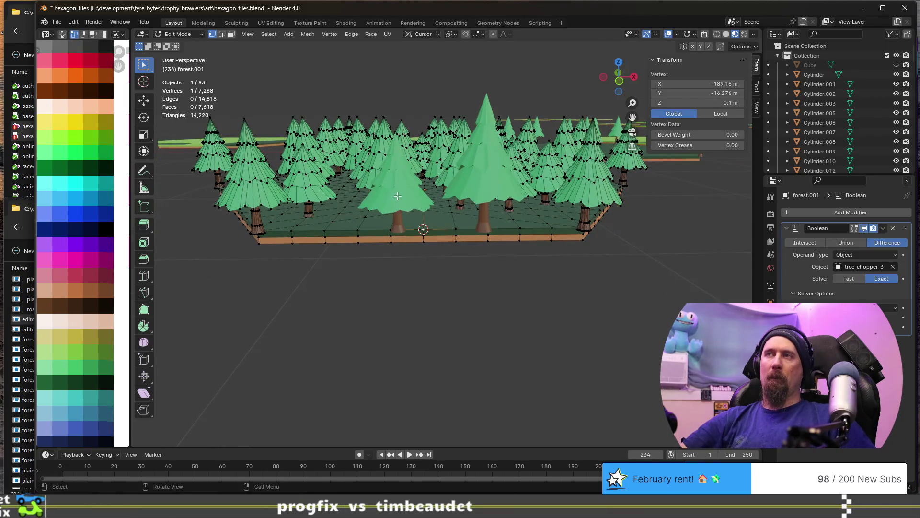
key("Tab")
left_click(398, 191)
key("shift+s")
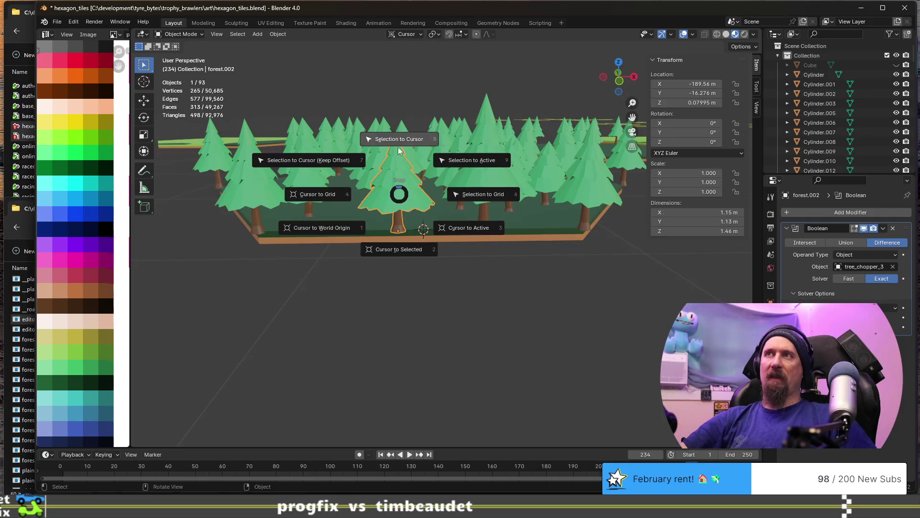
left_click(397, 141)
Snap the 3D cursor midway between two ground vertices of the forest mesh
middle_click_drag(440, 245, 391, 242)
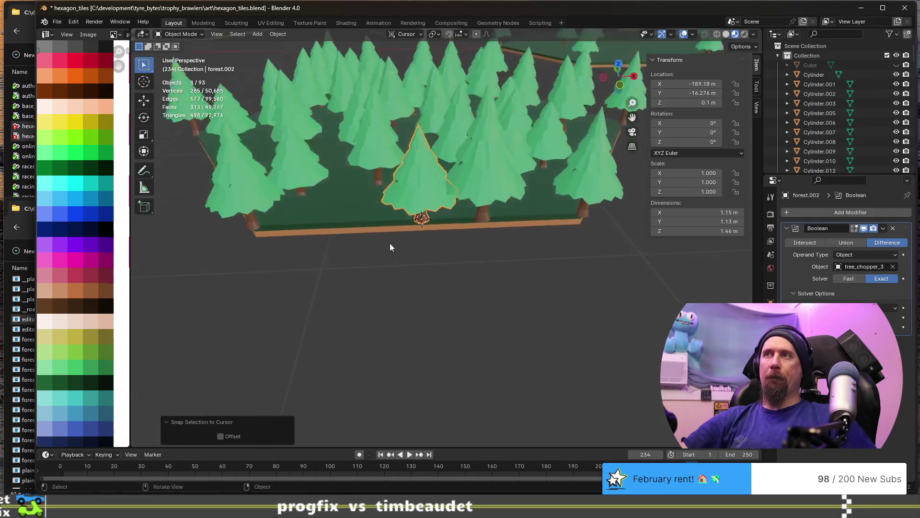
key("Tab")
key("Tab")
left_click(339, 219)
key("Tab")
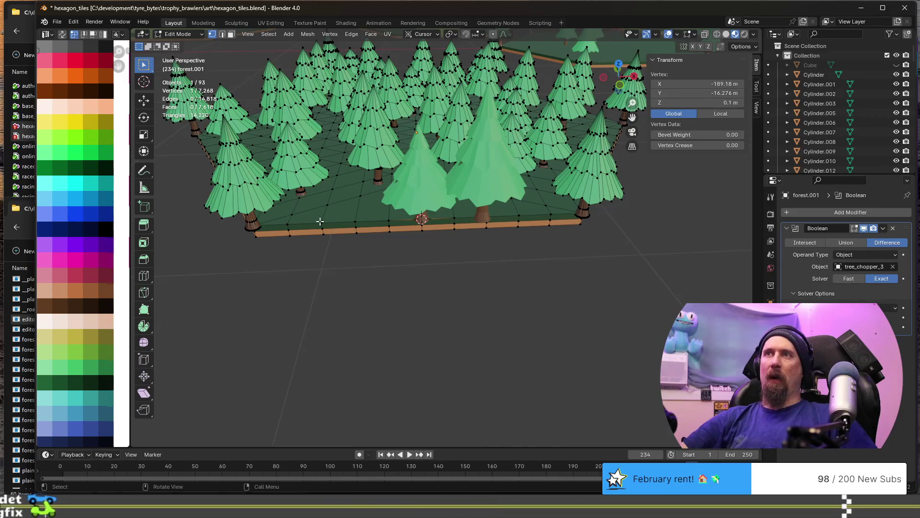
left_click(358, 220, "shift")
key("shift+s")
left_click(399, 276)
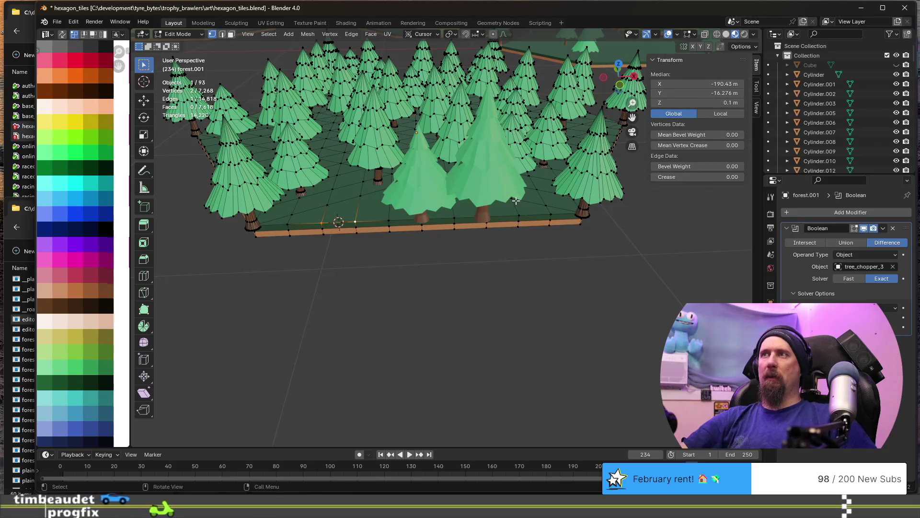
Duplicate a tree in place and snap the copy onto the 3D cursor
key("Tab")
left_click(495, 175)
key("shift+d")
left_click(488, 196)
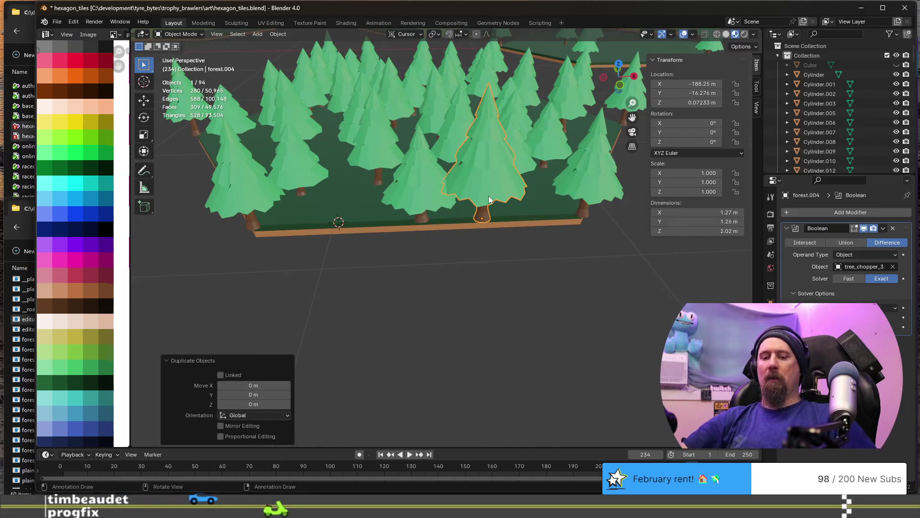
key("shift+s")
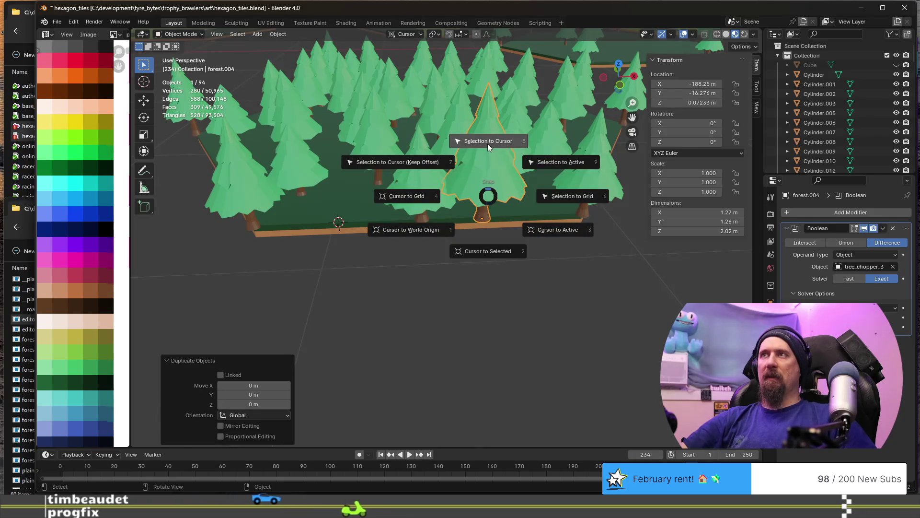
left_click(487, 143)
key("Tab")
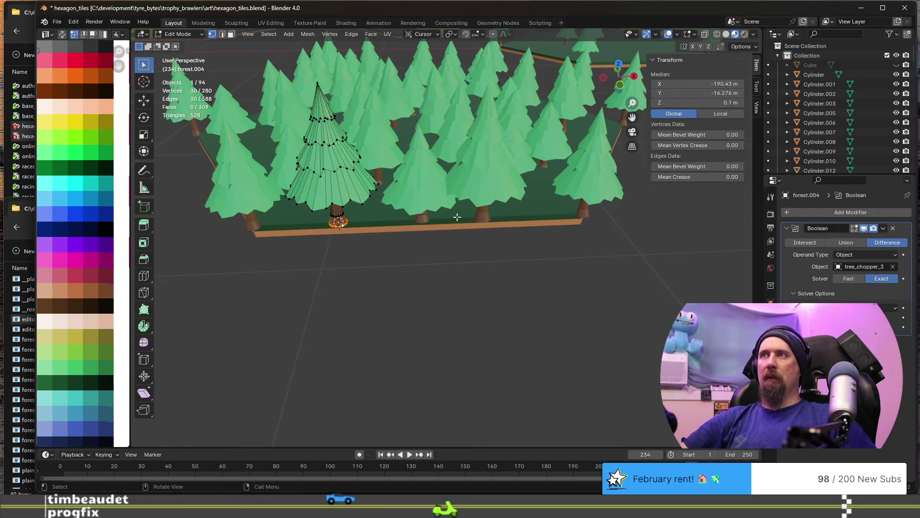
key("Tab")
Snap the cursor to selected ground vertices and move tree forest.003 onto it
left_click(456, 216)
key("Tab")
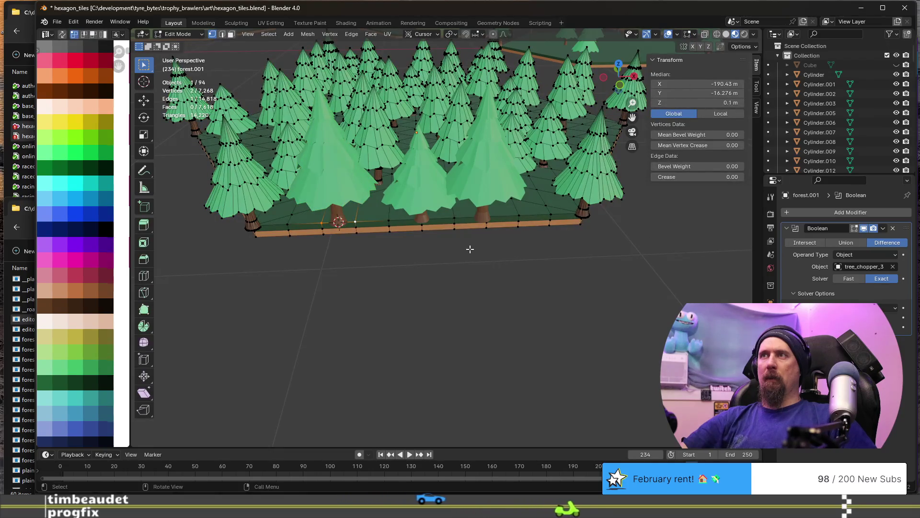
middle_click_drag(466, 243, 461, 239)
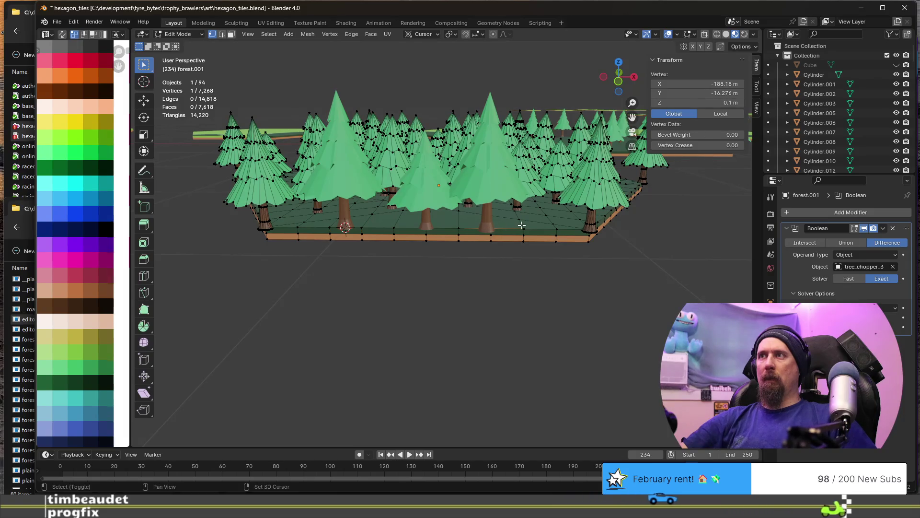
key("shift+s")
left_click(535, 281)
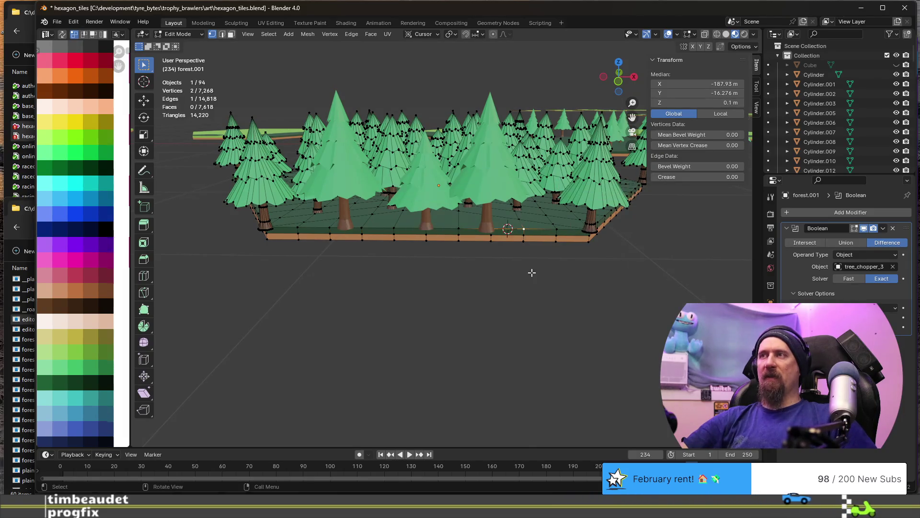
key("Tab")
left_click(494, 173)
key("shift+s")
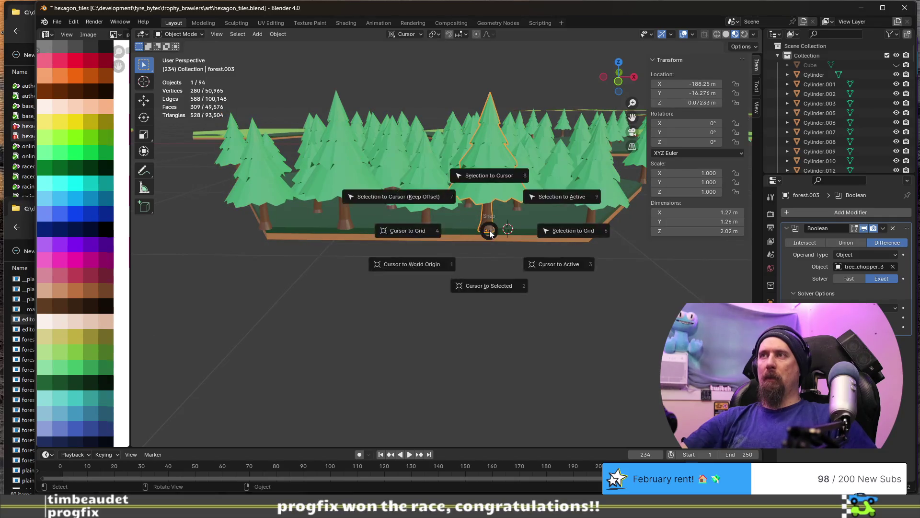
left_click(491, 182)
Duplicate three trees, abandon the Z rotation and delete the stray copies
key("Tab")
middle_click_drag(477, 190, 458, 192)
scroll(456, 192, "down", 1)
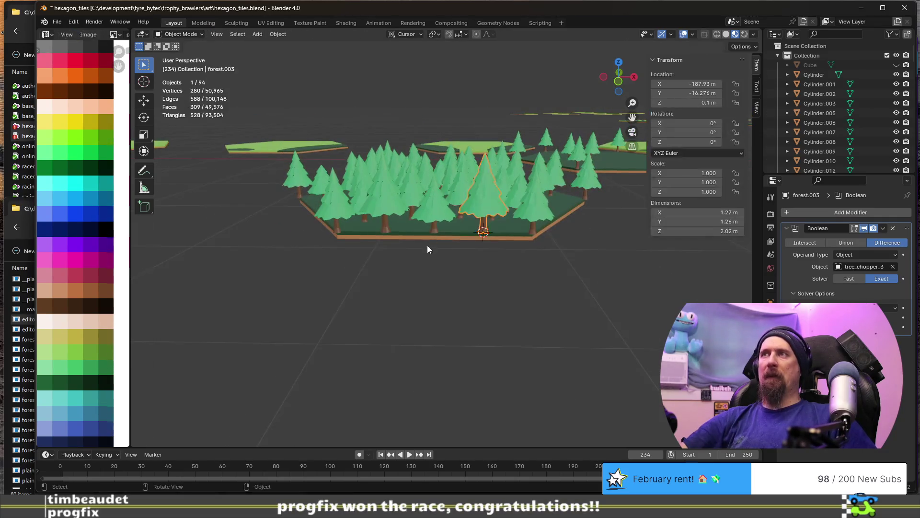
middle_click_drag(427, 245, 395, 275)
key("Tab")
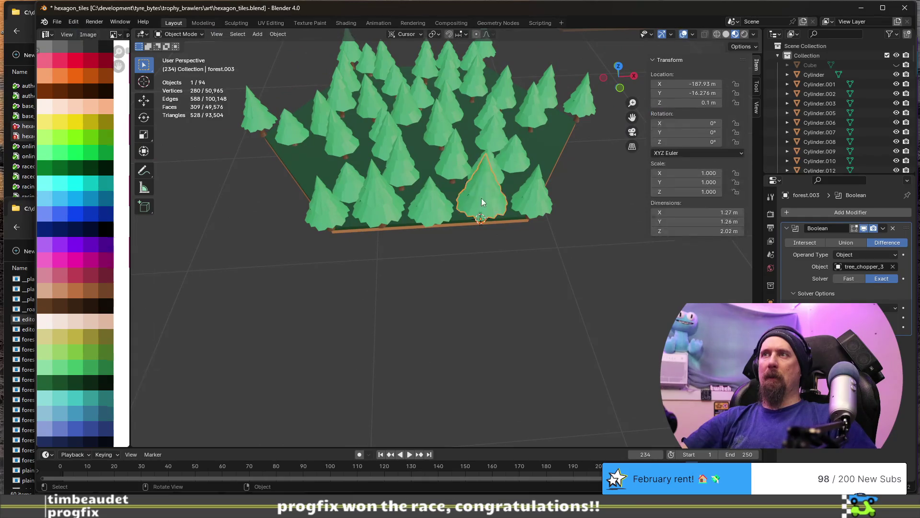
left_click(389, 209, "shift")
middle_click_drag(390, 210, 425, 221)
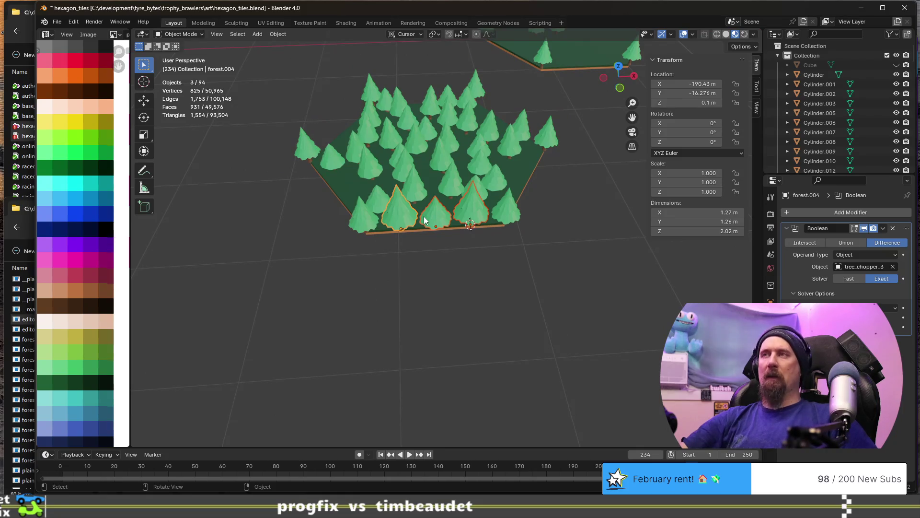
key("shift+d")
key("Escape")
key("r")
key("z")
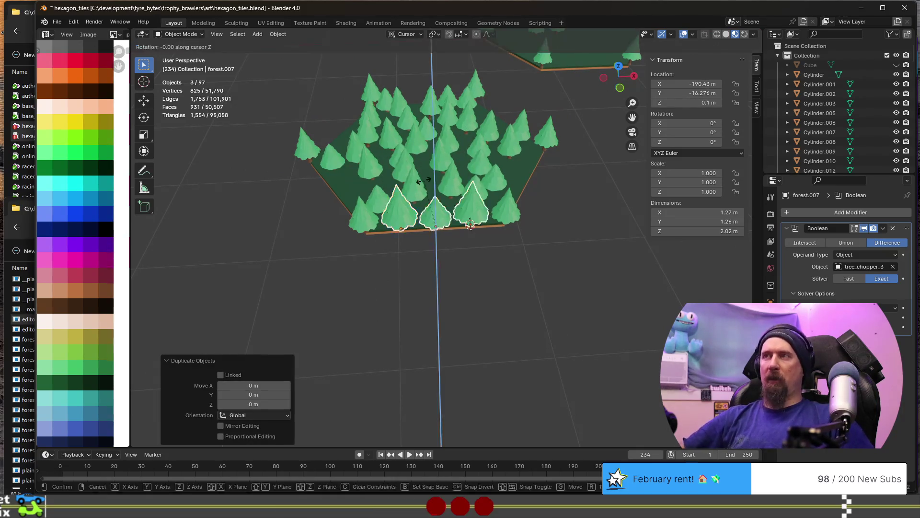
type("60")
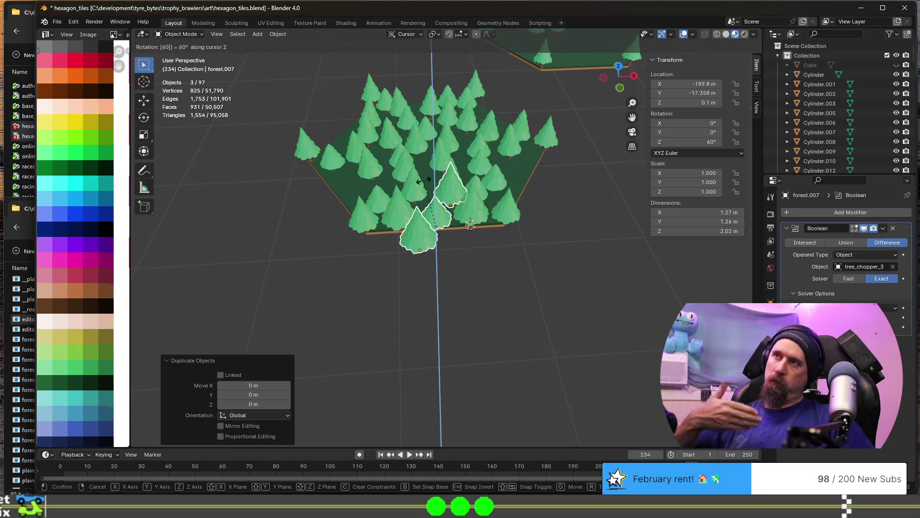
key("Escape")
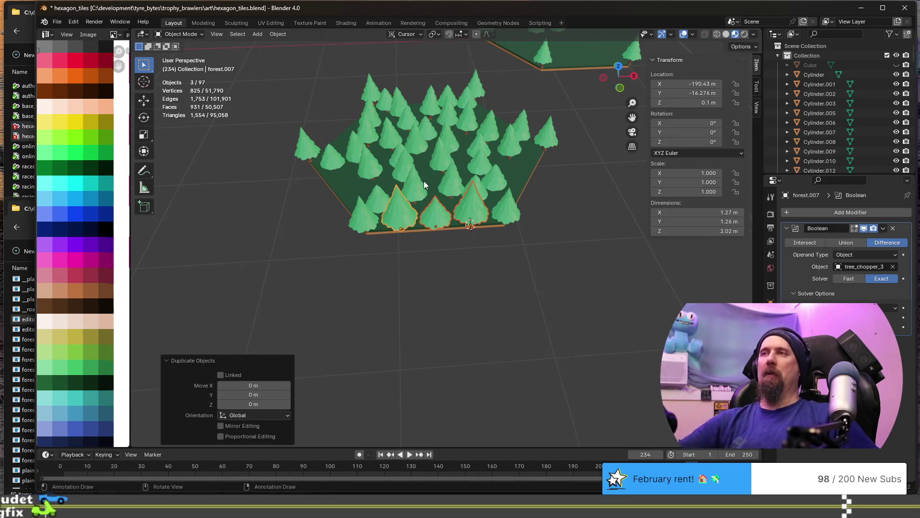
key("Delete")
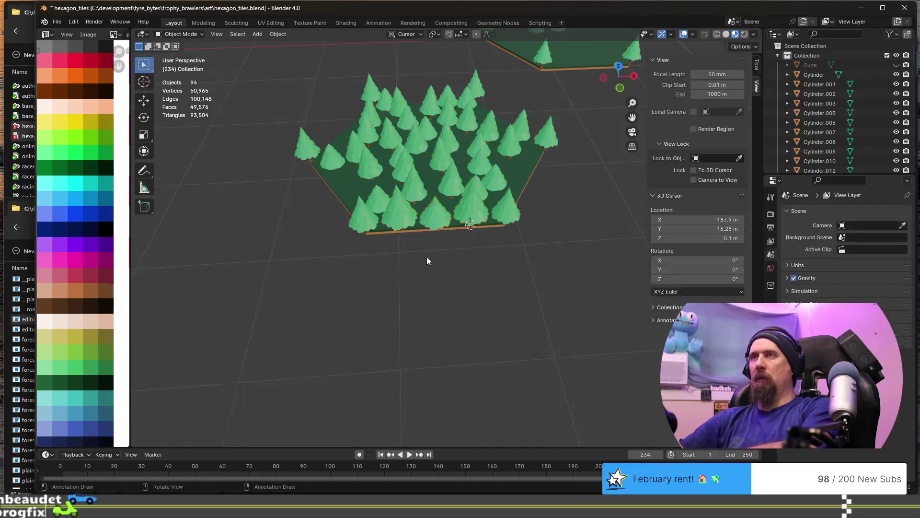
left_click(428, 184)
Snap the cursor to the tile centre, duplicate the three edge trees and rotate them 60° about the 3D Cursor pivot
key("shift+s")
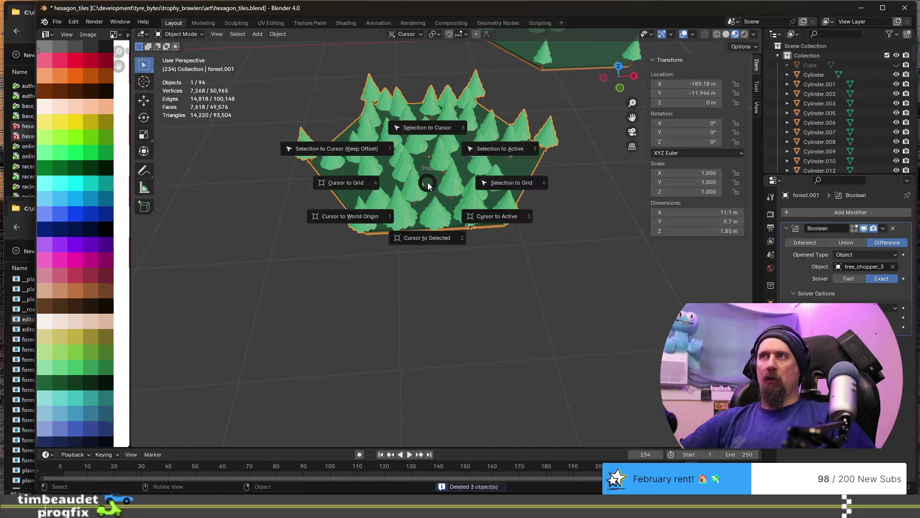
left_click(404, 228)
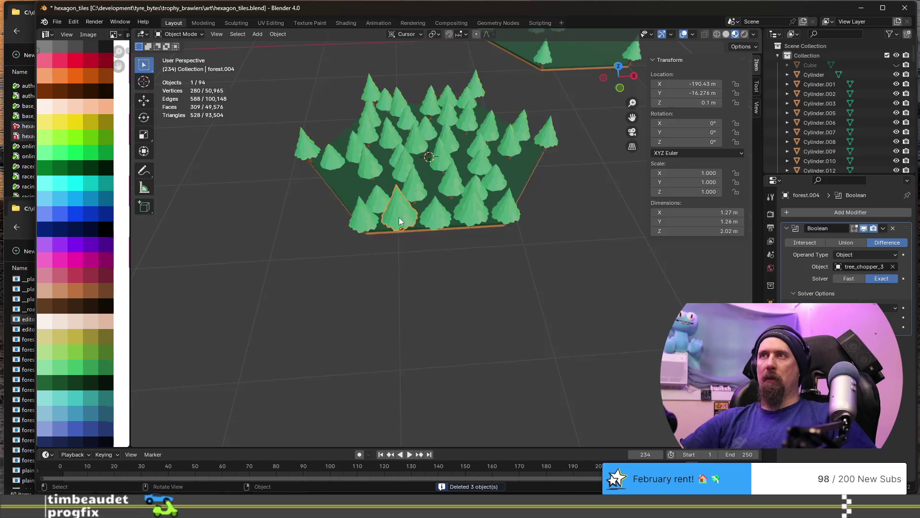
left_click(431, 221, "shift")
left_click(474, 214, "shift")
key("shift+d")
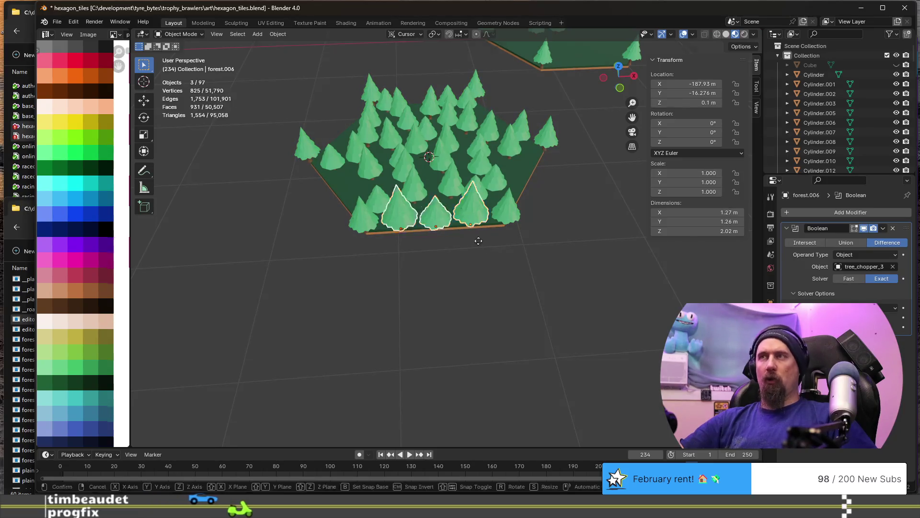
right_click(478, 231)
type("rz")
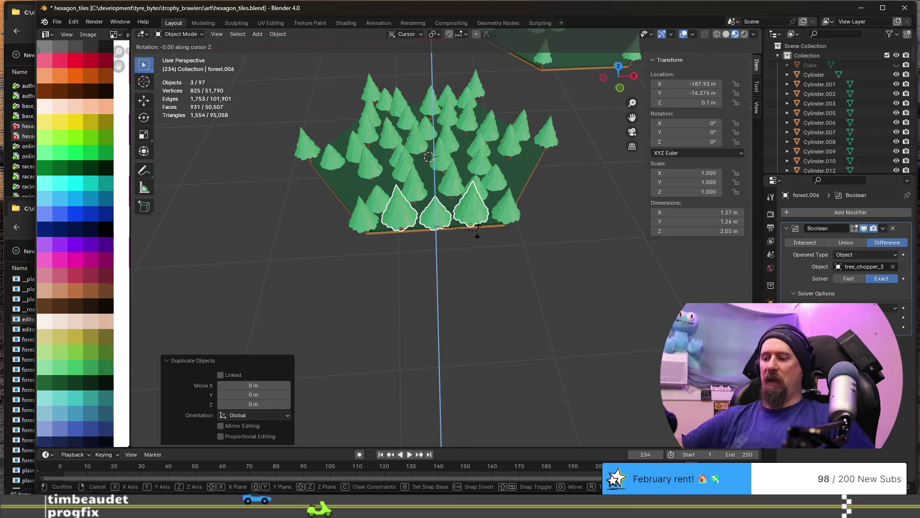
type("60")
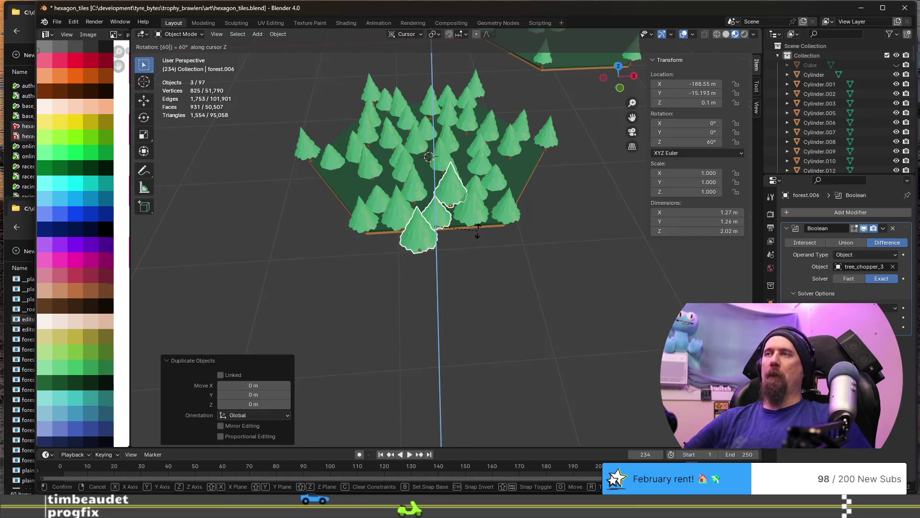
key("Return")
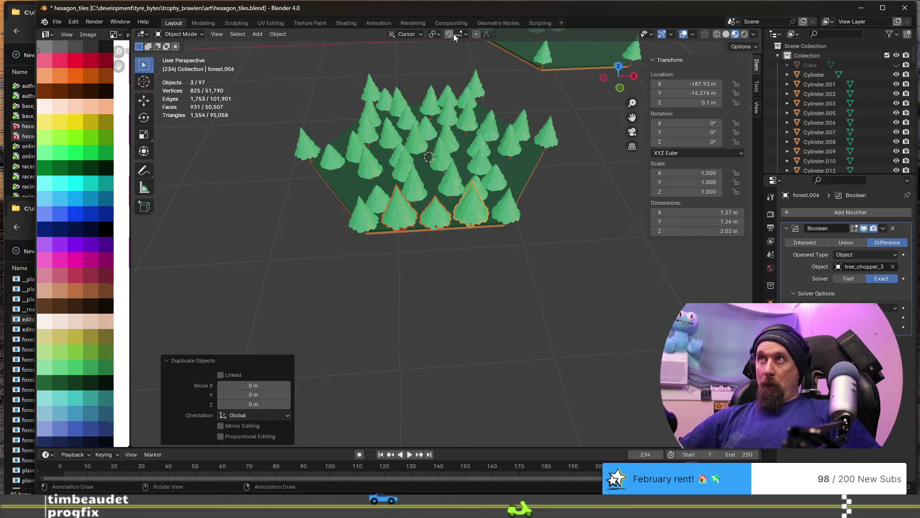
left_click(437, 34)
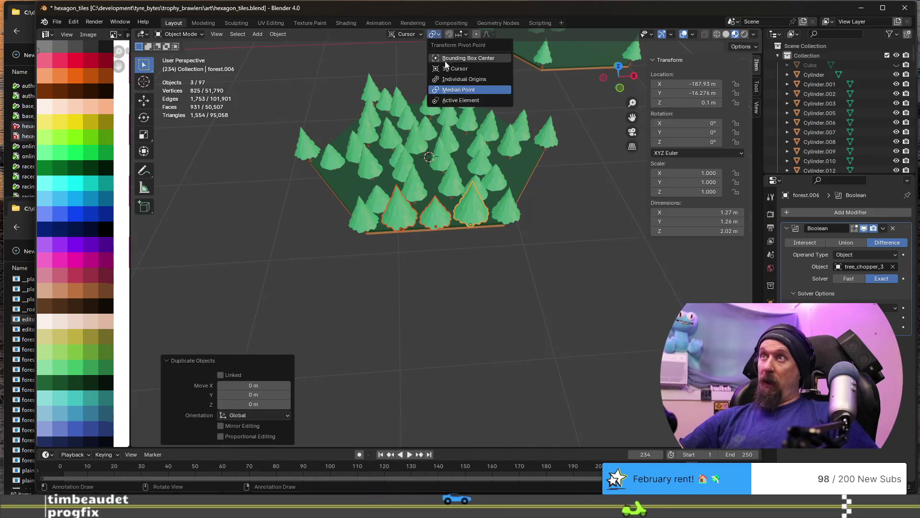
left_click(464, 65)
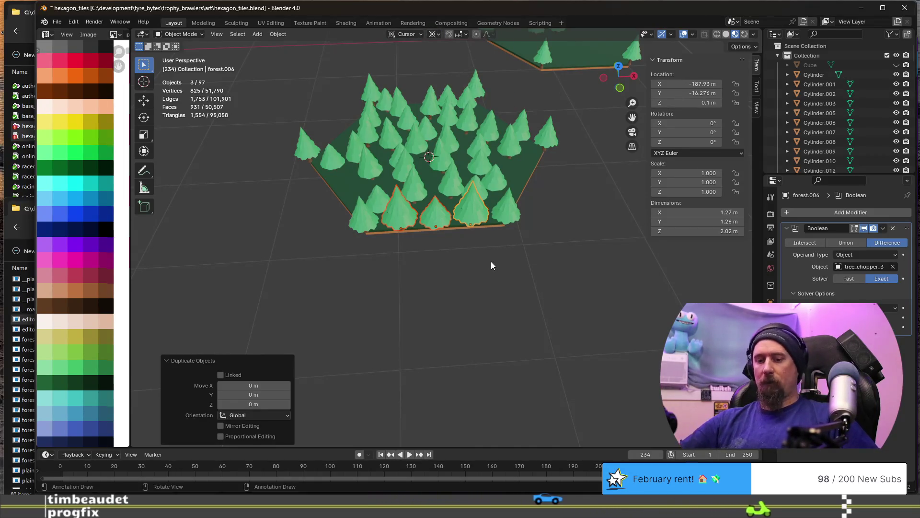
type("rz")
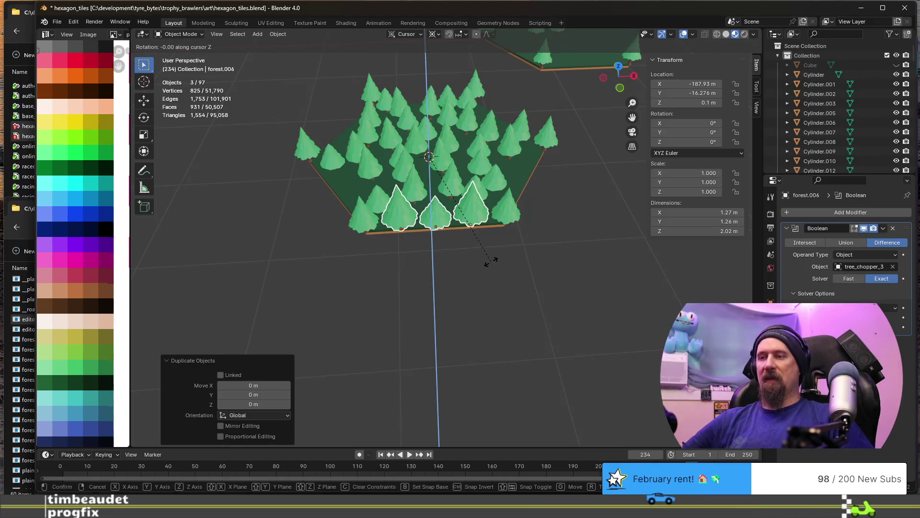
type("60")
key("Return")
Repeat duplicate-and-rotate to place tree copies at 120°, 180°, 240° and 300°
key("shift+d")
type("rz60")
key("Return")
key("shift+d")
type("rz60")
key("Return")
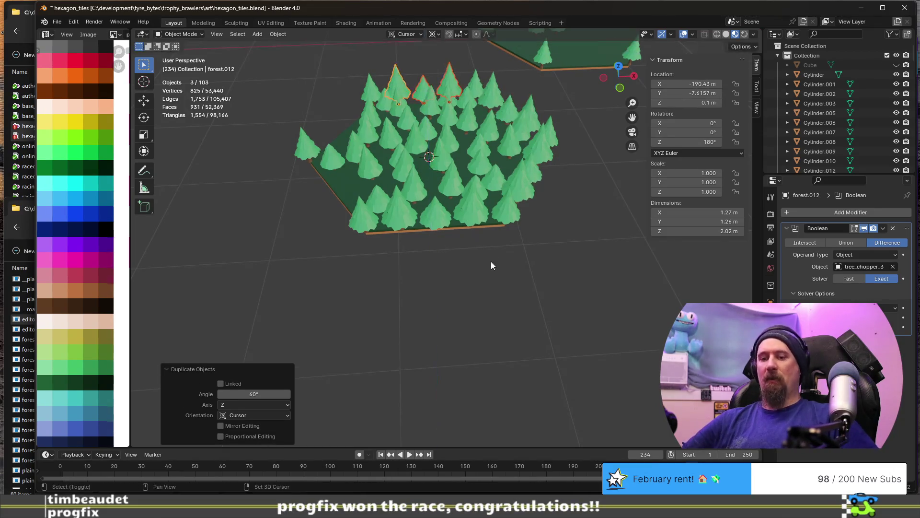
key("shift+d")
key("r")
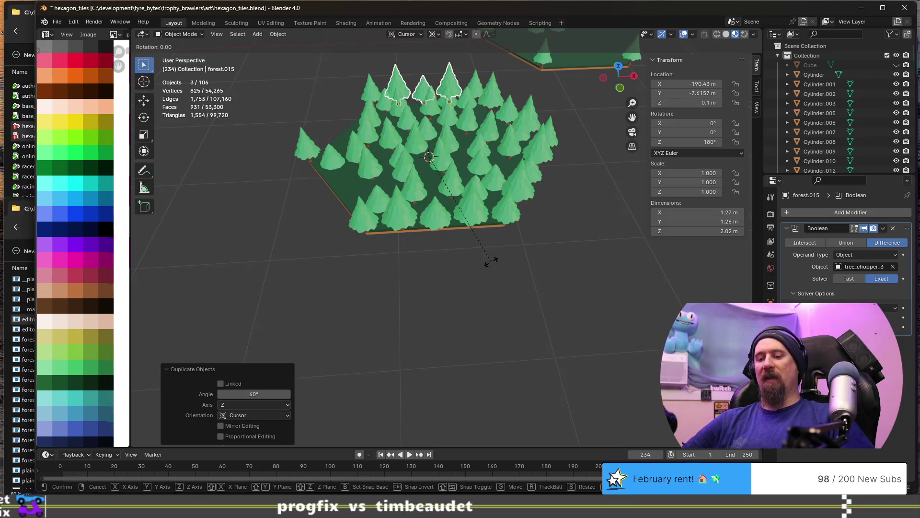
type("z6")
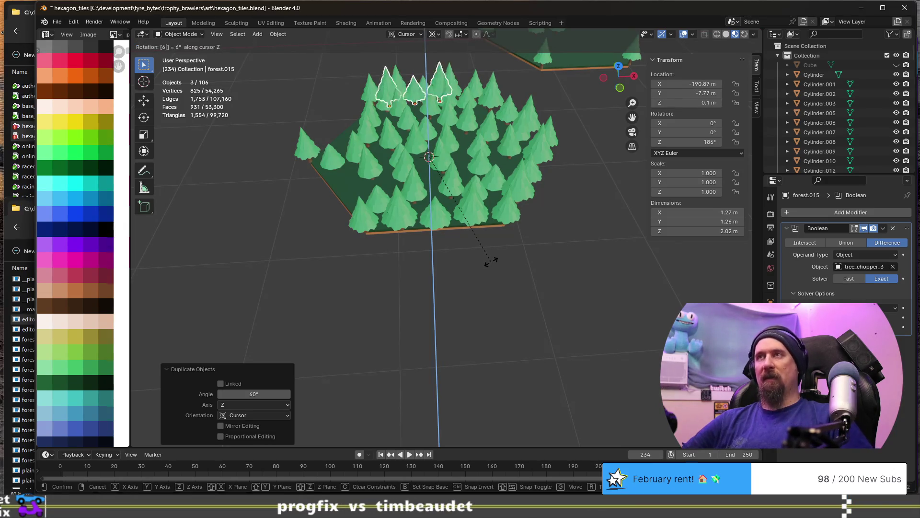
type("0")
key("Return")
key("shift+d")
type("r")
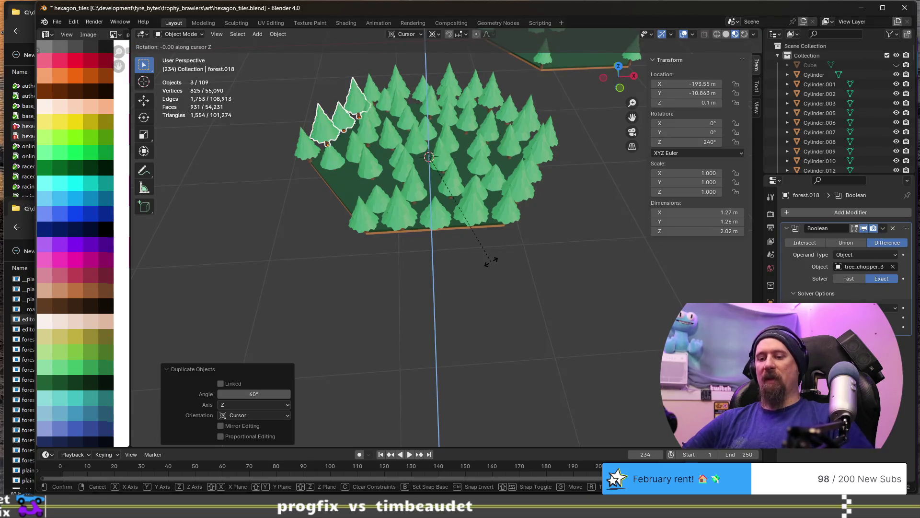
type("z60")
key("Return")
key("Tab")
key("Tab")
key("alt+a")
mouse_move(306, 213)
middle_mouse_down()
mouse_move(390, 181)
mouse_move(448, 204)
mouse_move(360, 147)
middle_mouse_up()
scroll(449, 203, "down", 3)
scroll(448, 174, "up", 2)
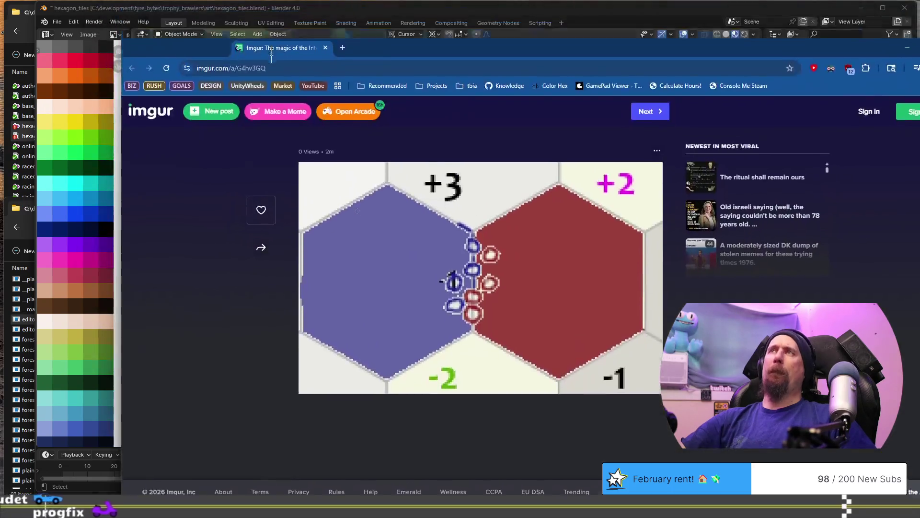
left_click_drag(260, 16, 234, 52)
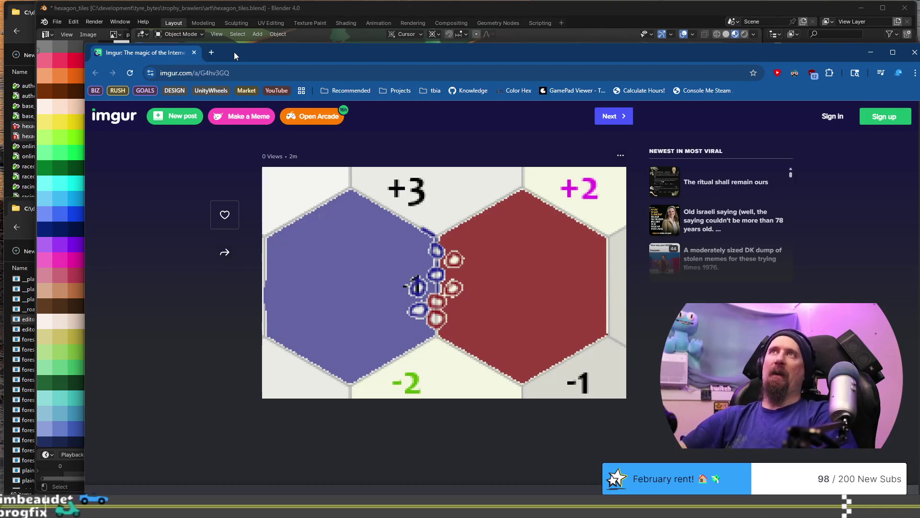
key("alt+Tab")
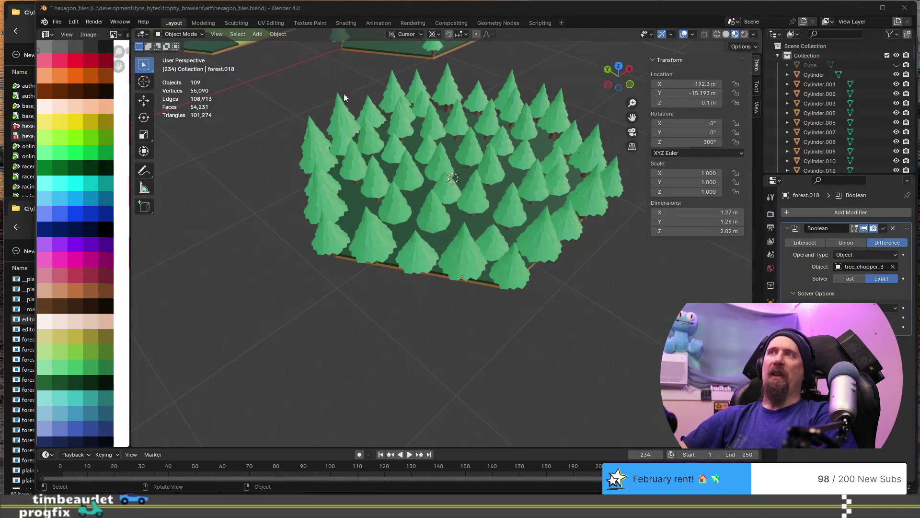
scroll(356, 166, "up", 3)
scroll(371, 164, "down", 1)
middle_click_drag(343, 195, 395, 206)
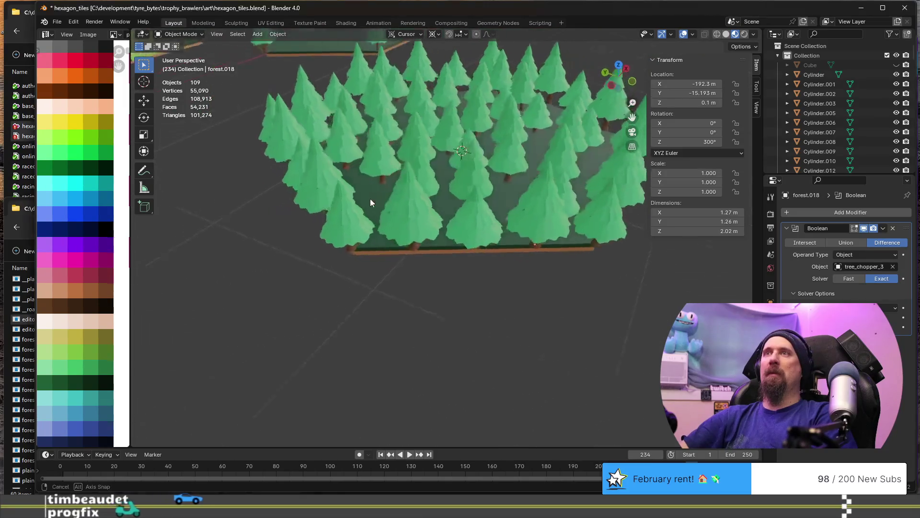
middle_click_drag(432, 169, 379, 225, "shift")
scroll(344, 214, "up", 2)
scroll(344, 214, "down", 2)
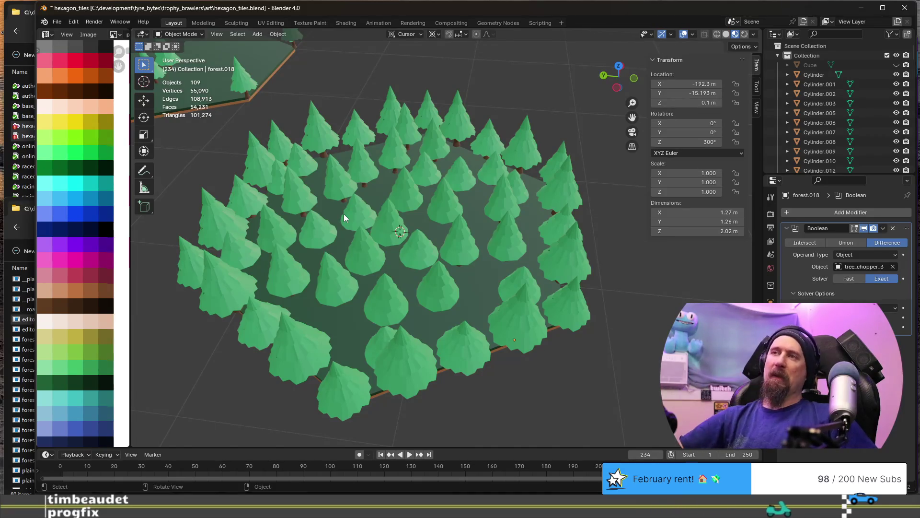
middle_click_drag(255, 248, 408, 214)
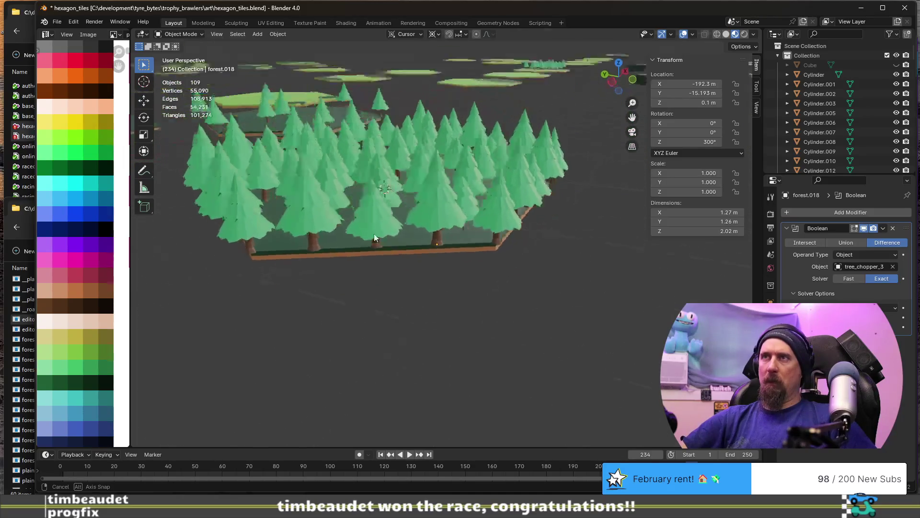
middle_click_drag(408, 214, 397, 239)
scroll(400, 240, "up", 2)
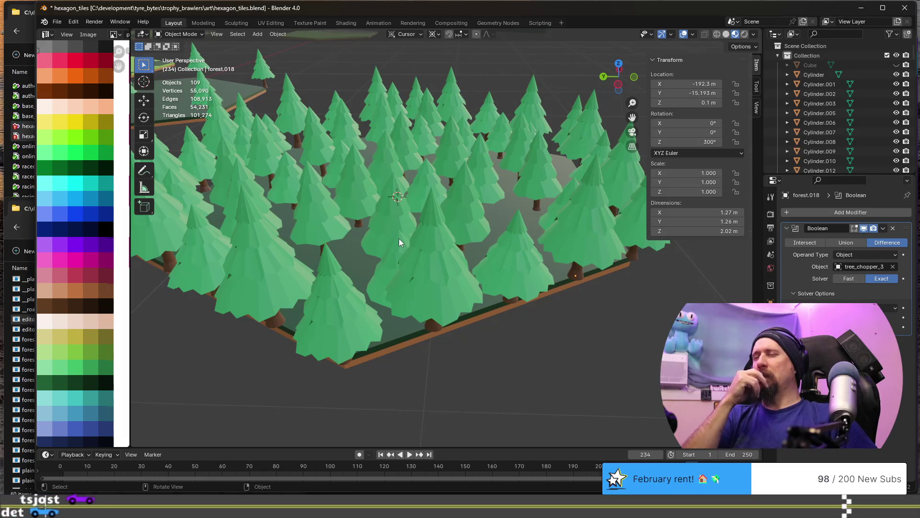
mouse_move(448, 224)
middle_mouse_down()
mouse_move(467, 226)
mouse_move(427, 235)
middle_mouse_up()
left_click(336, 313)
key("Delete")
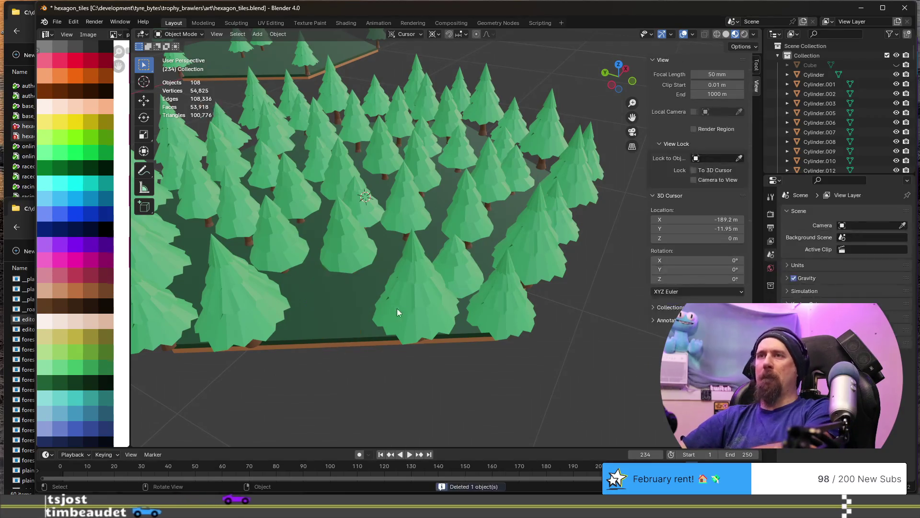
key("ctrl+z")
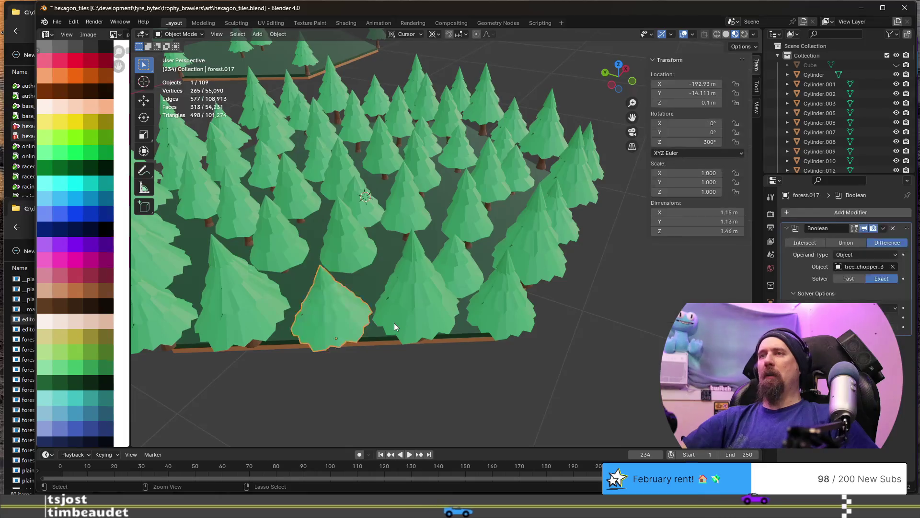
scroll(394, 323, "down", 3)
mouse_move(361, 277)
middle_mouse_down()
mouse_move(354, 305)
mouse_move(371, 313)
middle_mouse_up()
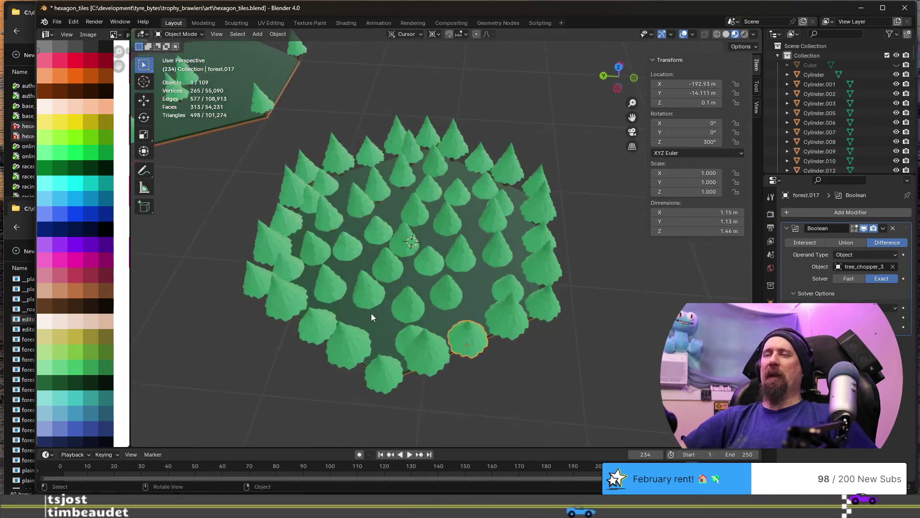
scroll(403, 315, "down", 2)
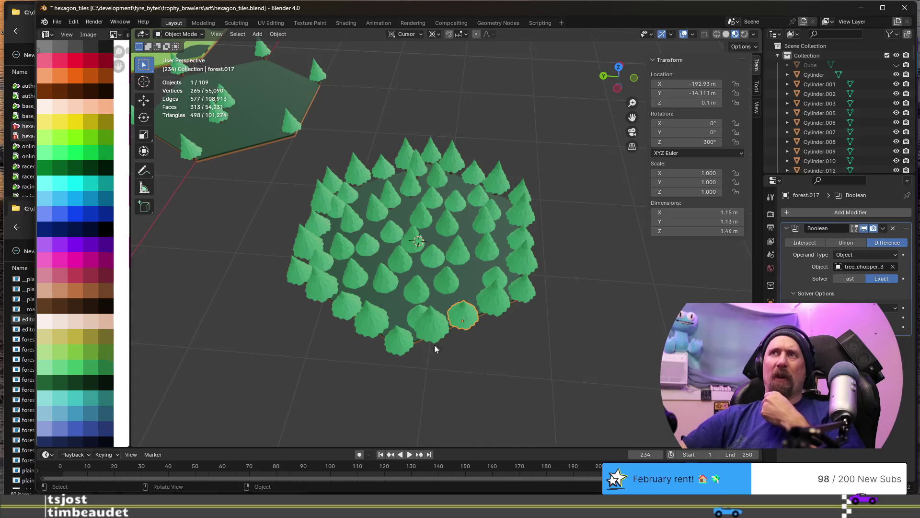
middle_click_drag(504, 296, 555, 290)
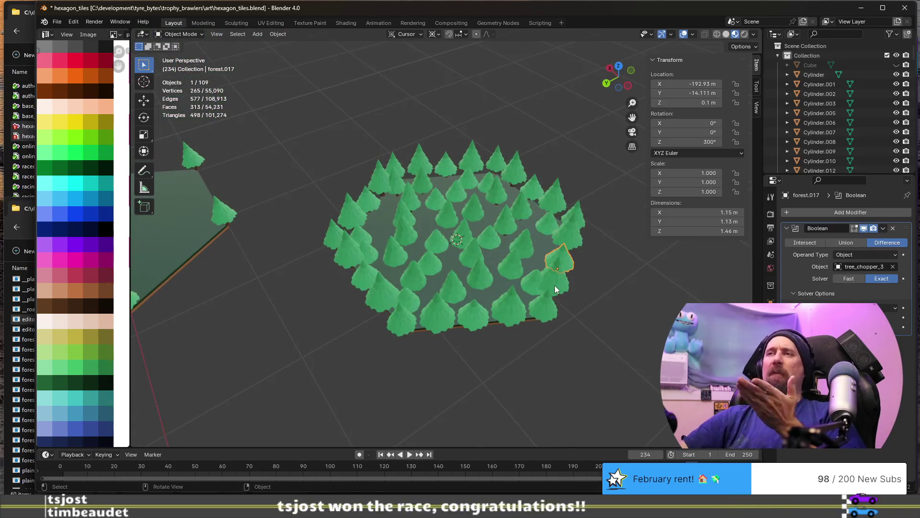
scroll(554, 285, "down", 3)
scroll(559, 309, "down", 2)
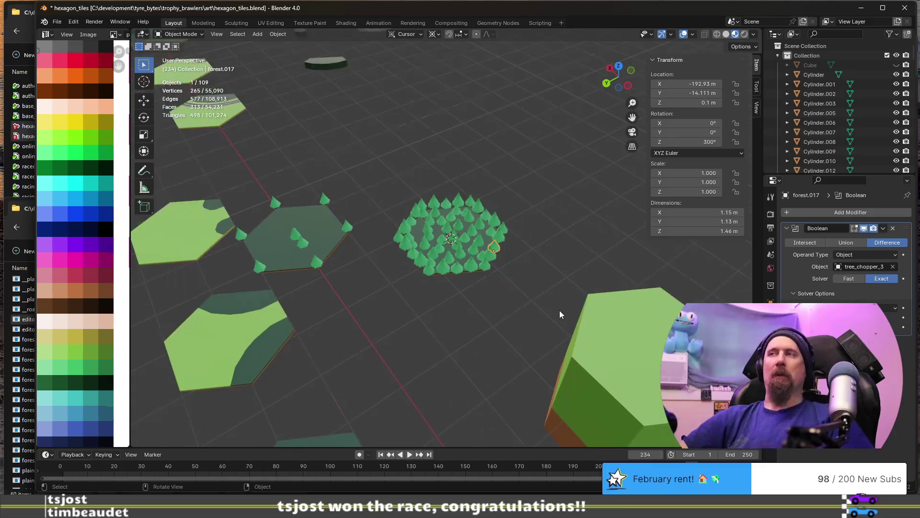
middle_click_drag(520, 309, 546, 291)
middle_click_drag(445, 287, 490, 277)
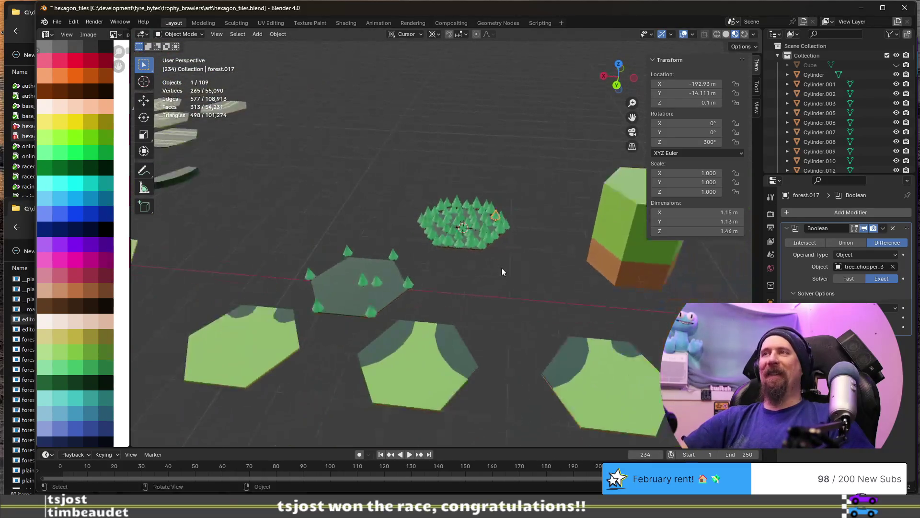
left_click(591, 257)
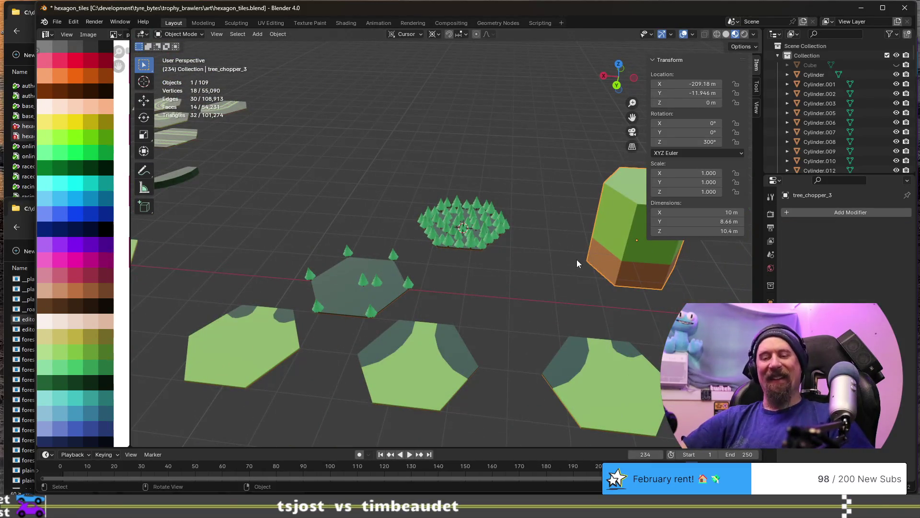
Snap the chopper block onto the 3D cursor over the forest tile
key("shift+s")
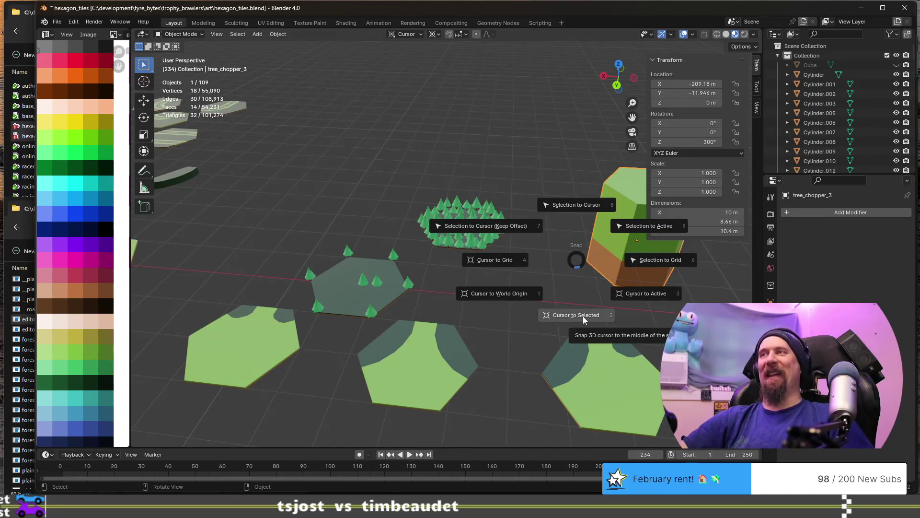
left_click(574, 213)
middle_click_drag(574, 213, 431, 238)
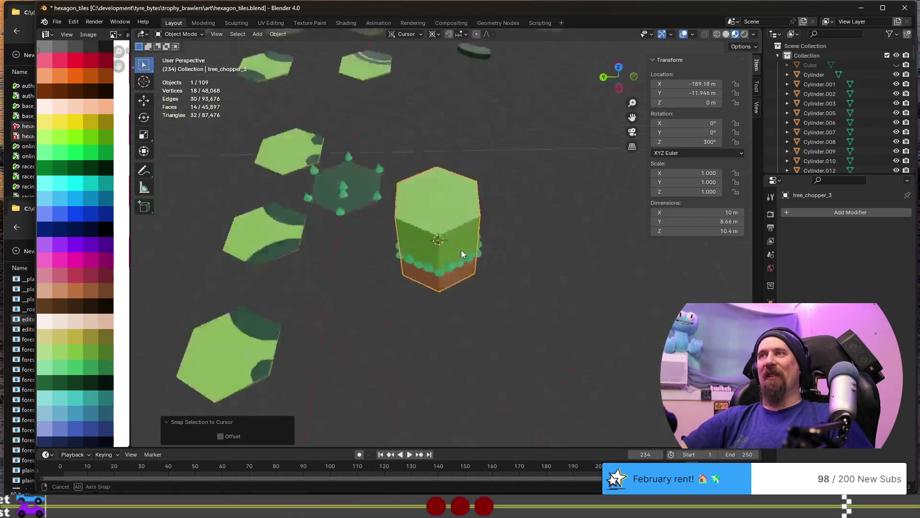
scroll(407, 242, "up", 4)
scroll(421, 280, "up", 2)
Hide tree_chopper_3, box-select the interior trees and join them into forest.001
left_click(421, 285)
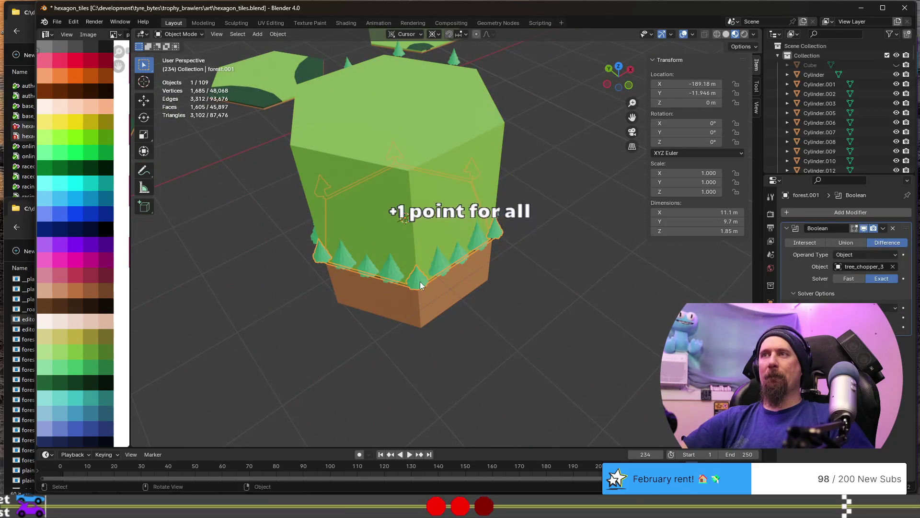
left_click(439, 259)
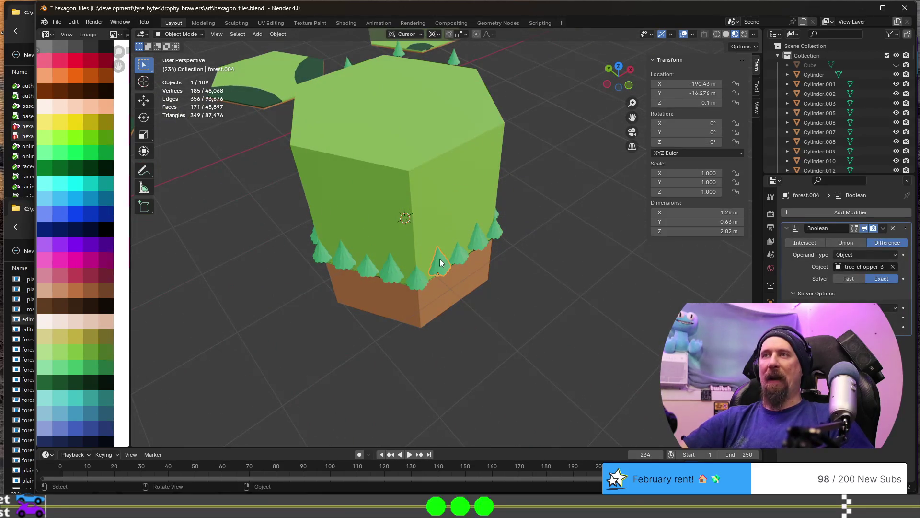
left_click(510, 278)
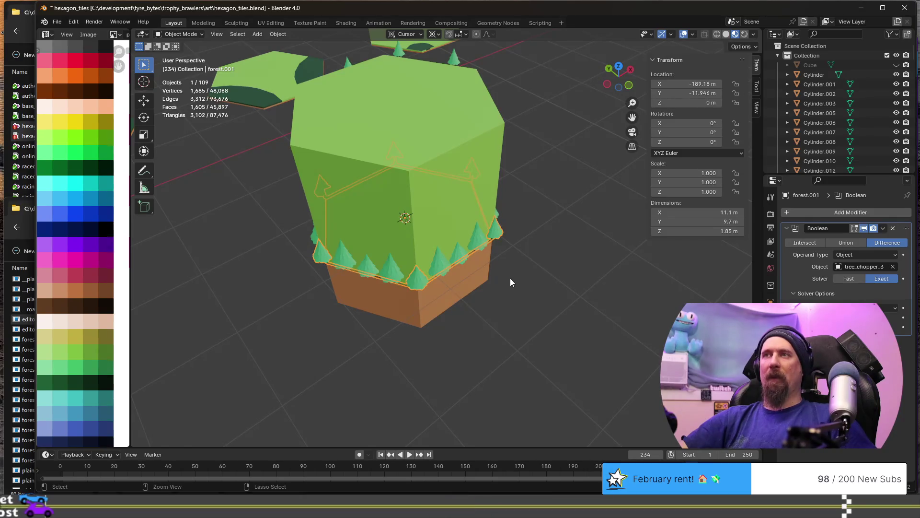
key("h")
left_click_drag(291, 151, 544, 306)
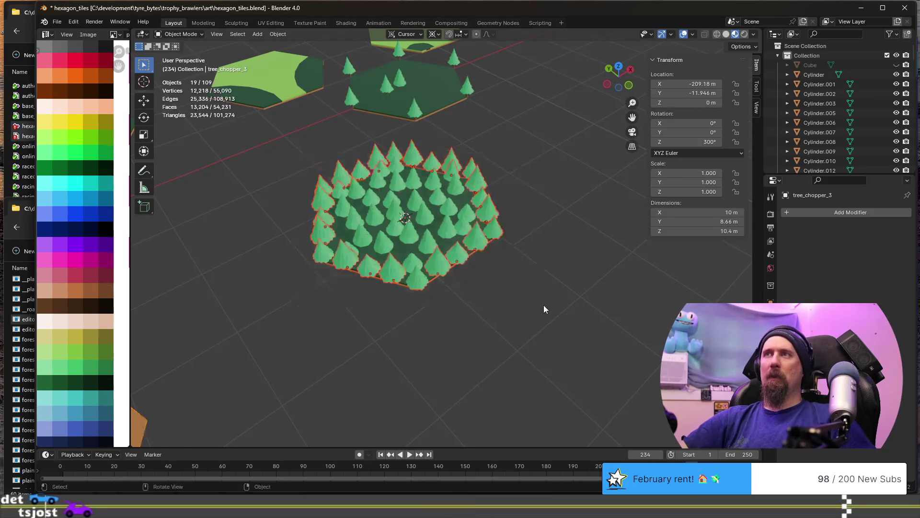
left_click(446, 219, "shift")
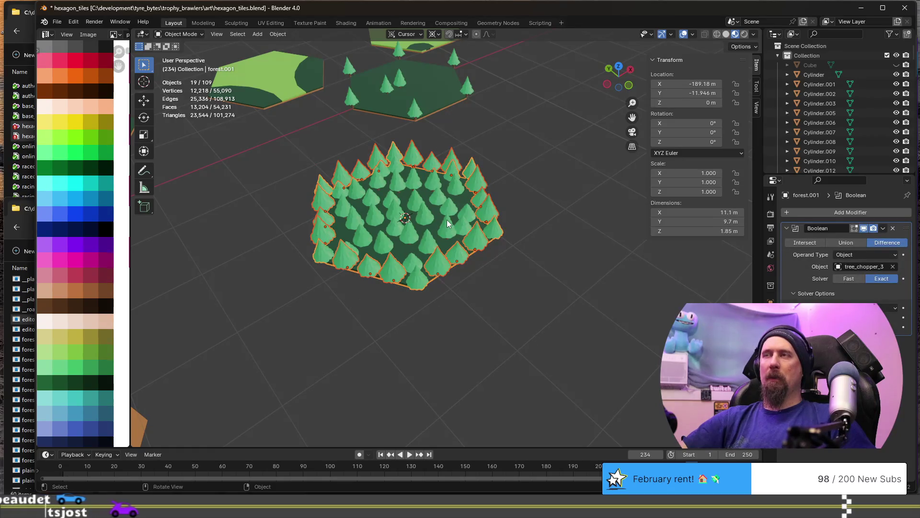
key("ctrl+j")
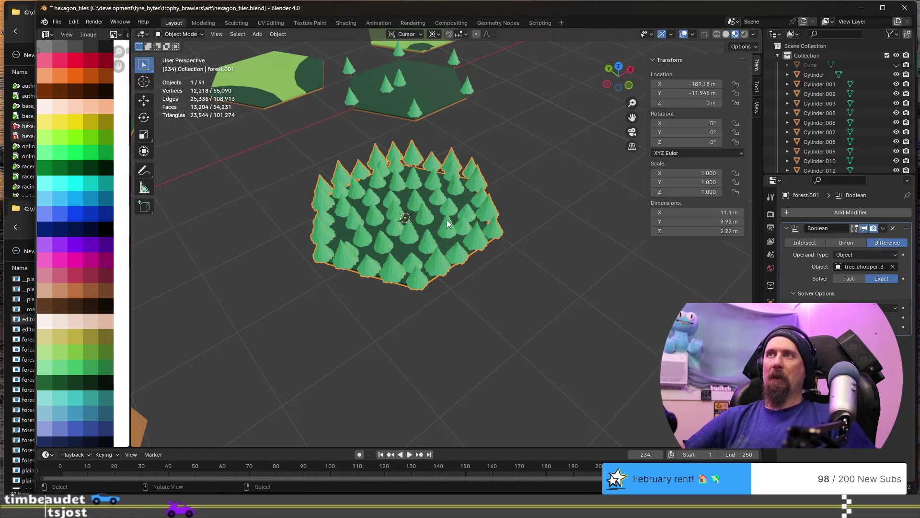
Duplicate the merged forest 15 m along X
key("shift+d")
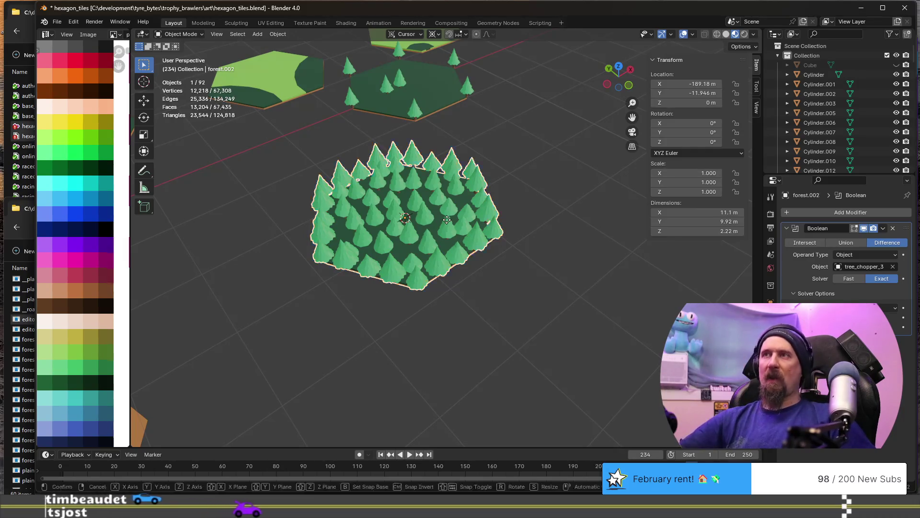
key("x")
key("1")
key("5")
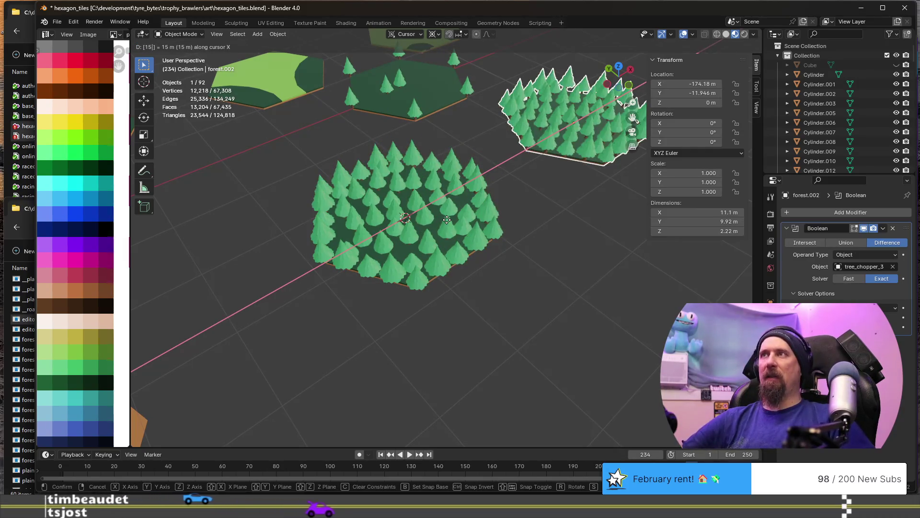
key("Return")
scroll(471, 214, "down", 3)
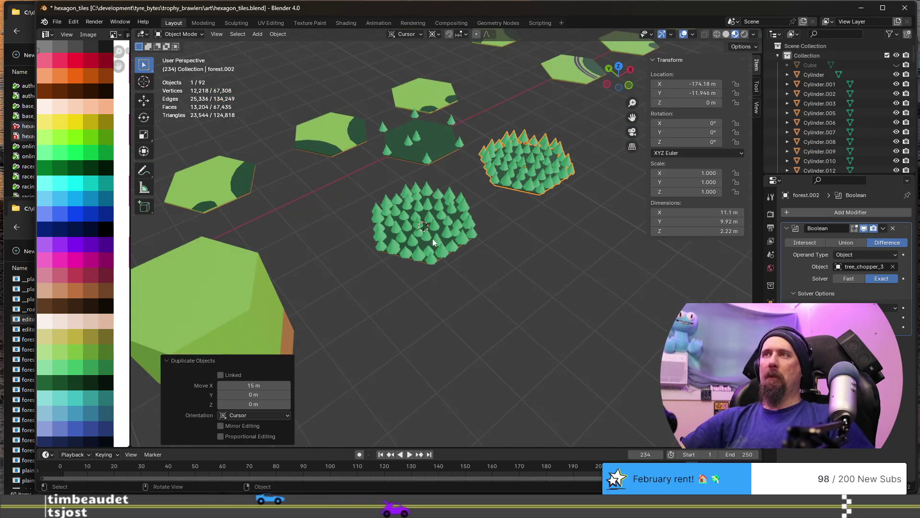
Snap tree_chopper_3 to the cursor and set forest.001's Boolean to Intersect
left_click(258, 288)
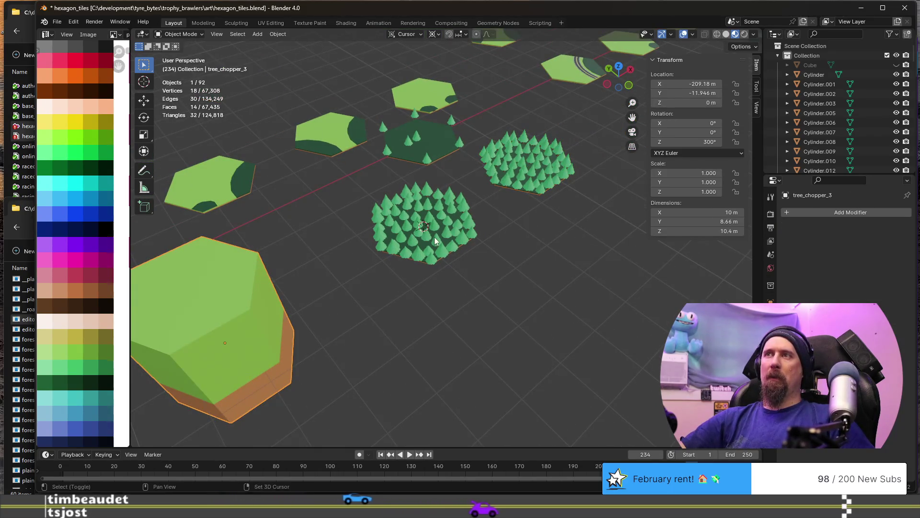
key("shift+s")
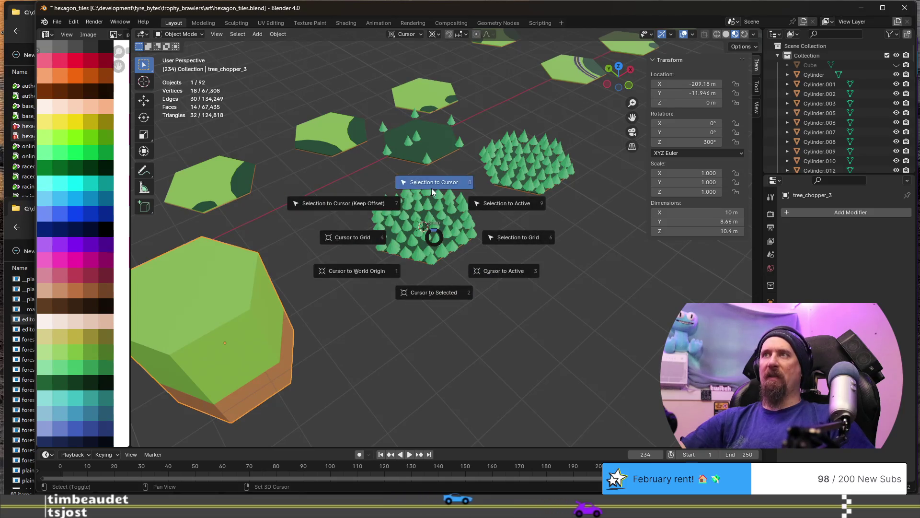
left_click(432, 188)
scroll(423, 275, "up", 3)
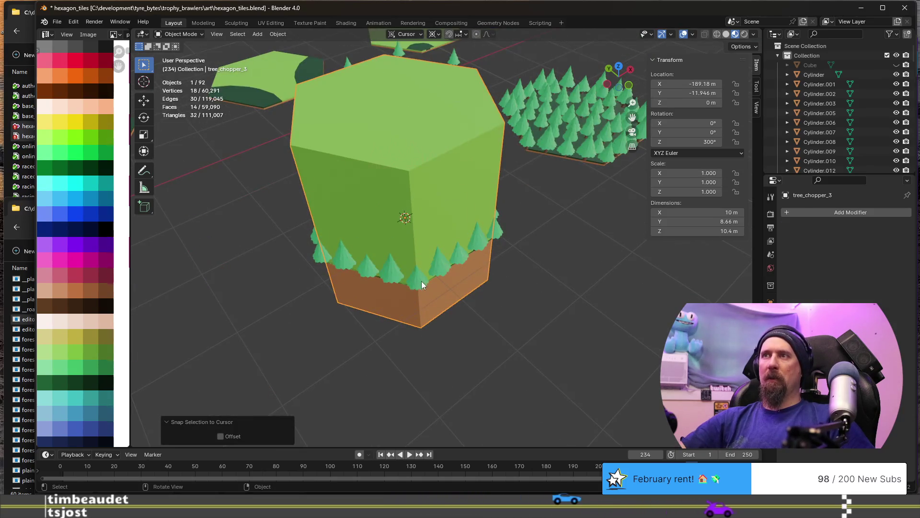
left_click(421, 281)
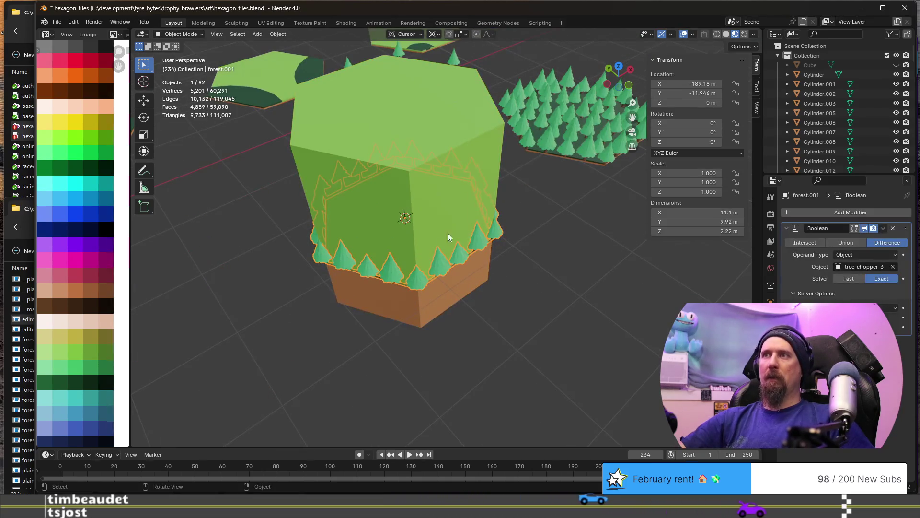
left_click(806, 242)
scroll(435, 251, "up", 5)
scroll(433, 249, "down", 2)
scroll(419, 236, "down", 3)
scroll(406, 300, "down", 3)
scroll(412, 303, "down", 2)
scroll(415, 292, "up", 3)
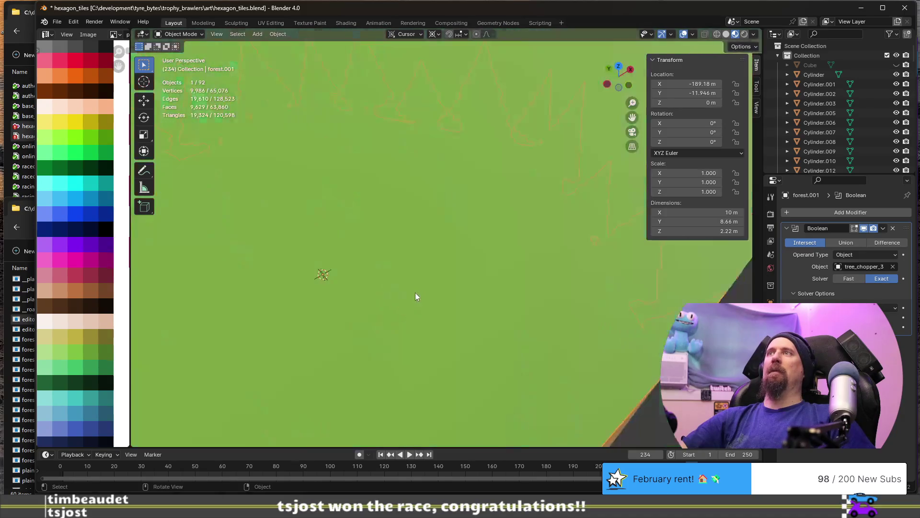
Apply forest.001's Intersect boolean and move tree_chopper_3 −30 m along X
left_click(884, 228)
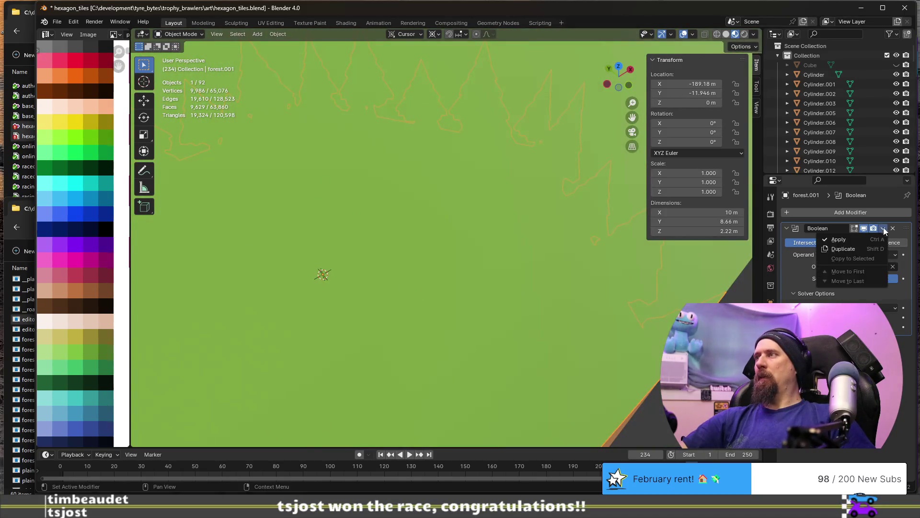
left_click(876, 238)
scroll(403, 227, "down", 3)
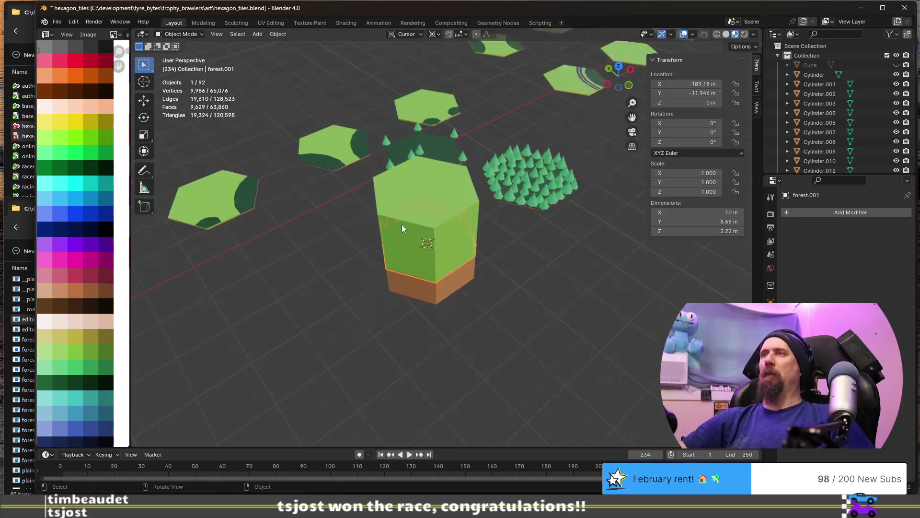
left_click(438, 209)
type("gx")
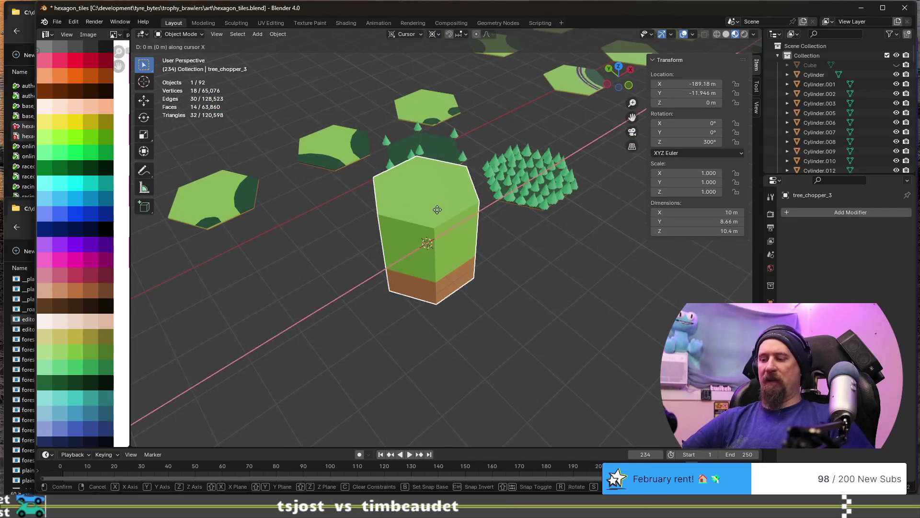
type("-30")
key("Return")
scroll(437, 209, "up", 2)
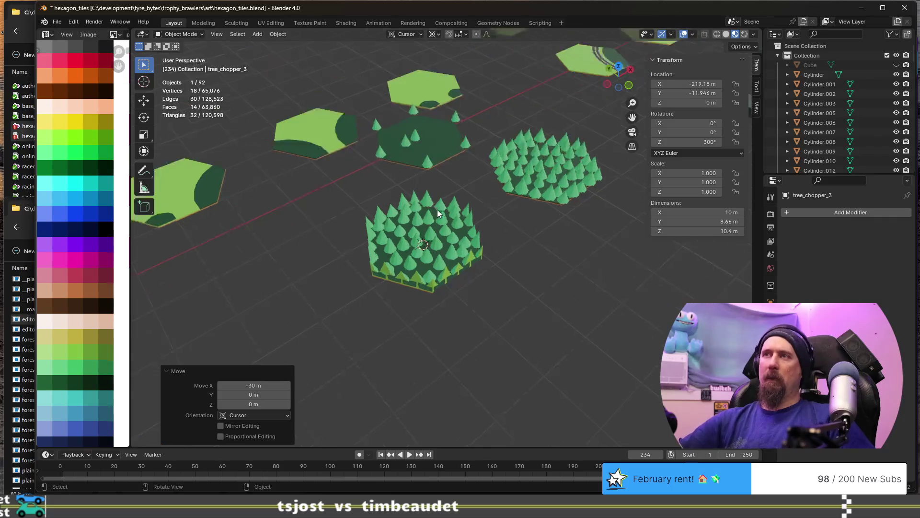
scroll(402, 237, "up", 3)
scroll(386, 257, "down", 2)
left_click(456, 267)
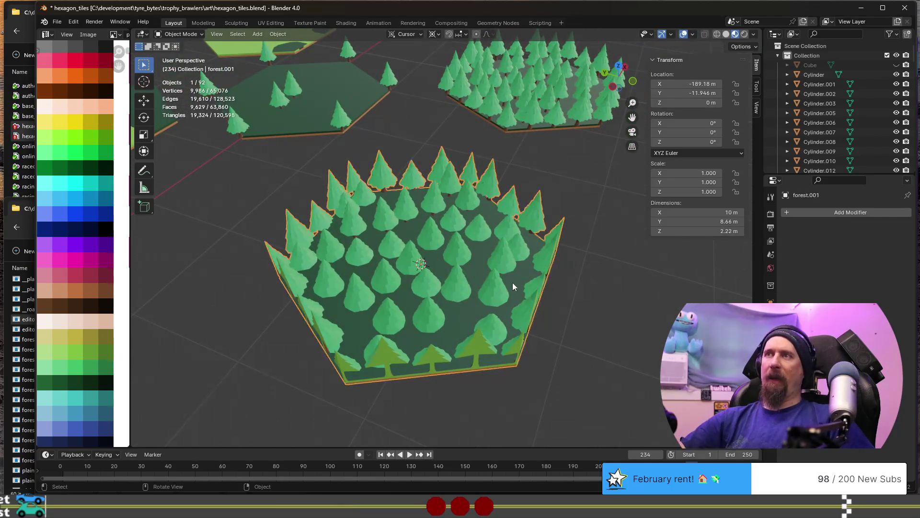
key("g")
middle_click_drag(455, 274, 467, 276)
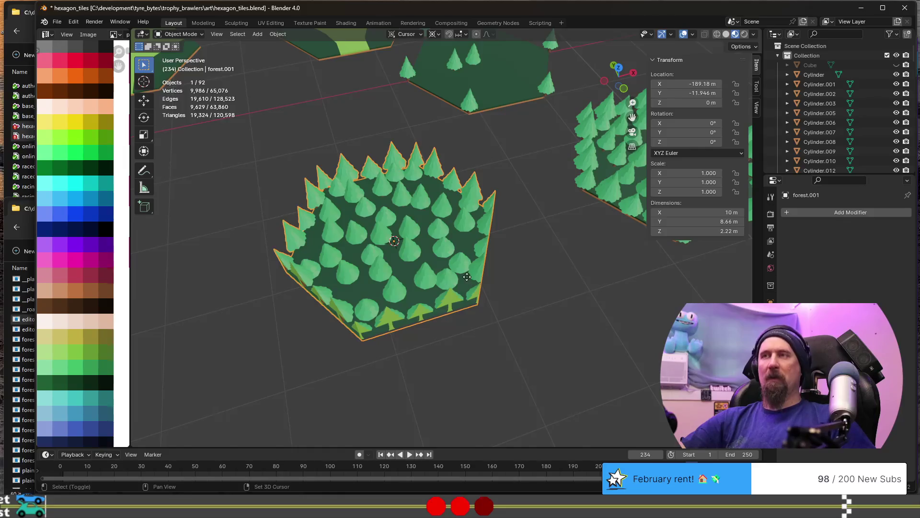
Duplicate the trimmed forest tile and place the copy 8.66 m along negative Y
key("shift+d")
right_click(478, 270)
key("g")
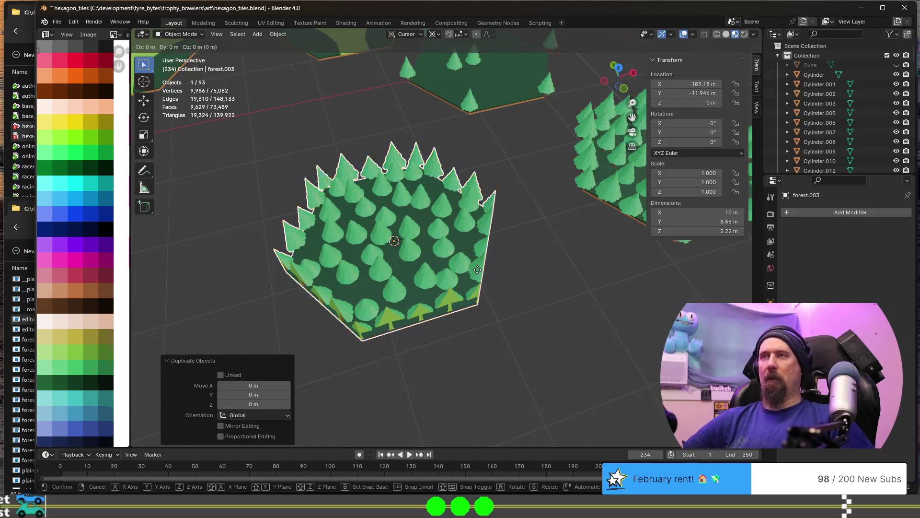
type("y")
type("8.66-")
key("Return")
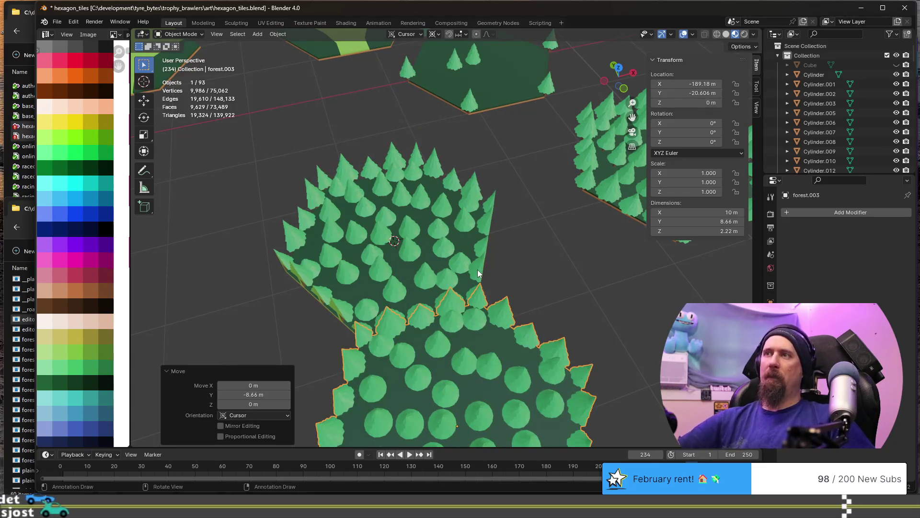
Duplicate the upper forest tile and shift the copy −7.5 m along X into the cluster
key("alt+a")
middle_click_drag(477, 269, 512, 351)
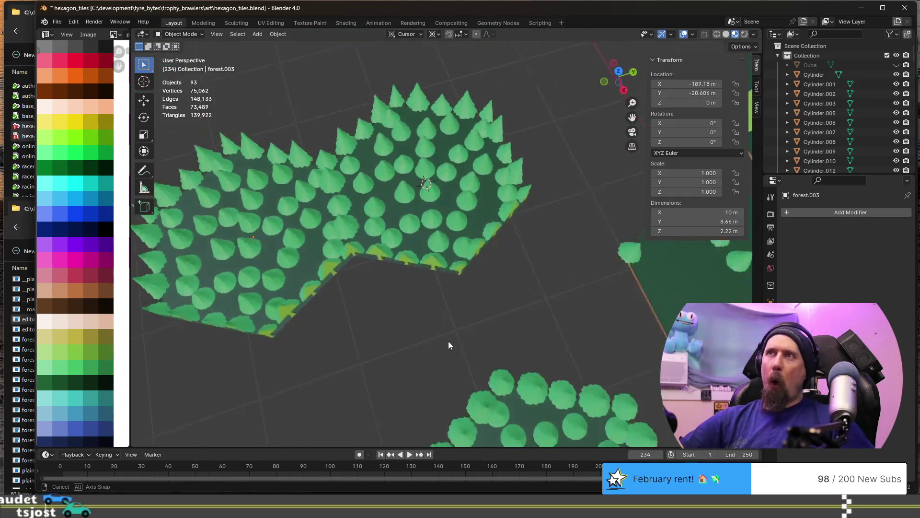
middle_click_drag(448, 349, 452, 291)
left_click(392, 287)
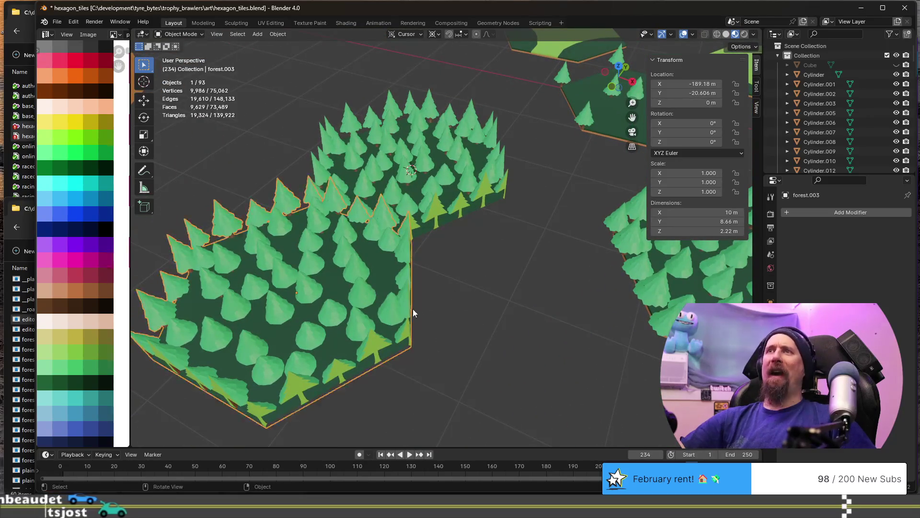
middle_click_drag(391, 288, 394, 238)
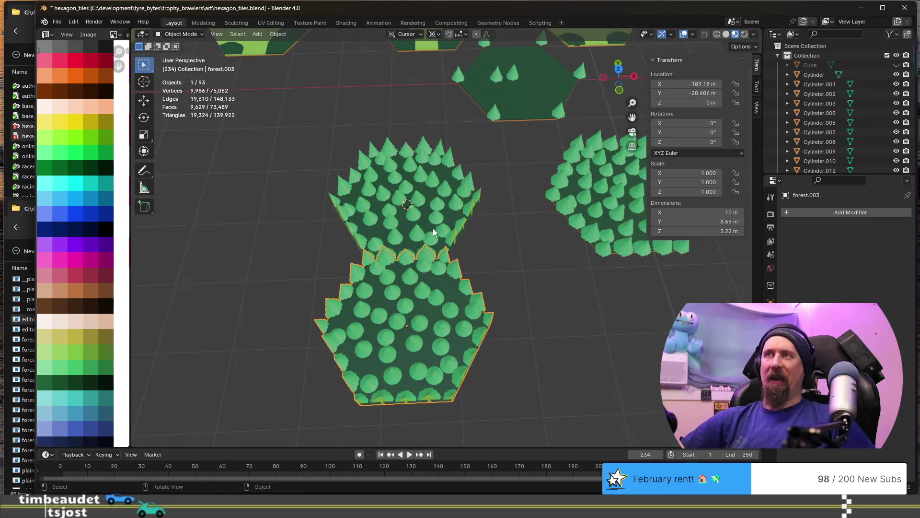
key("shift+d")
left_click(459, 234)
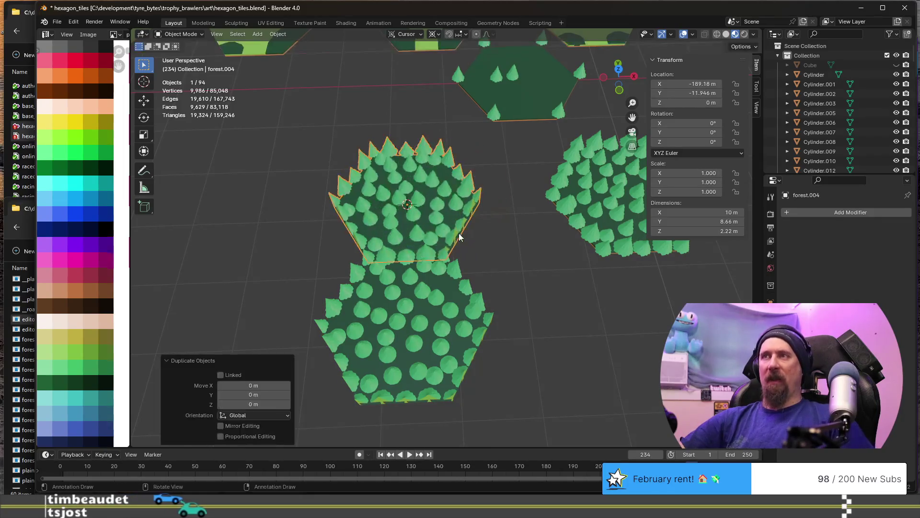
type("gx7.")
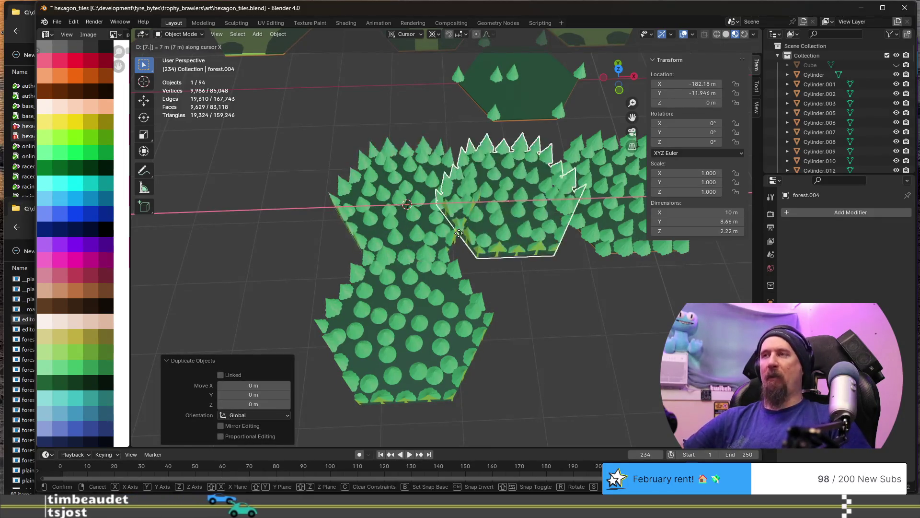
type("5-")
key("Return")
type("g")
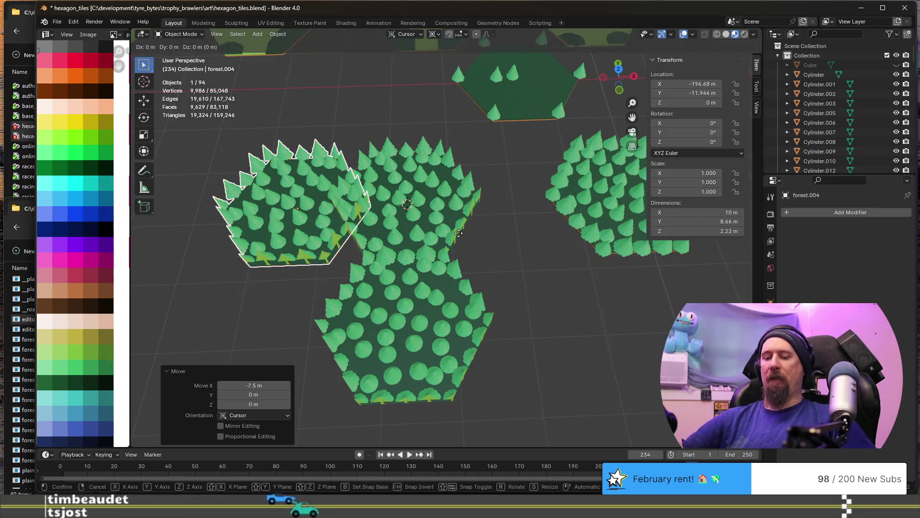
type("y4.3")
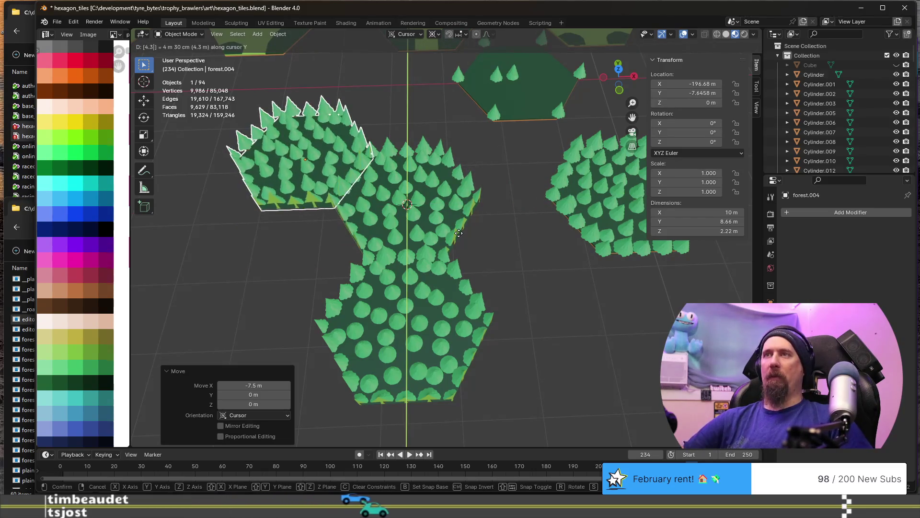
type("3-")
key("Return")
left_click(570, 272)
scroll(483, 263, "up", 3)
scroll(426, 271, "up", 2)
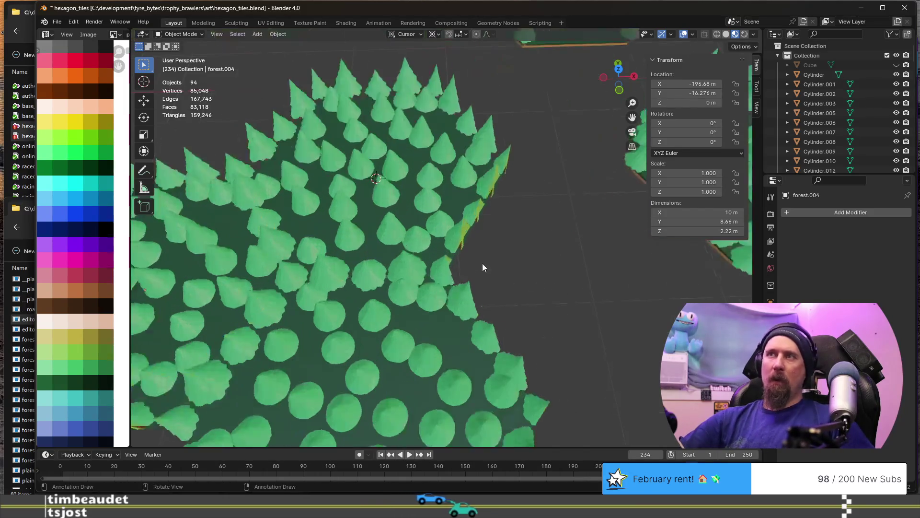
mouse_move(426, 271)
middle_mouse_down("shift")
mouse_move(513, 172)
mouse_move(480, 196)
mouse_move(514, 305)
middle_mouse_up("shift")
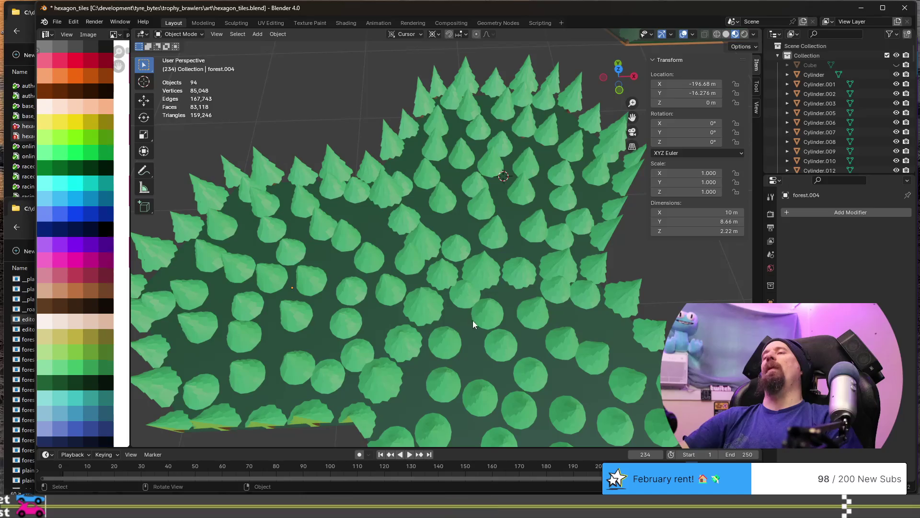
scroll(471, 324, "down", 5)
scroll(478, 338, "up", 5)
mouse_move(484, 350)
middle_mouse_down()
mouse_move(430, 308)
mouse_move(336, 298)
mouse_move(462, 309)
mouse_move(408, 304)
middle_mouse_up()
scroll(407, 305, "down", 3)
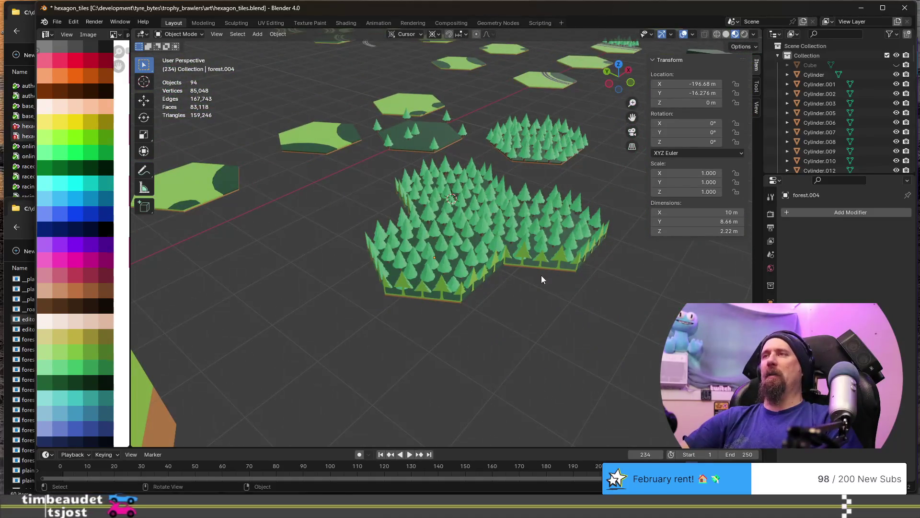
middle_click_drag(541, 279, 471, 297)
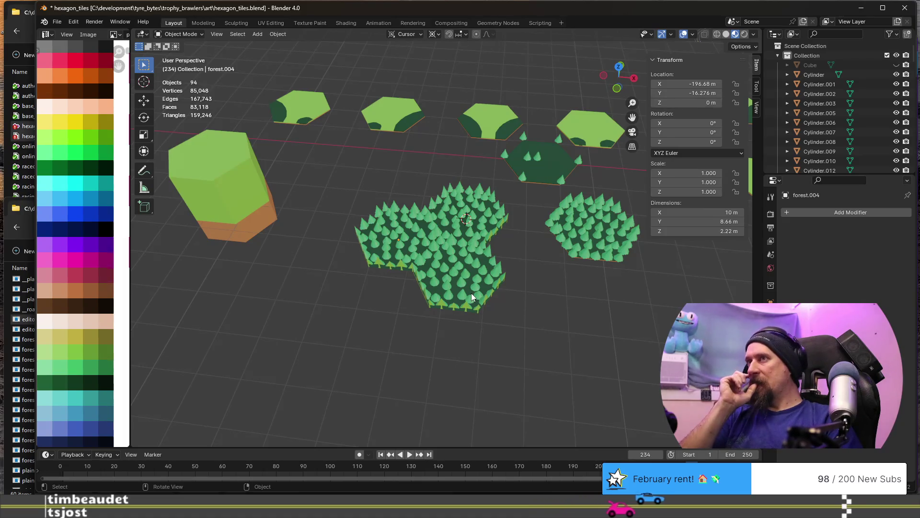
Select forest.004 and enter Edit Mode on its mesh
left_click(474, 289)
scroll(474, 289, "up", 6)
middle_click_drag(479, 285, 477, 242)
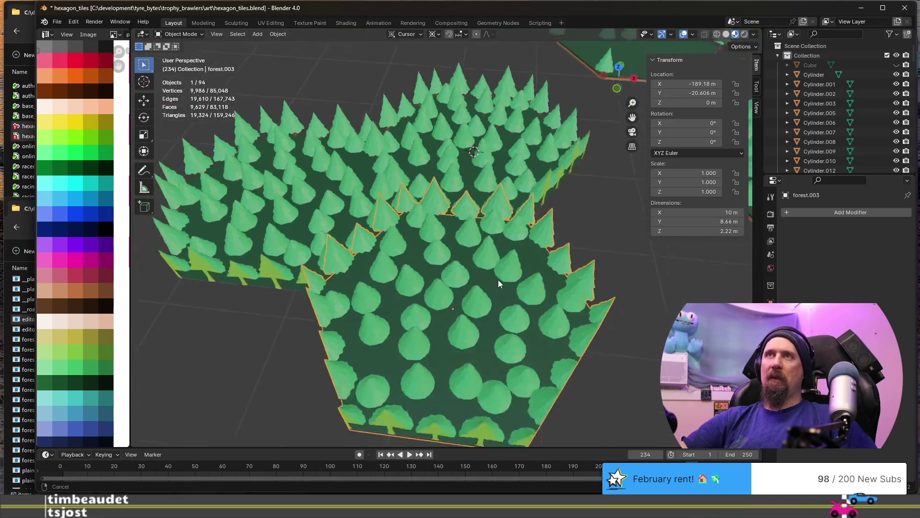
middle_click_drag(454, 295, 507, 299)
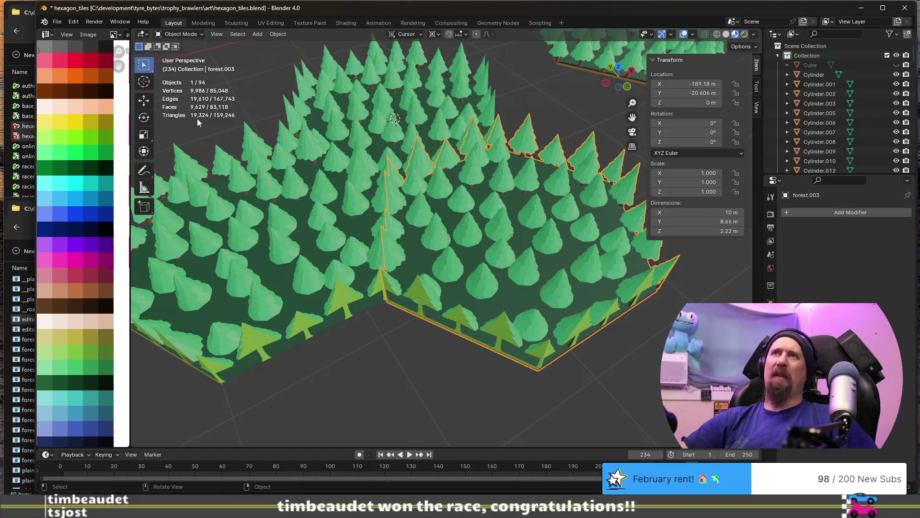
left_click(288, 266)
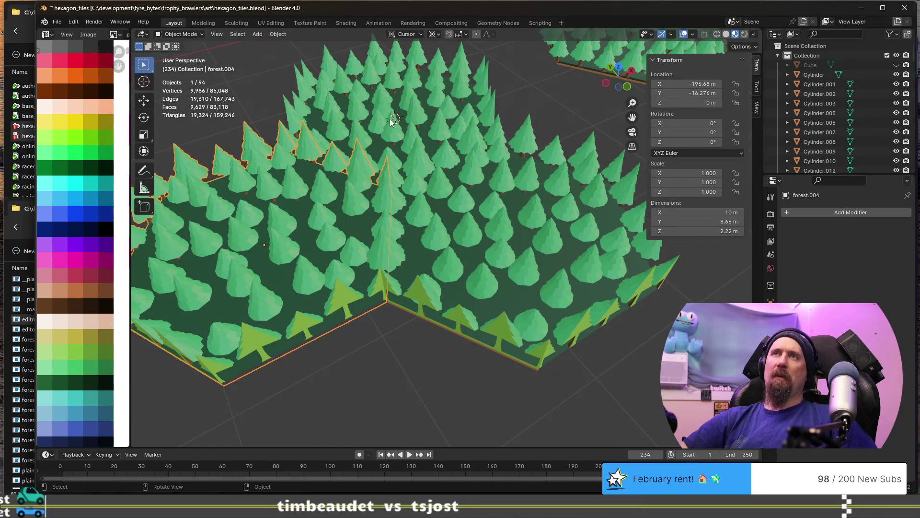
scroll(392, 122, "down", 5)
scroll(384, 224, "down", 3)
left_click(353, 85)
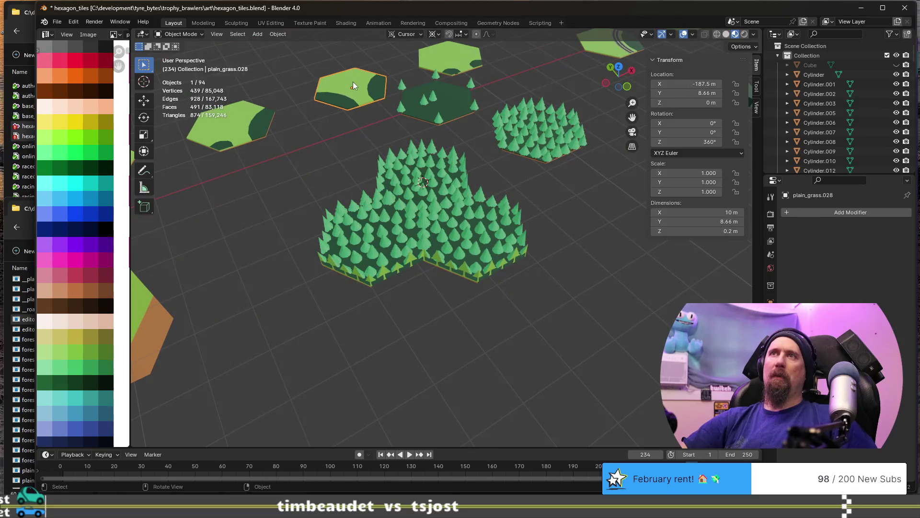
left_click(383, 237)
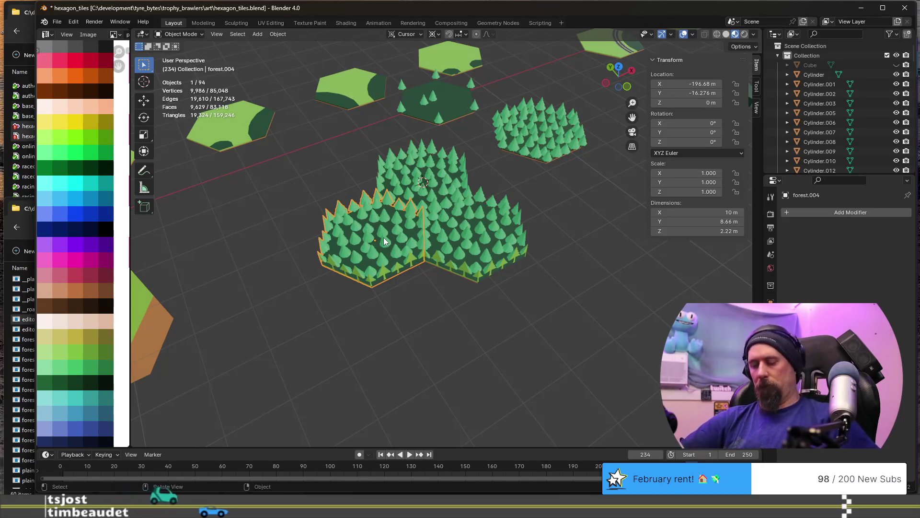
scroll(383, 238, "up", 5)
mouse_move(383, 237)
middle_mouse_down()
mouse_move(379, 247)
mouse_move(415, 303)
mouse_move(476, 233)
mouse_move(371, 186)
middle_mouse_up()
scroll(379, 247, "up", 3)
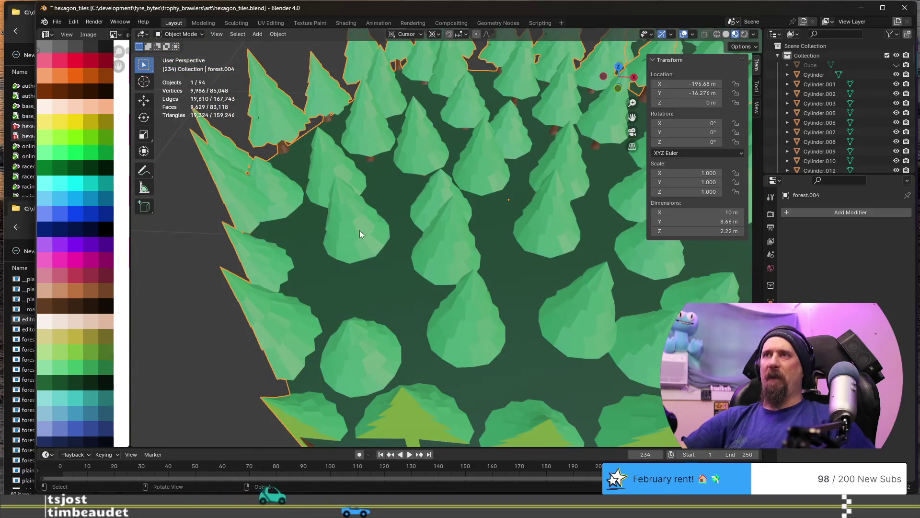
key("Tab")
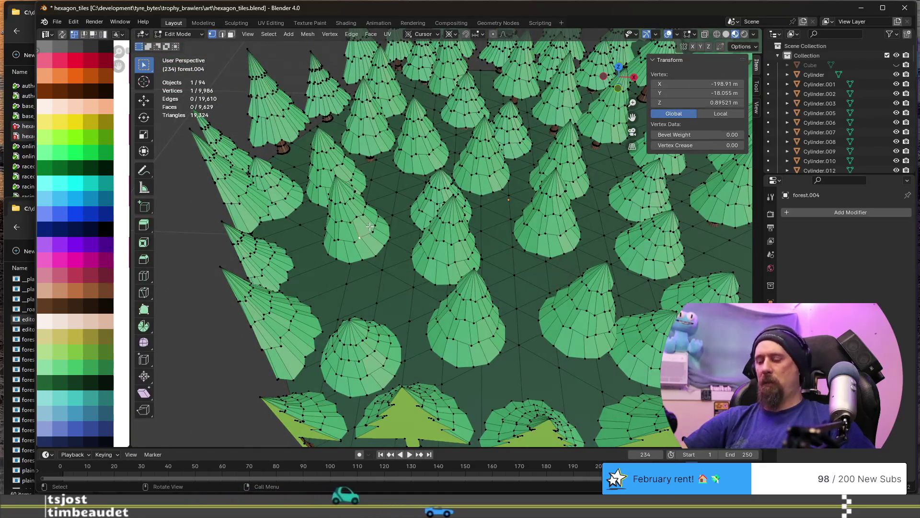
Linked-select one interior tree and duplicate it into a gap on the tile
key("l")
mouse_move(370, 227)
middle_mouse_down()
mouse_move(418, 265)
mouse_move(394, 283)
middle_mouse_up()
scroll(419, 265, "down", 3)
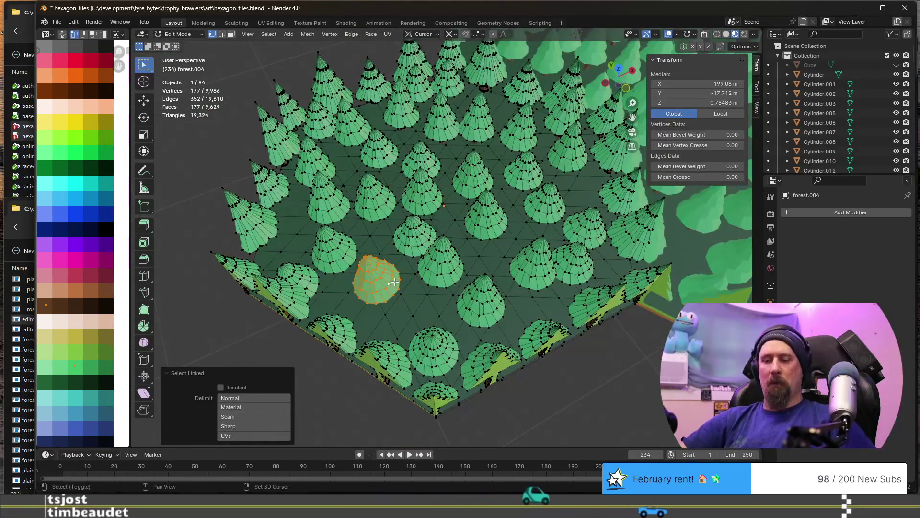
key("shift+d")
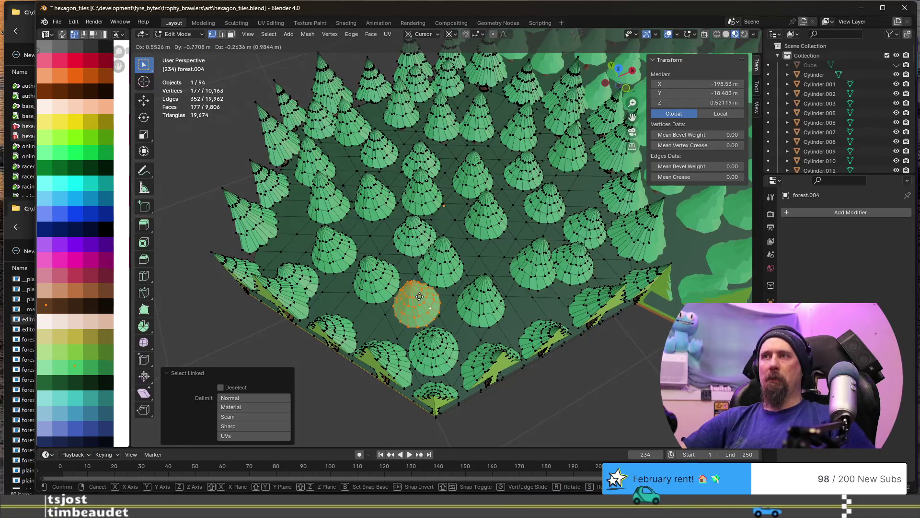
left_click(418, 293)
key("r")
key("z")
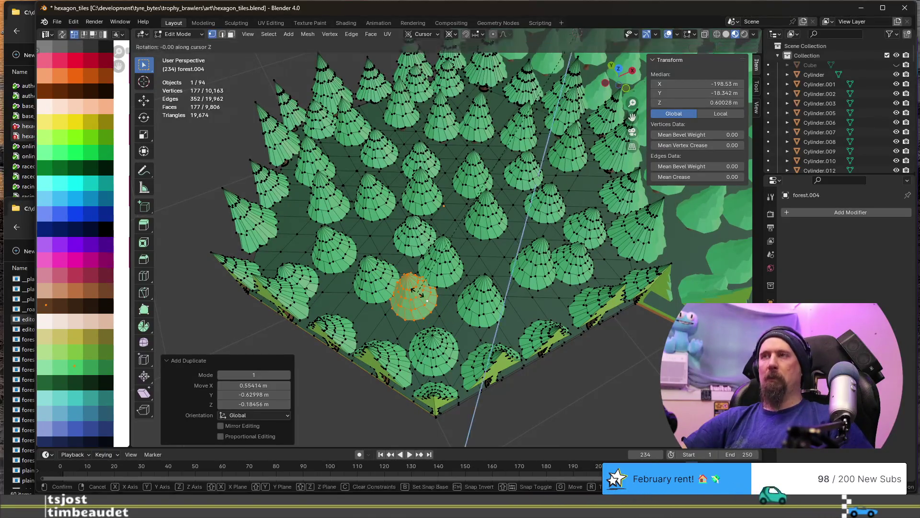
key("Escape")
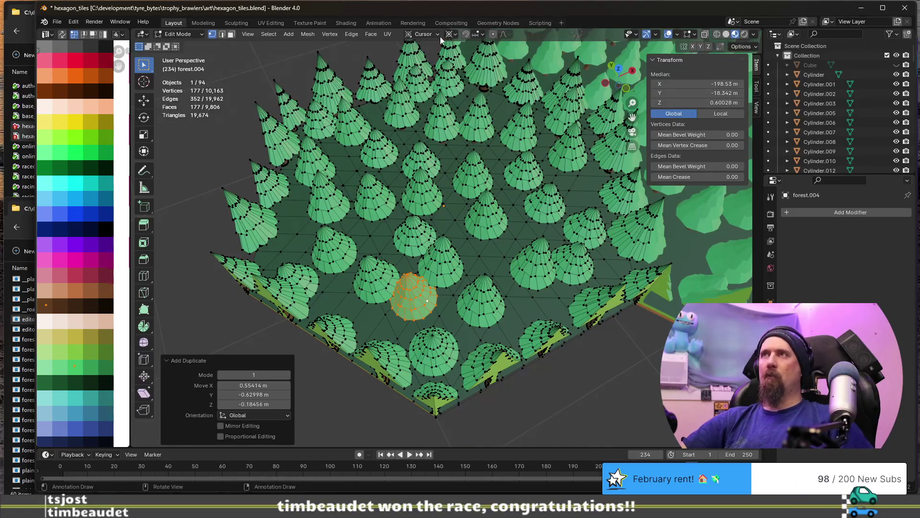
Set the pivot to Median Point and rotate the tree copy −158° about Z
left_click(439, 35)
left_click(450, 34)
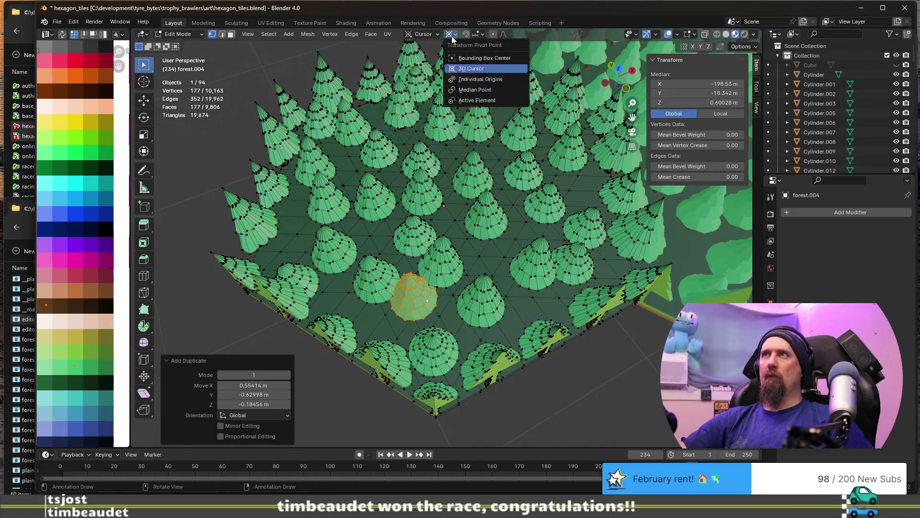
left_click(450, 35)
left_click(474, 89)
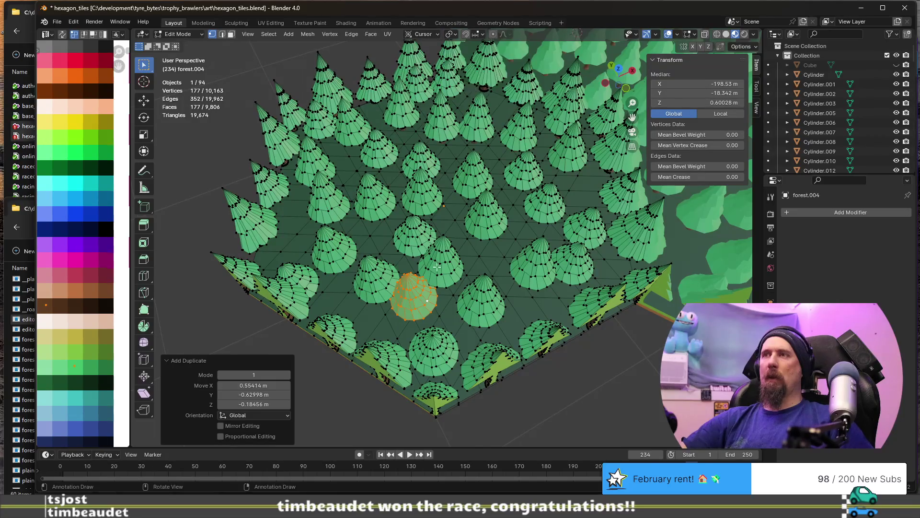
key("r")
key("z")
left_click(387, 326)
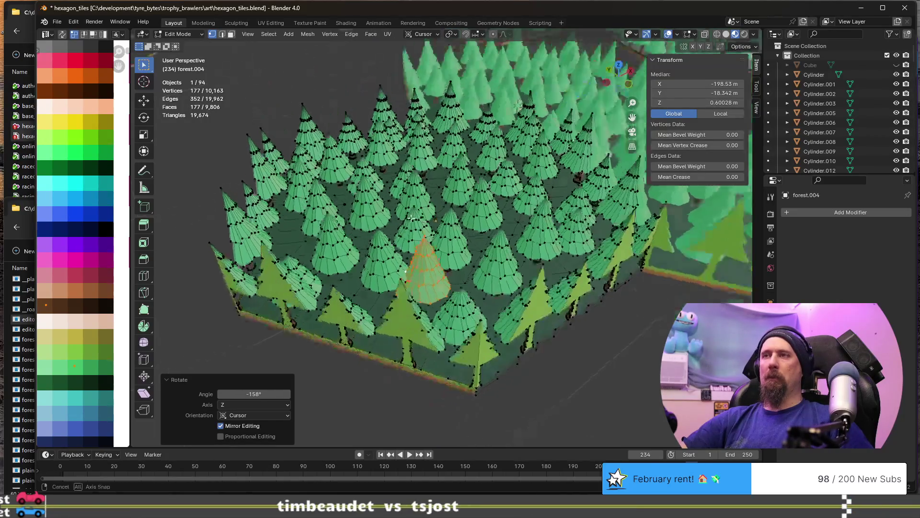
middle_click_drag(398, 243, 404, 180)
mouse_move(509, 232)
middle_mouse_down()
mouse_move(466, 244)
mouse_move(474, 223)
middle_mouse_up()
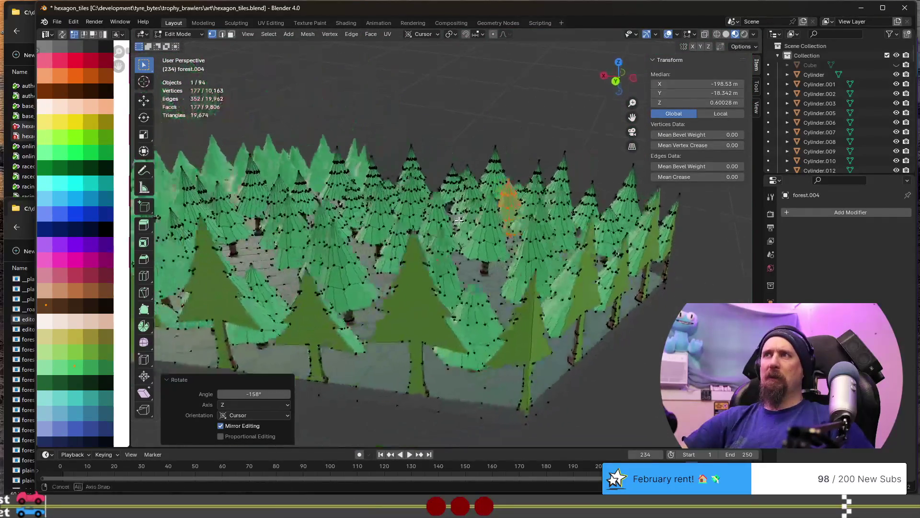
mouse_move(366, 267)
middle_mouse_down()
mouse_move(382, 187)
mouse_move(371, 133)
middle_mouse_up()
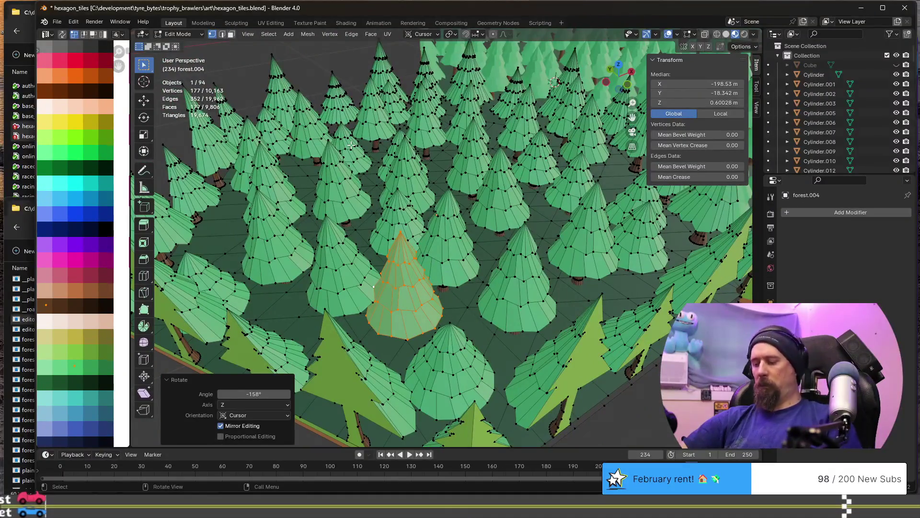
Select another interior tree as linked geometry and stretch it about 1.4 times taller along Z
left_click(353, 146)
key("l")
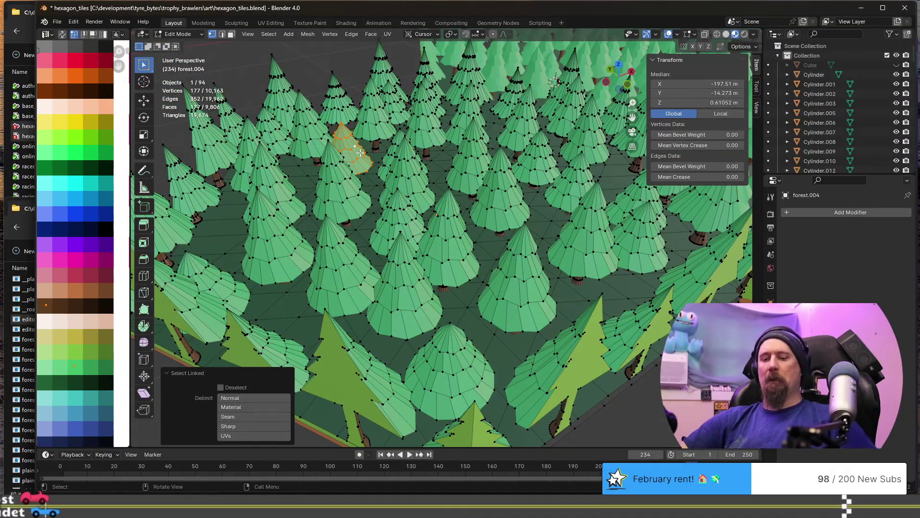
key("s")
key("z")
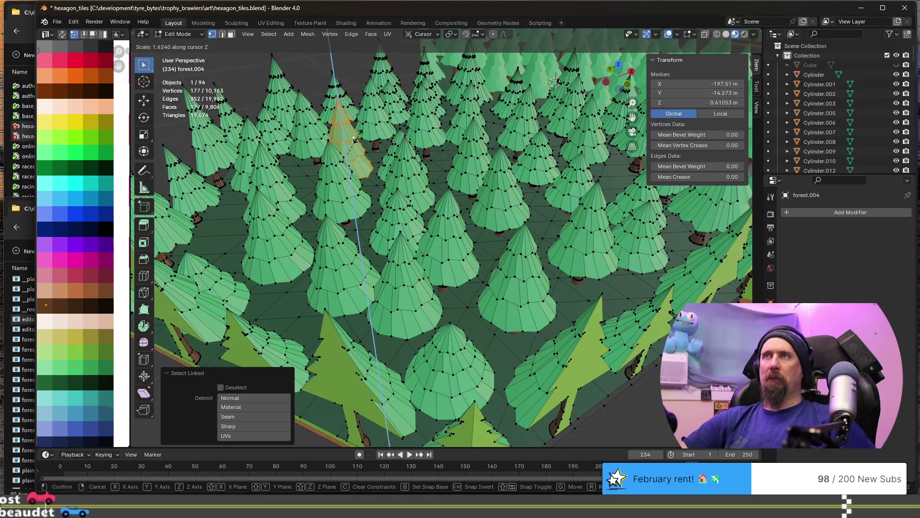
left_click(352, 140)
Frame the tree at eye level and raise it roughly 0.22 m along Z
mouse_move(352, 141)
middle_mouse_down()
mouse_move(333, 107)
mouse_move(328, 113)
middle_mouse_up()
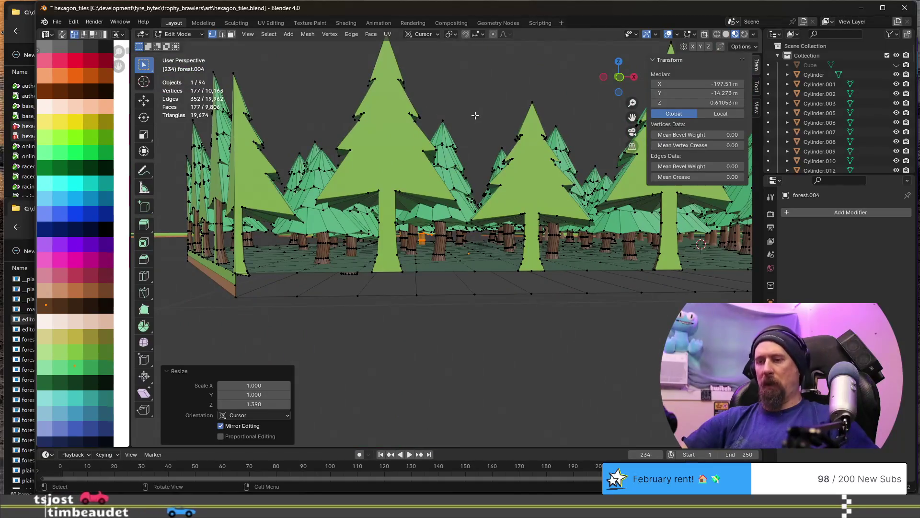
key("KP_Decimal")
scroll(493, 178, "down", 5)
key("g")
key("z")
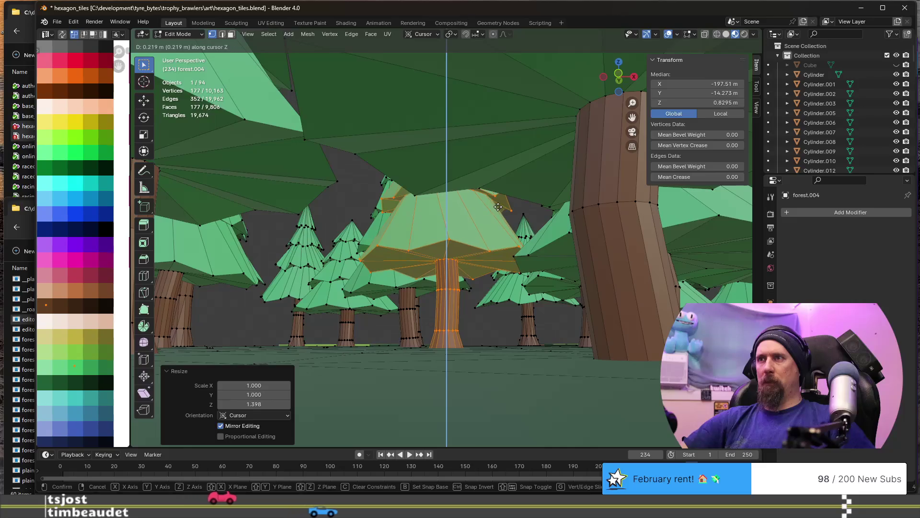
left_click(356, 233)
scroll(355, 233, "up", 3)
scroll(356, 233, "down", 3)
scroll(382, 204, "down", 2)
scroll(389, 209, "down", 2)
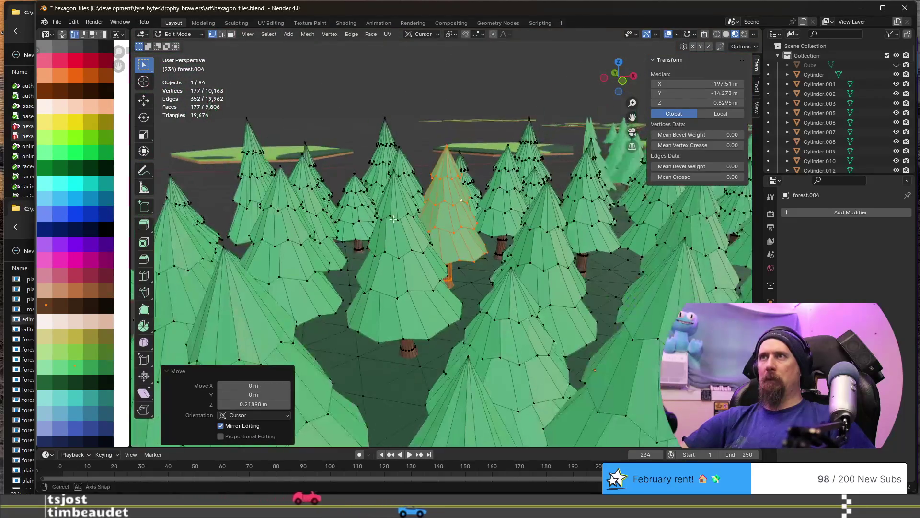
scroll(413, 218, "down", 2)
middle_click_drag(413, 217, 479, 262)
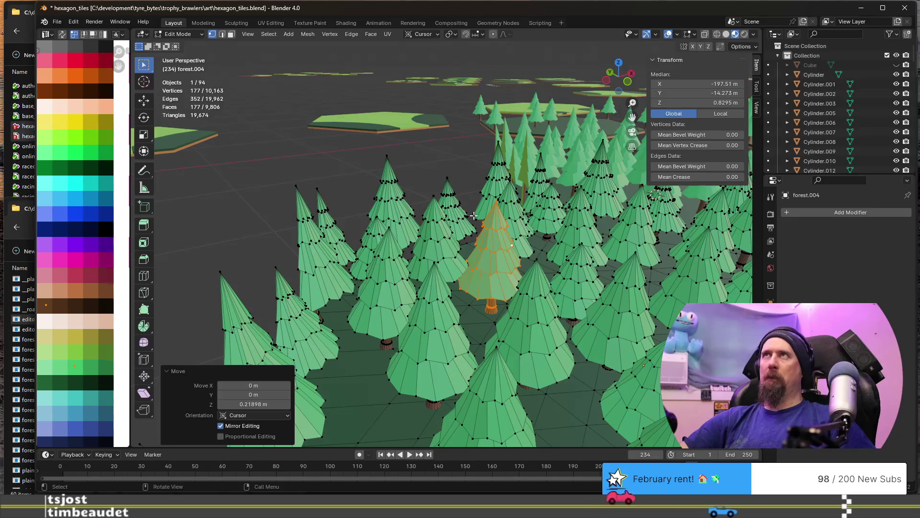
scroll(475, 215, "down", 1)
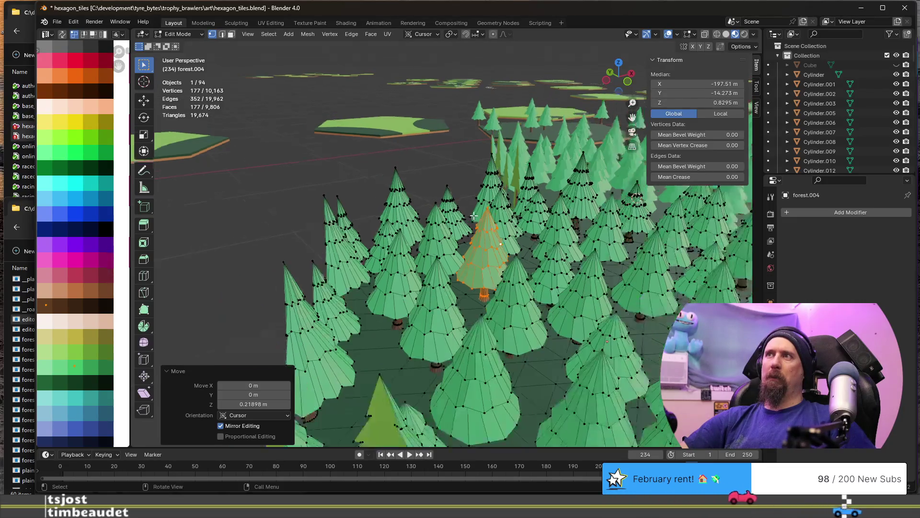
scroll(474, 216, "down", 1)
scroll(481, 224, "up", 2)
scroll(475, 238, "up", 1)
scroll(468, 248, "up", 1)
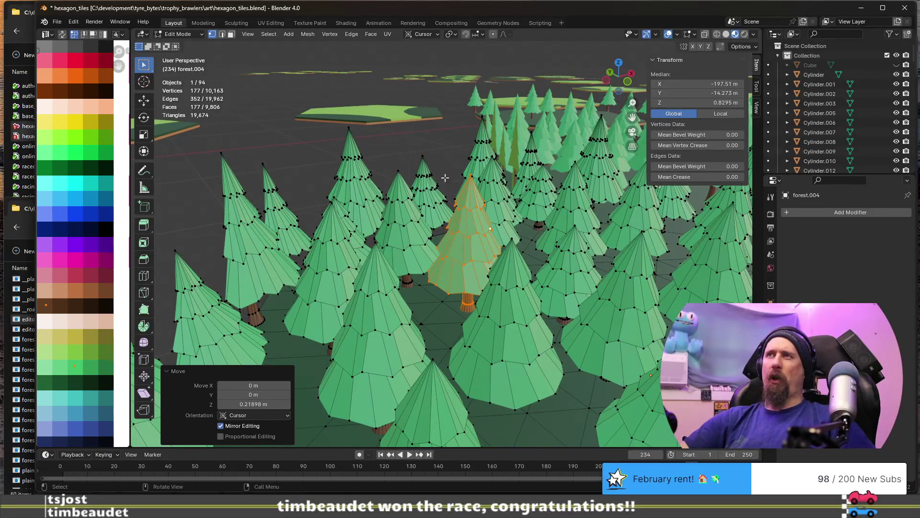
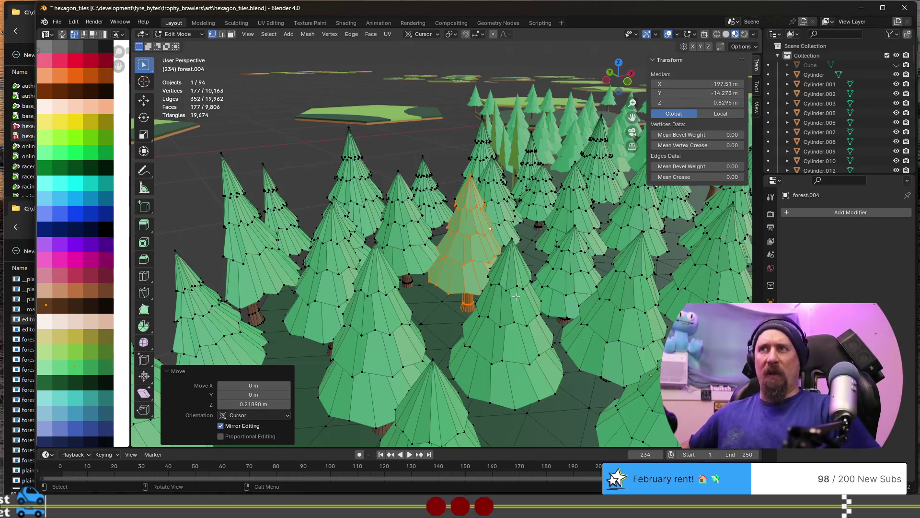
Scale the selected pine tree to about 1.22 and raise it slightly along Z
mouse_move(515, 295)
middle_mouse_down()
mouse_move(493, 240)
mouse_move(448, 225)
middle_mouse_up()
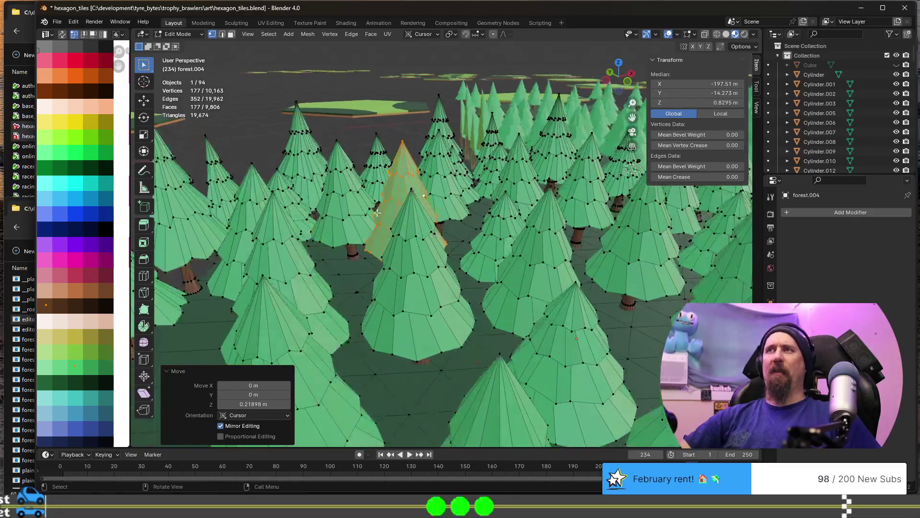
middle_click_drag(415, 193, 463, 214)
key("s")
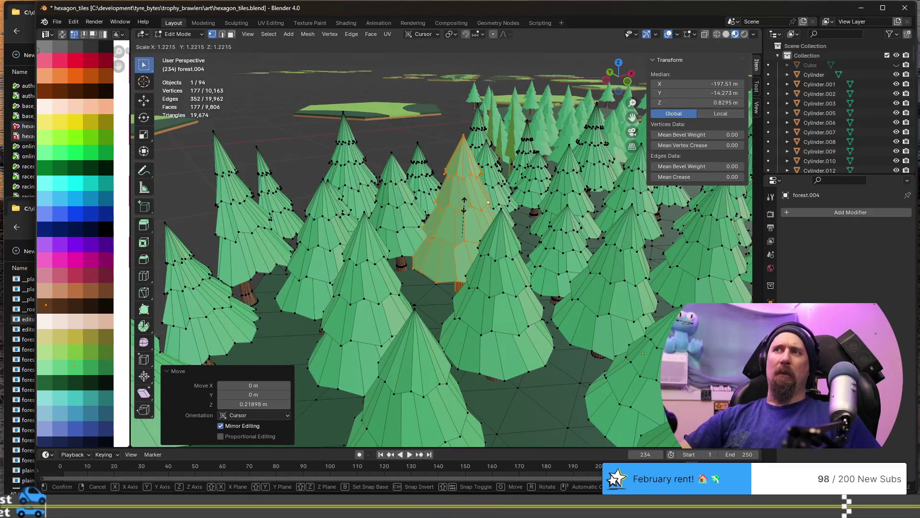
left_click(464, 202)
key("g")
key("z")
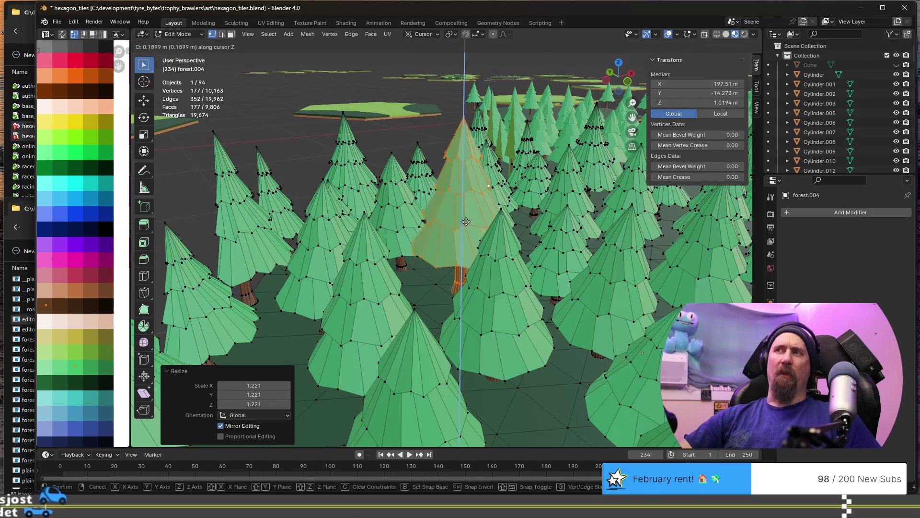
left_click(465, 227)
scroll(465, 226, "down", 6)
middle_click_drag(465, 227, 487, 274)
scroll(487, 273, "up", 2)
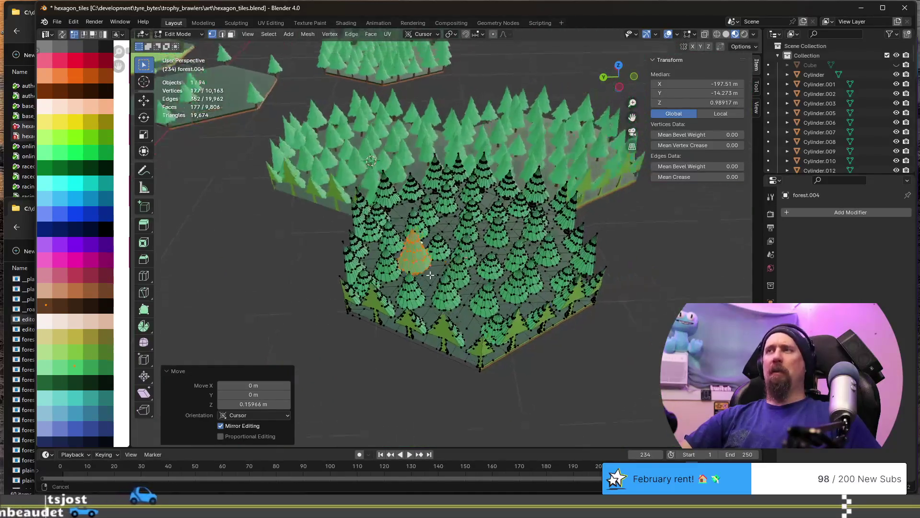
scroll(482, 275, "up", 1)
scroll(468, 279, "up", 2)
scroll(451, 283, "up", 2)
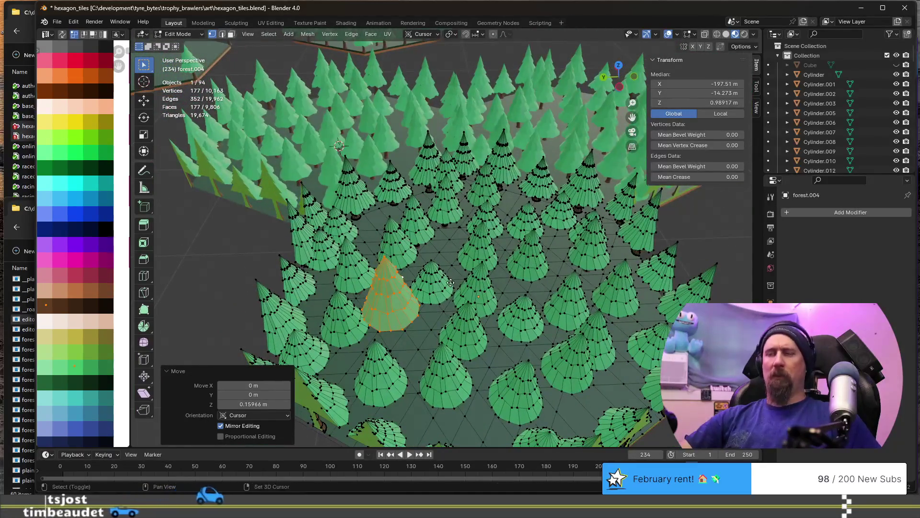
Duplicate the enlarged tree and set the copy beside the original on the tile
key("shift+d")
key("shift+z")
left_click(514, 205)
scroll(515, 204, "down", 3)
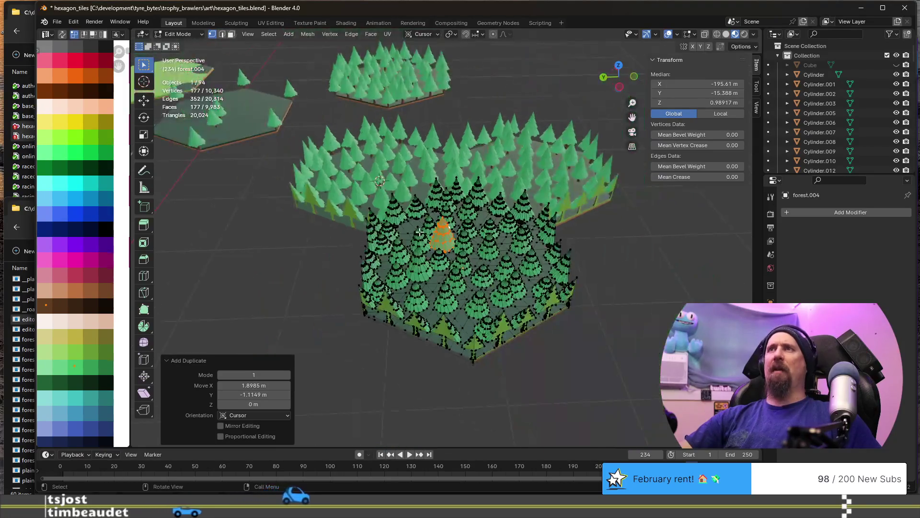
scroll(504, 205, "down", 2)
scroll(366, 201, "up", 3)
scroll(366, 201, "up", 3)
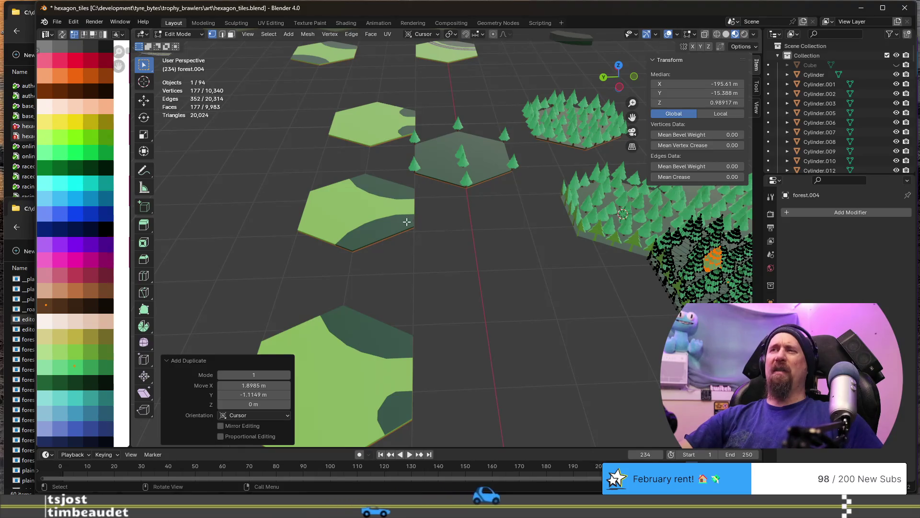
scroll(554, 303, "down", 2)
mouse_move(555, 302)
middle_mouse_down()
mouse_move(477, 266)
mouse_move(530, 242)
mouse_move(438, 214)
mouse_move(466, 255)
mouse_move(497, 254)
middle_mouse_up()
scroll(420, 200, "up", 5)
scroll(431, 209, "up", 2)
scroll(446, 223, "down", 2)
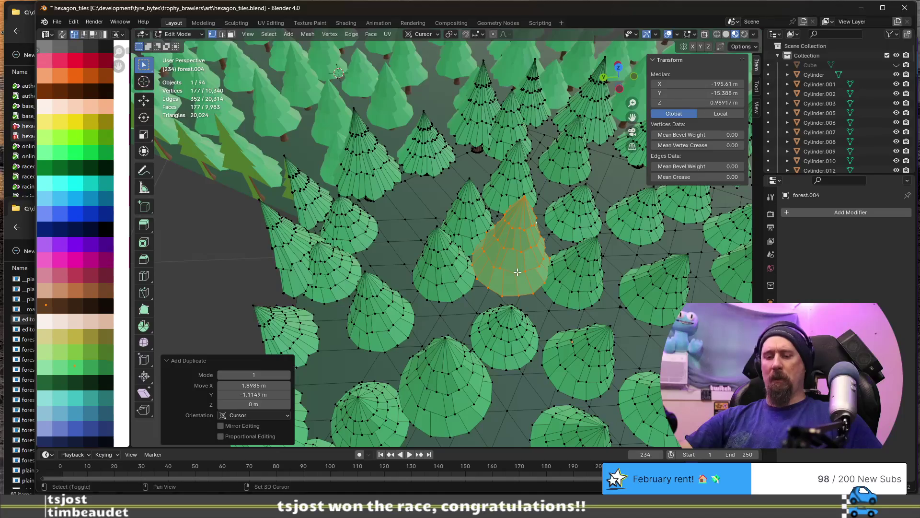
Duplicate the tree again, turn the copy about 147° around Z and tilt it -3.69° on X
key("shift+d")
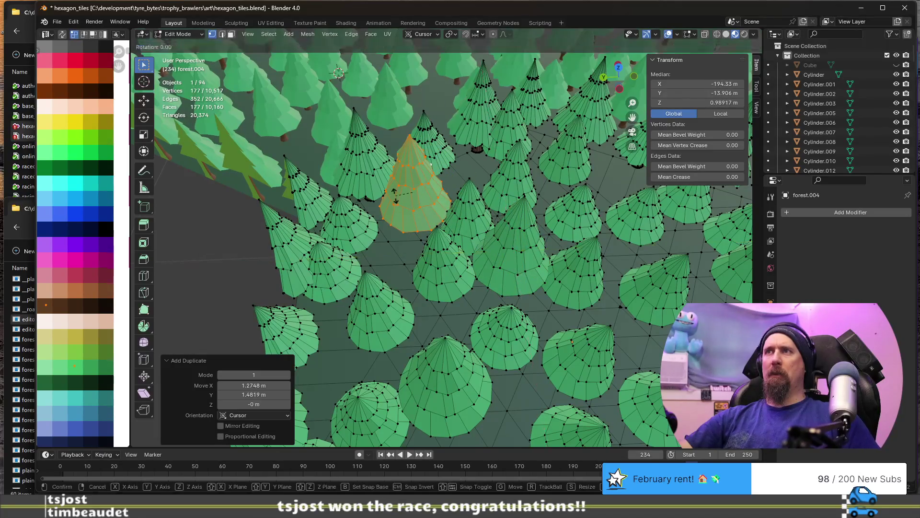
key("z")
left_click(339, 73)
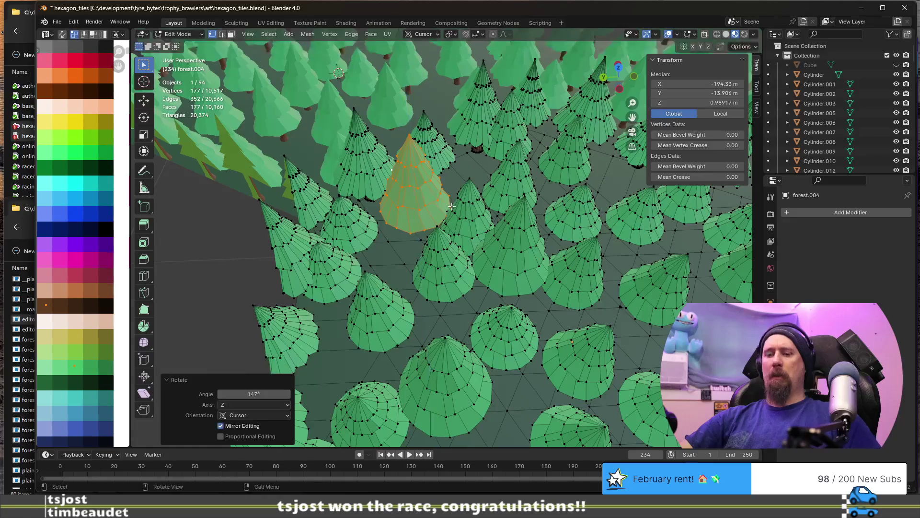
key("r")
key("x")
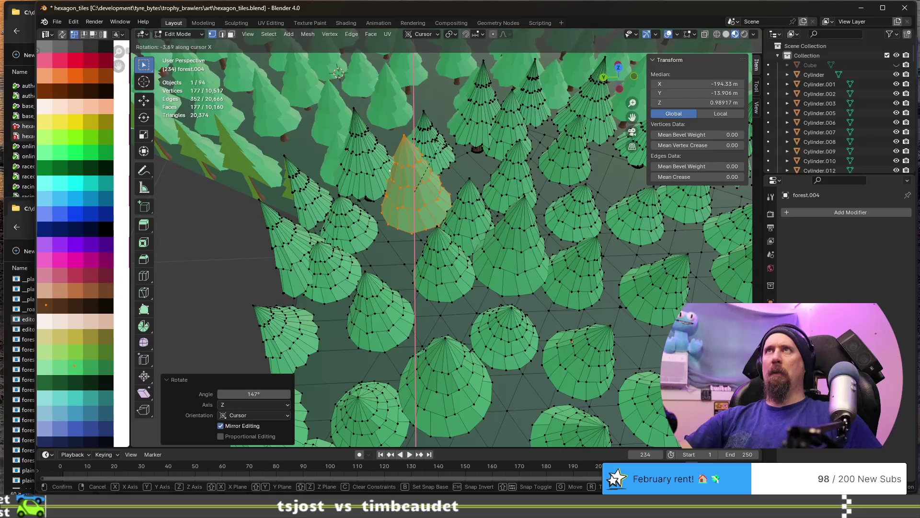
left_click(441, 144)
Pick a ground vertex and select the ground with all trees linked to it
mouse_move(442, 144)
middle_mouse_down()
mouse_move(445, 203)
mouse_move(484, 208)
middle_mouse_up()
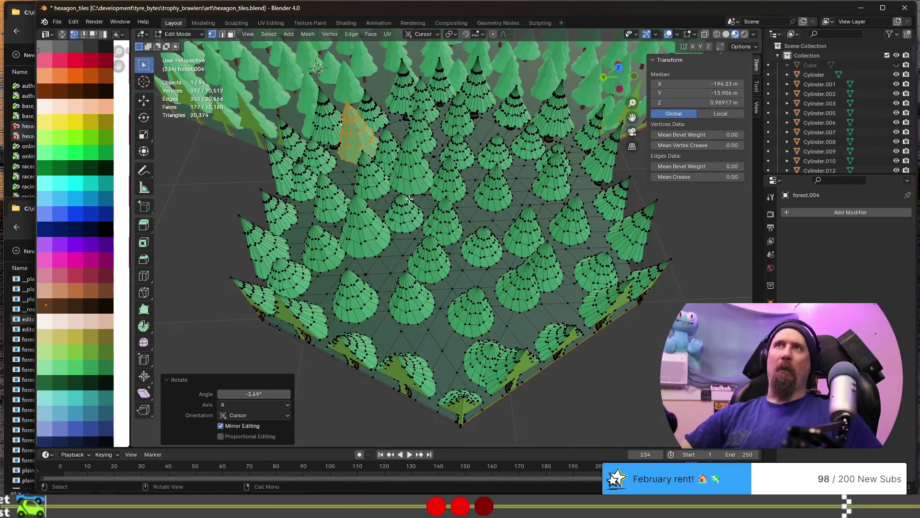
middle_click_drag(393, 164, 393, 195)
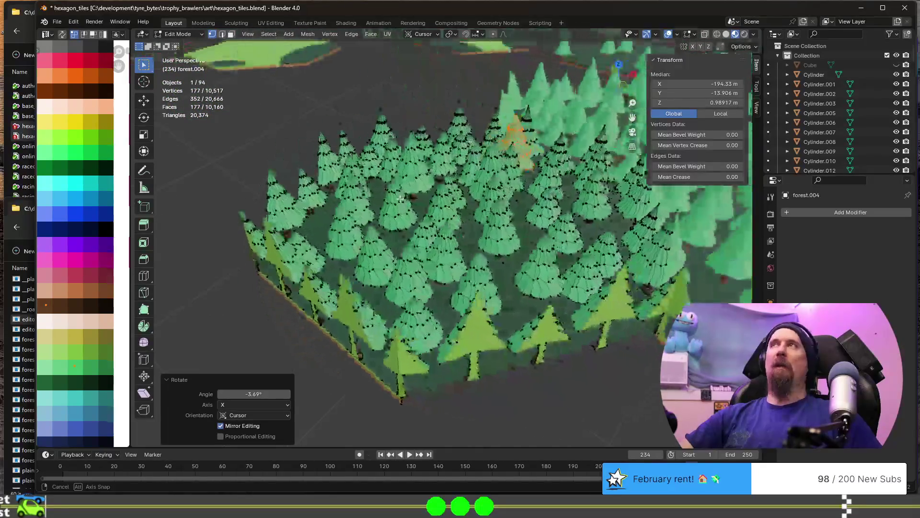
scroll(393, 194, "up", 3)
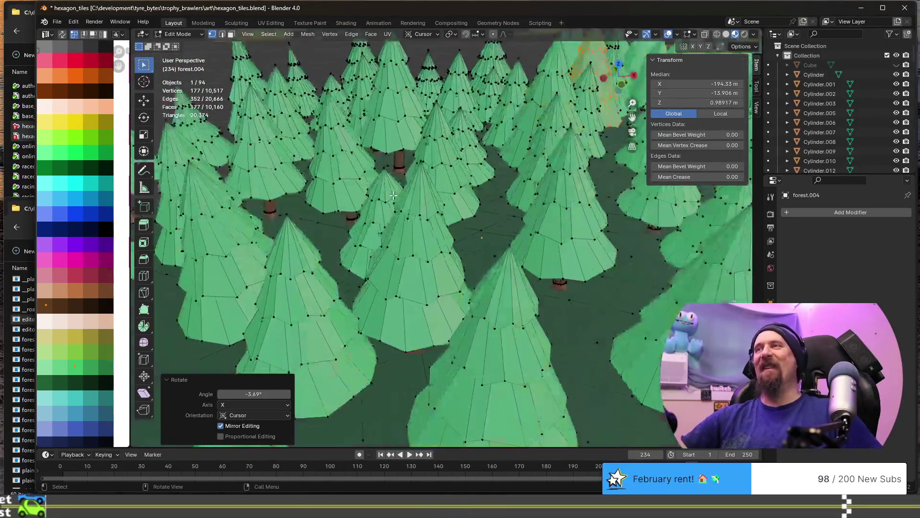
scroll(394, 194, "down", 3)
mouse_move(393, 195)
middle_mouse_down()
mouse_move(460, 254)
mouse_move(476, 242)
middle_mouse_up()
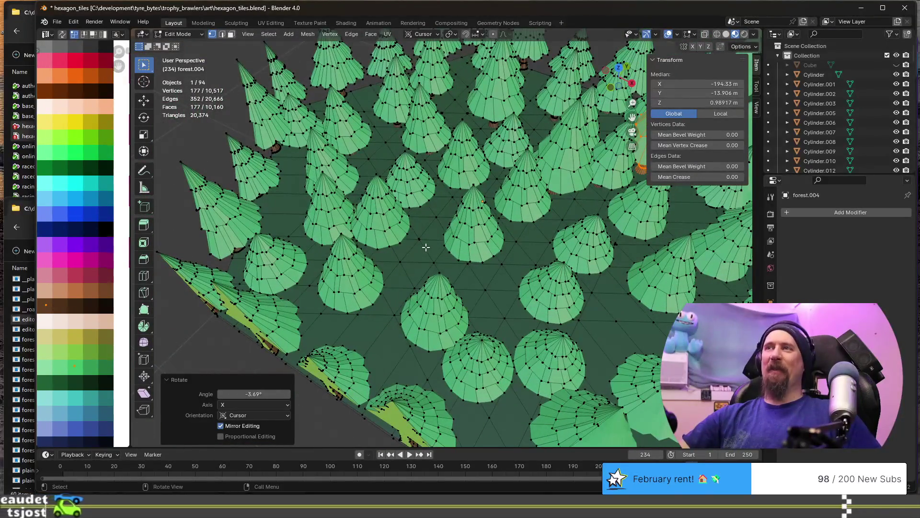
left_click(381, 150)
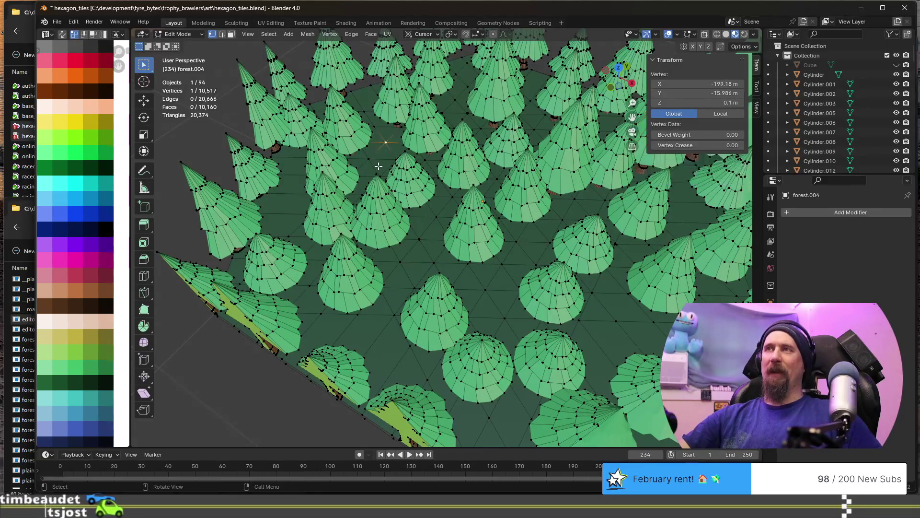
mouse_move(448, 311)
middle_mouse_down()
mouse_move(475, 235)
mouse_move(446, 350)
middle_mouse_up()
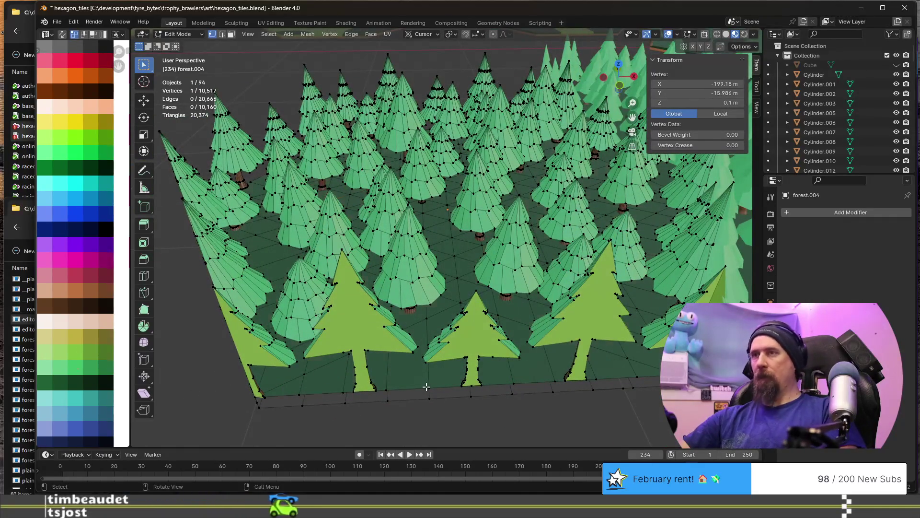
key("l")
scroll(427, 387, "down", 5)
mouse_move(427, 381)
middle_mouse_down()
mouse_move(511, 388)
mouse_move(555, 366)
middle_mouse_up()
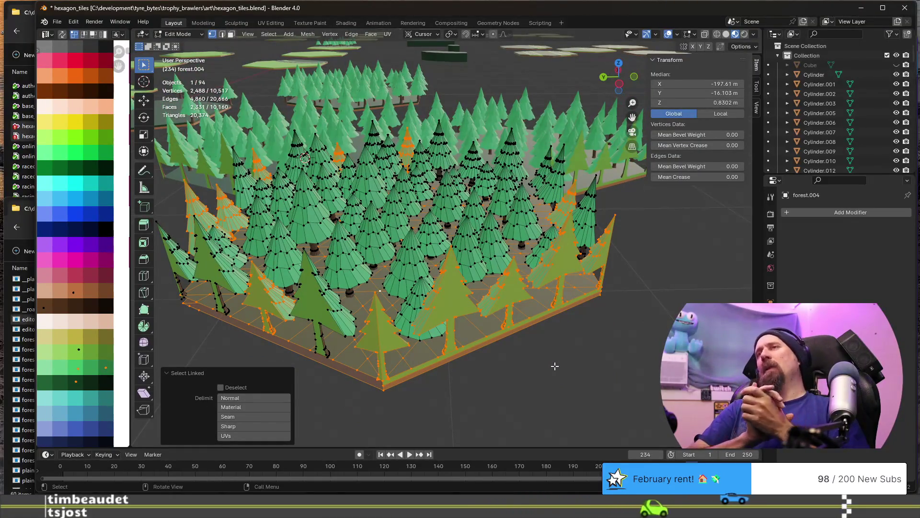
scroll(550, 366, "down", 5)
mouse_move(479, 294)
middle_mouse_down()
mouse_move(506, 304)
mouse_move(421, 103)
middle_mouse_up()
left_click(422, 103)
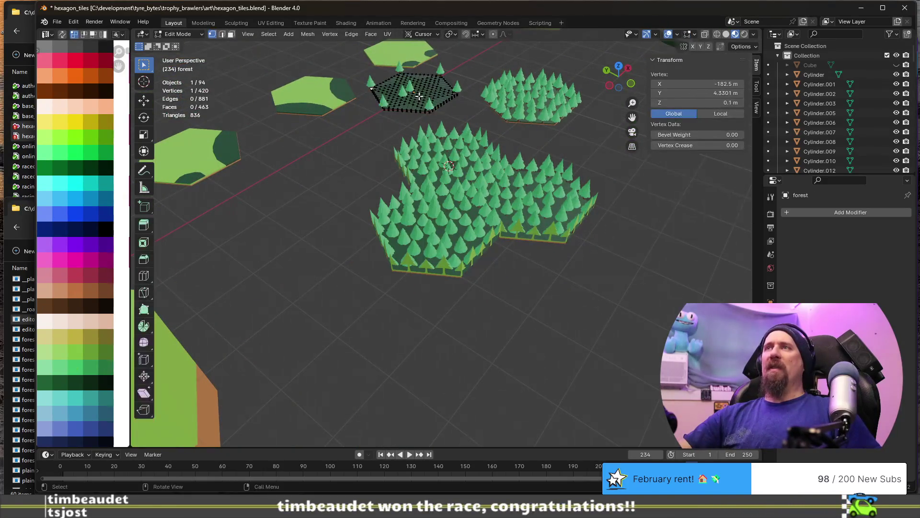
key("l")
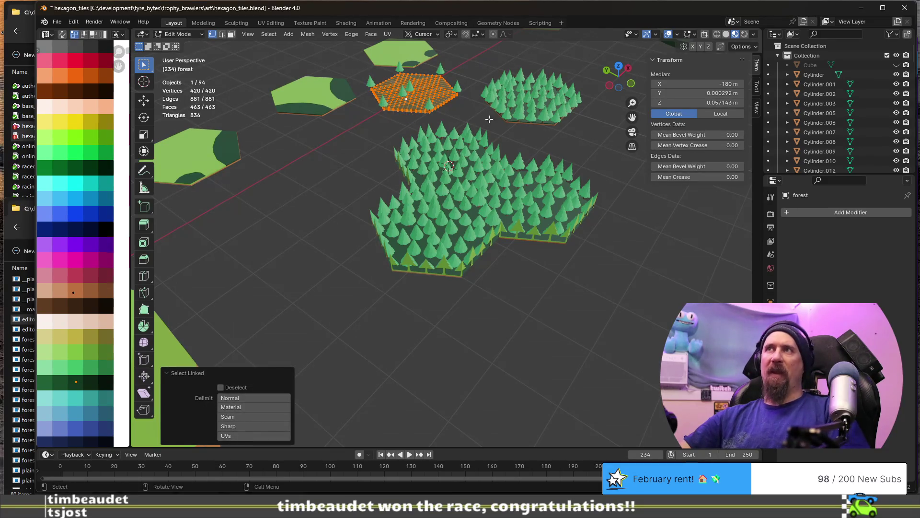
middle_click_drag(486, 120, 492, 155)
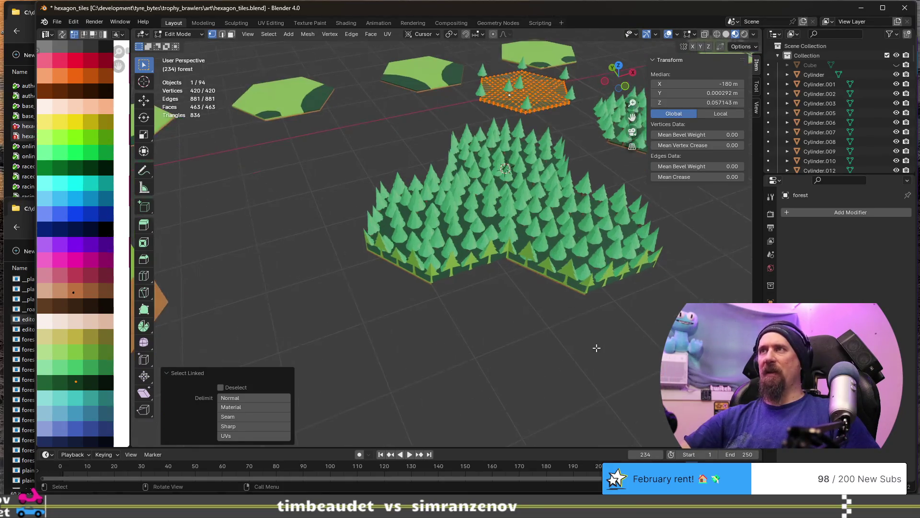
middle_click_drag(535, 253, 342, 258, "shift")
scroll(342, 259, "up", 1)
key("Tab")
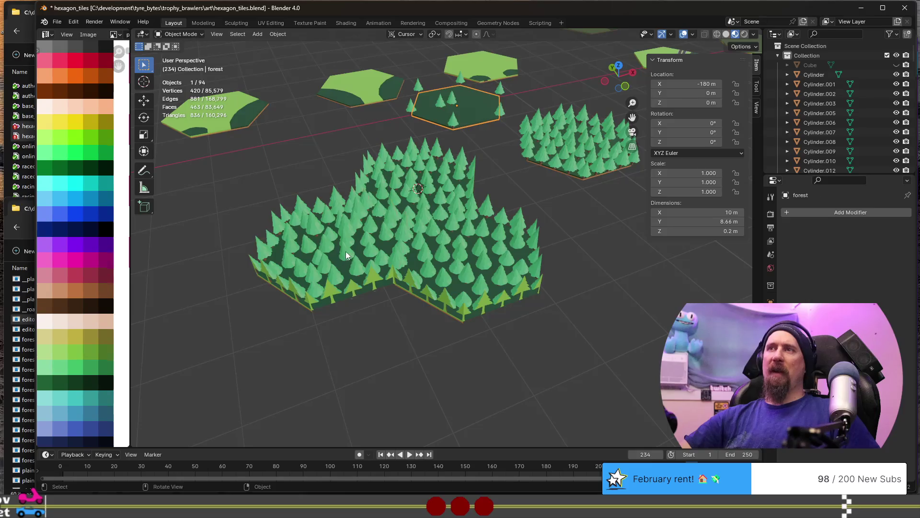
left_click(346, 251)
key("Tab")
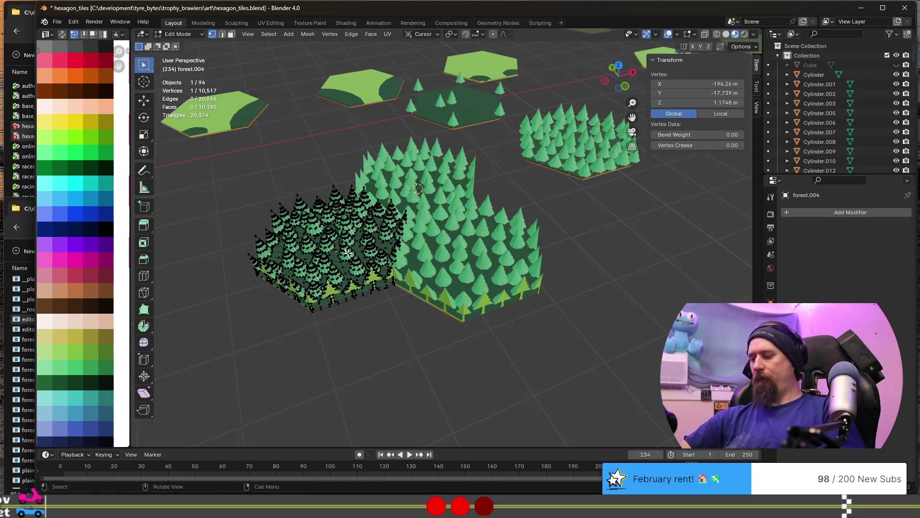
Select a whole tree, focus the view on it, then select a linked tree at the tile edge
key("l")
scroll(355, 294, "up", 2)
scroll(360, 309, "up", 2)
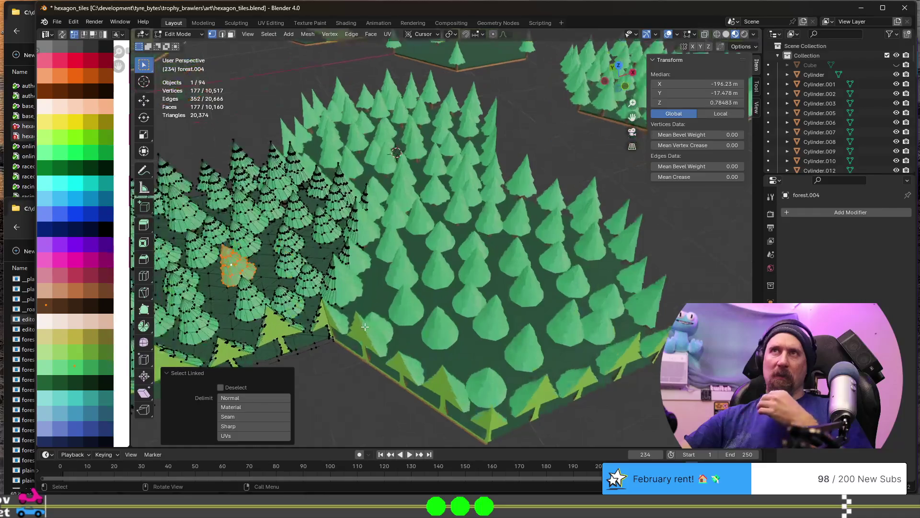
middle_click_drag(365, 325, 595, 330)
key("KP_Decimal")
scroll(430, 323, "down", 3)
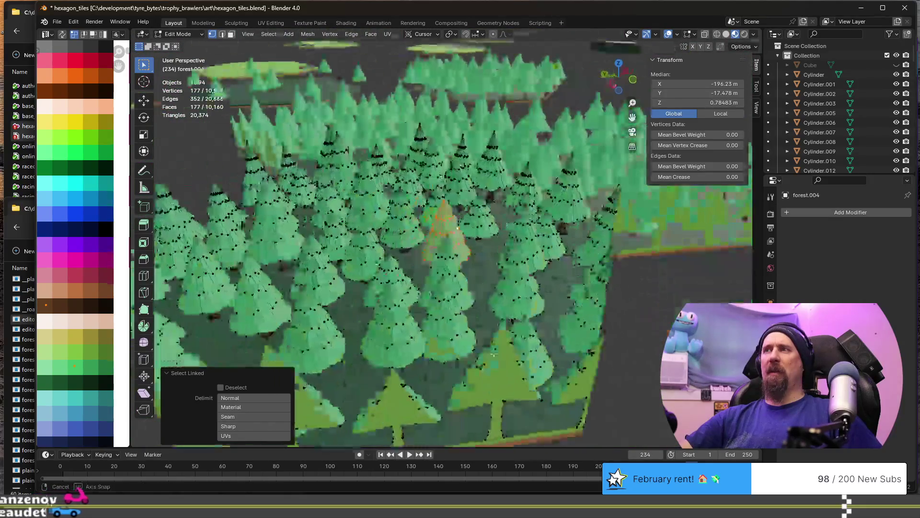
left_click(604, 299)
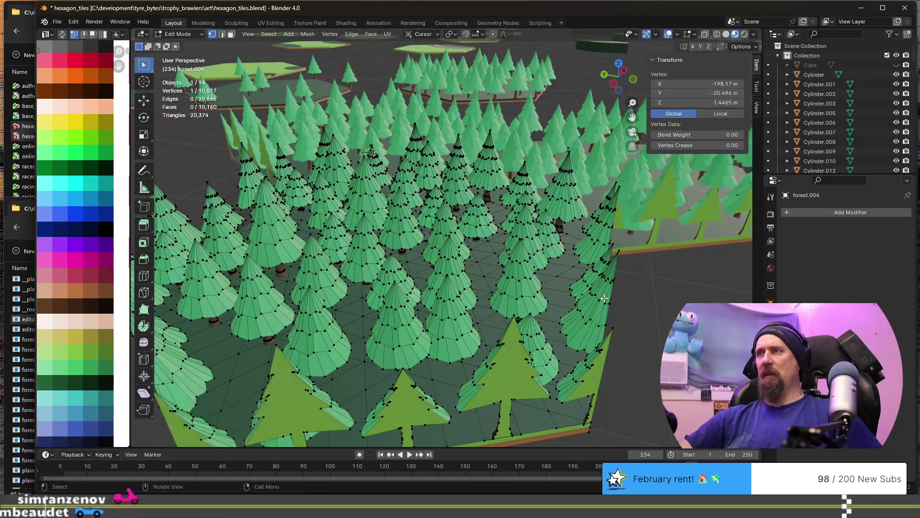
key("l")
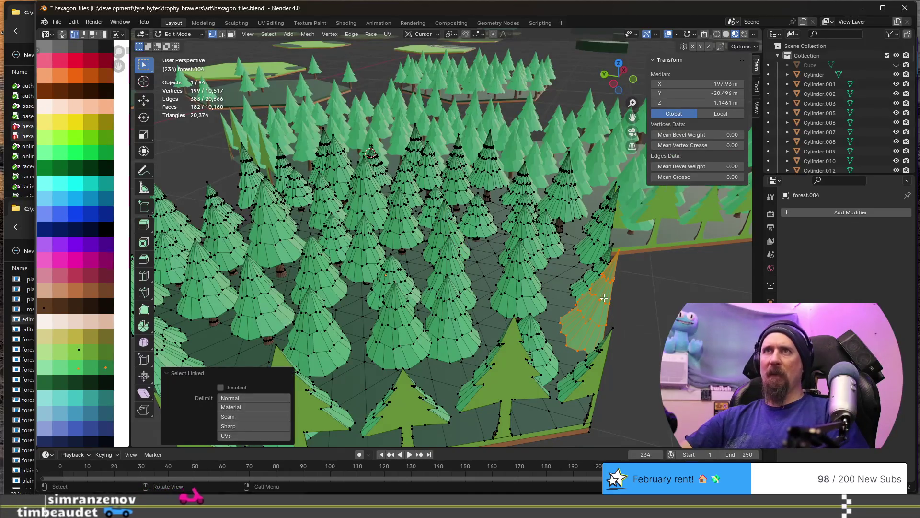
scroll(604, 299, "down", 3)
scroll(604, 299, "up", 1)
mouse_move(604, 298)
middle_mouse_down()
mouse_move(568, 313)
mouse_move(536, 305)
middle_mouse_up()
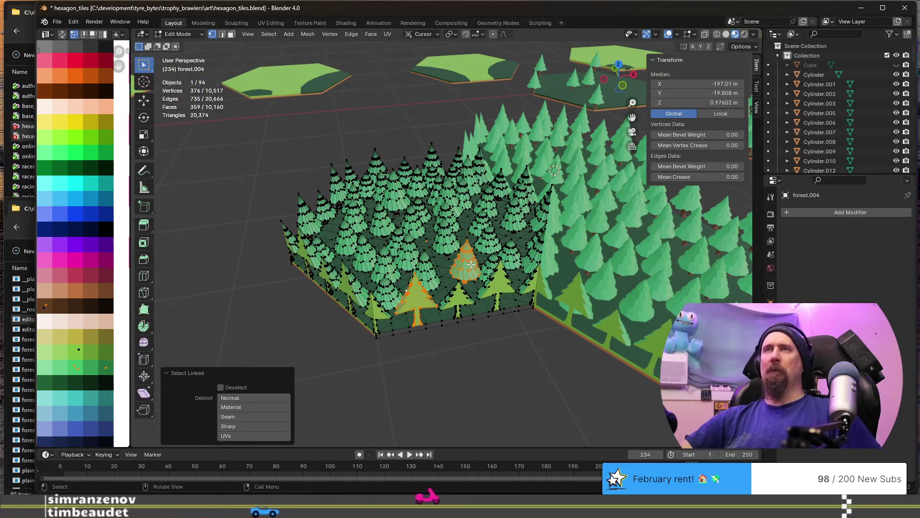
Clear the full selection and select only one whole tree near the tile centre
key("a")
key("alt+a")
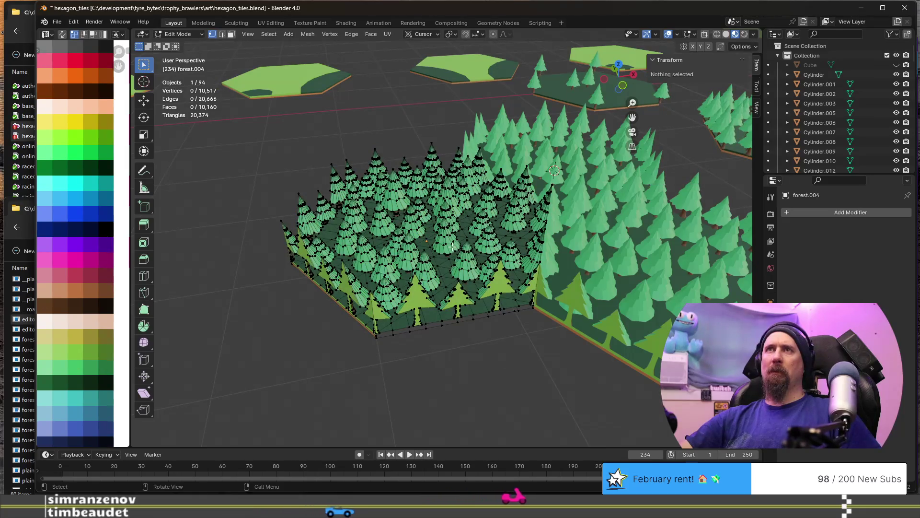
left_click(451, 247)
key("l")
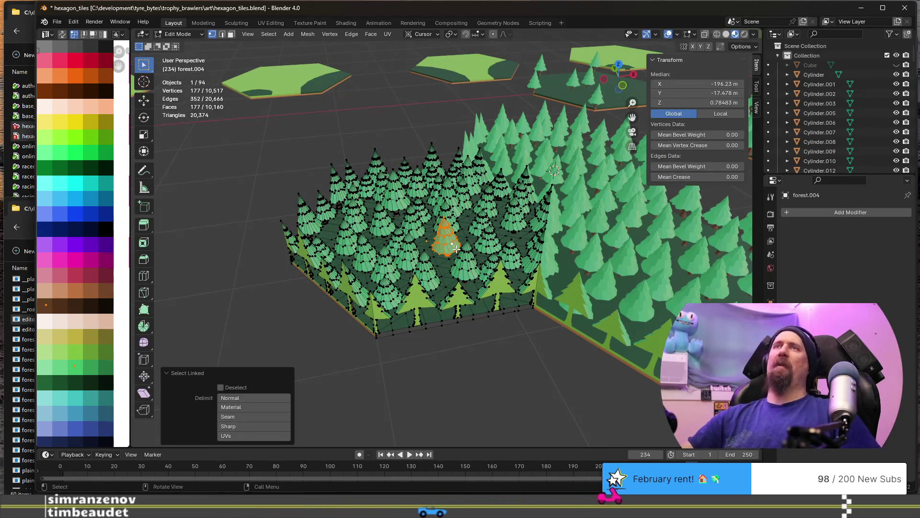
key("a")
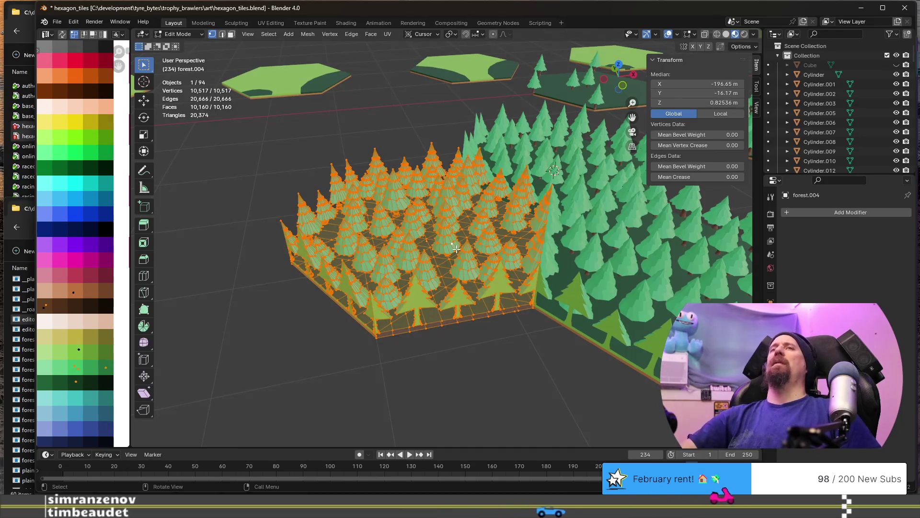
left_click(483, 323)
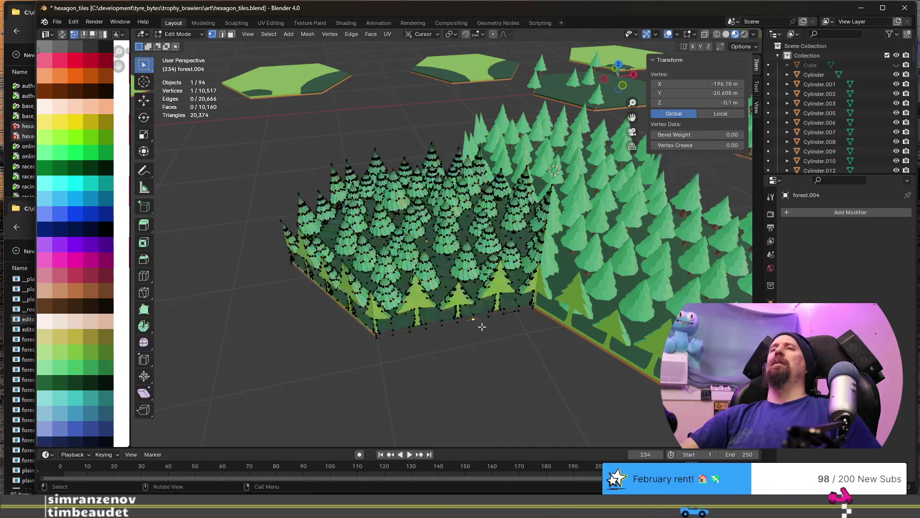
scroll(482, 327, "down", 2)
scroll(482, 327, "down", 2)
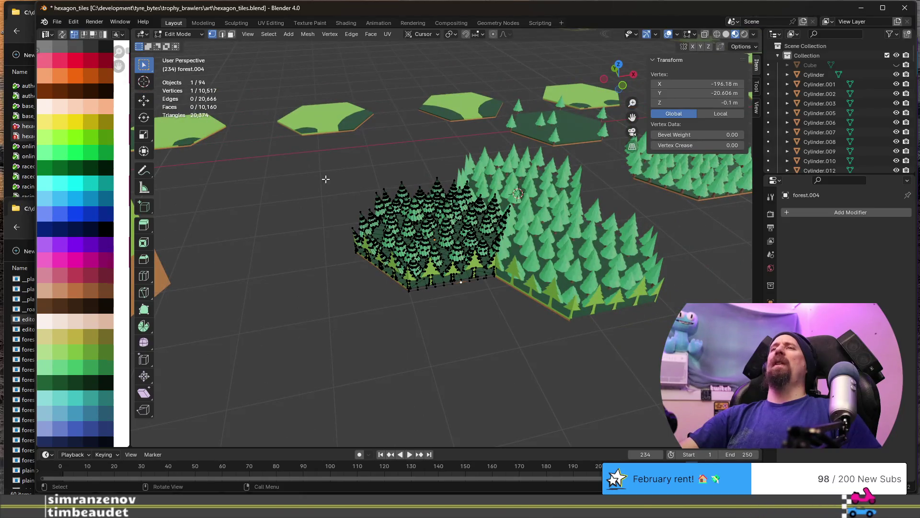
scroll(414, 197, "down", 3)
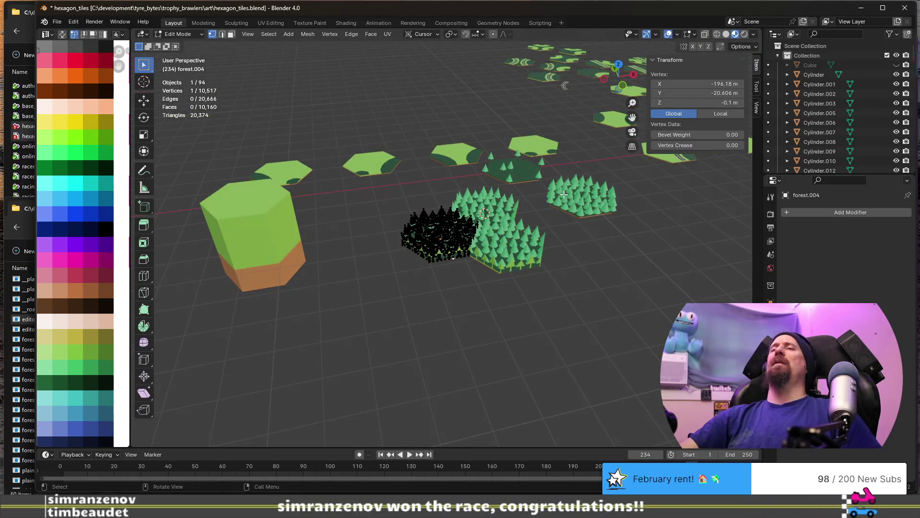
scroll(474, 272, "up", 3)
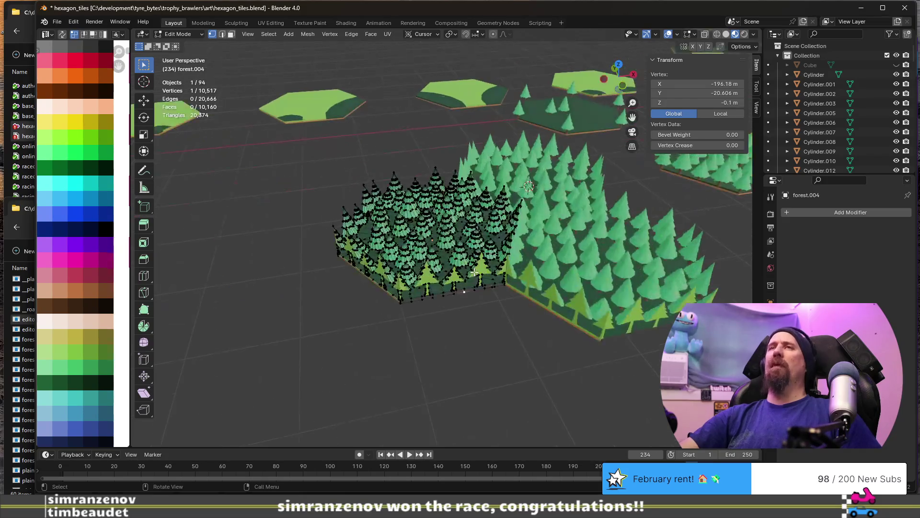
scroll(474, 273, "up", 3)
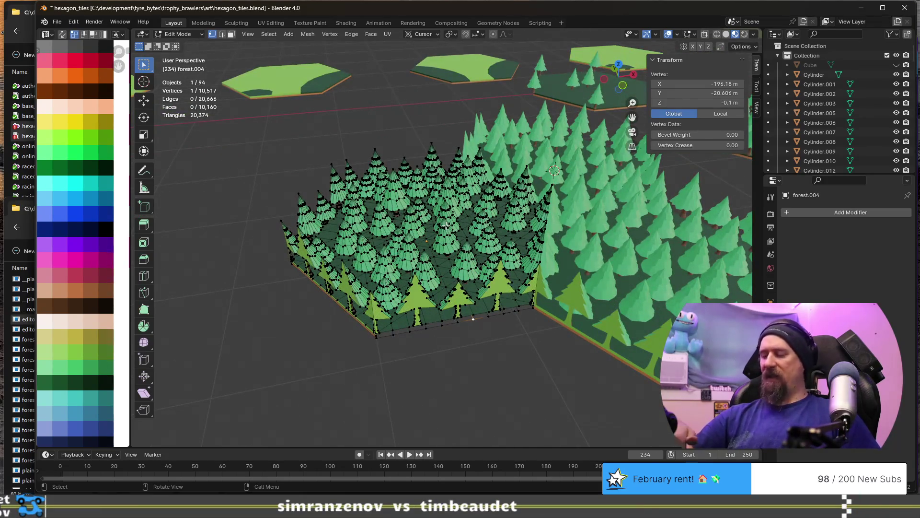
key("l")
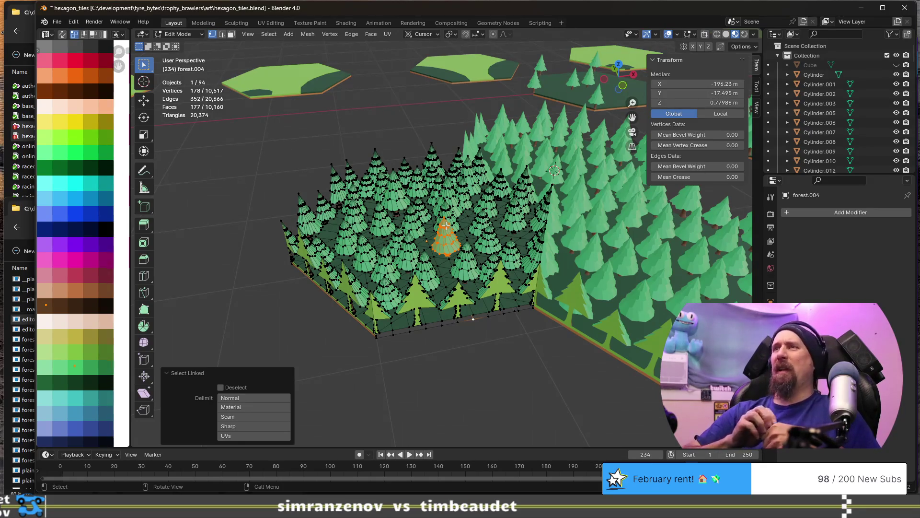
scroll(446, 225, "up", 2)
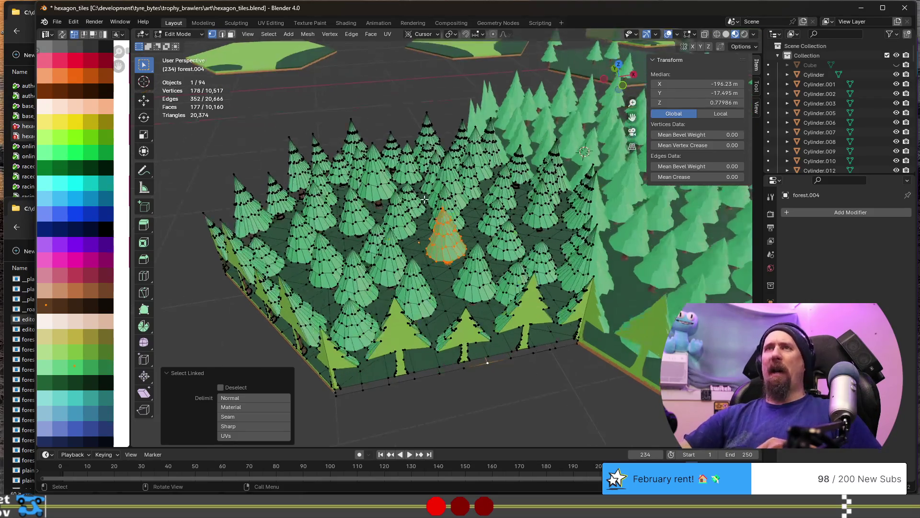
scroll(402, 208, "up", 2)
Copy the selected tree into a gap up-left and turn it roughly 95° around Z
middle_click_drag(402, 208, 423, 244)
scroll(410, 223, "up", 3)
scroll(424, 243, "down", 5)
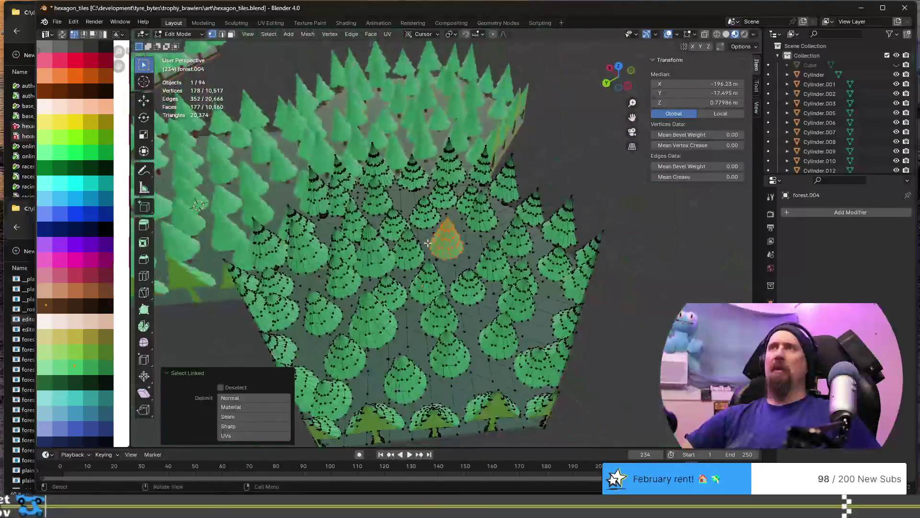
scroll(454, 244, "down", 3)
middle_click_drag(338, 173, 330, 161)
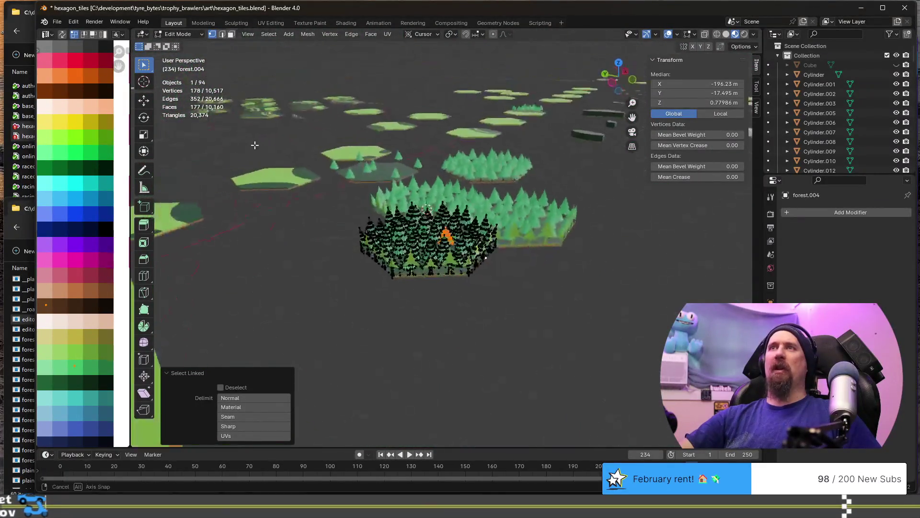
scroll(380, 184, "up", 2)
scroll(325, 170, "up", 3)
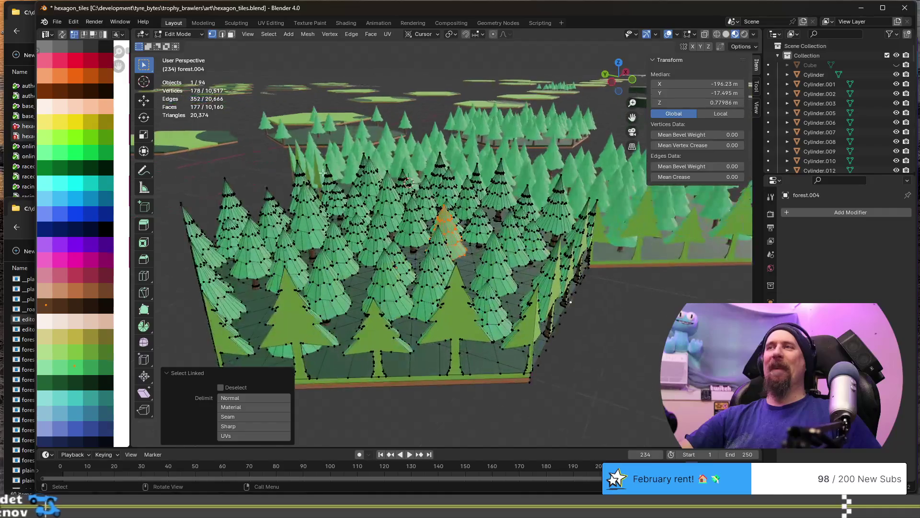
mouse_move(348, 195)
middle_mouse_down()
mouse_move(370, 229)
mouse_move(439, 243)
middle_mouse_up()
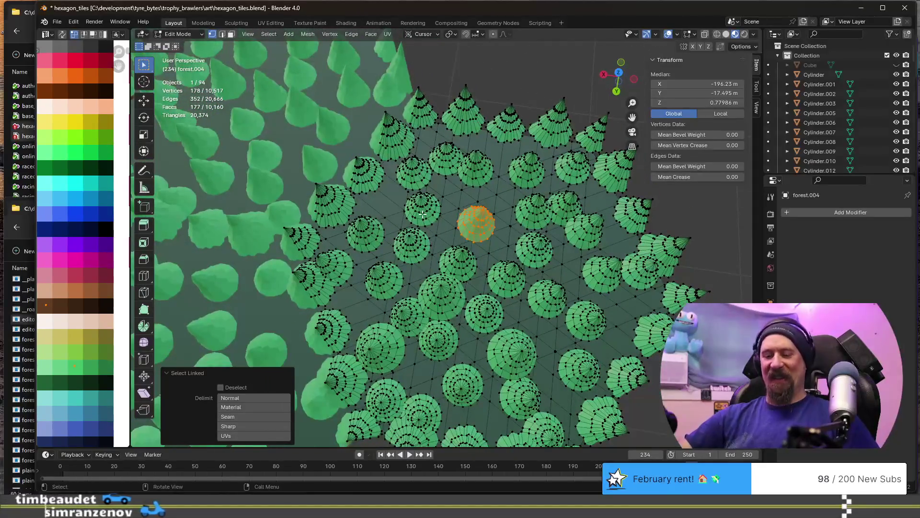
key("g")
key("shift+z")
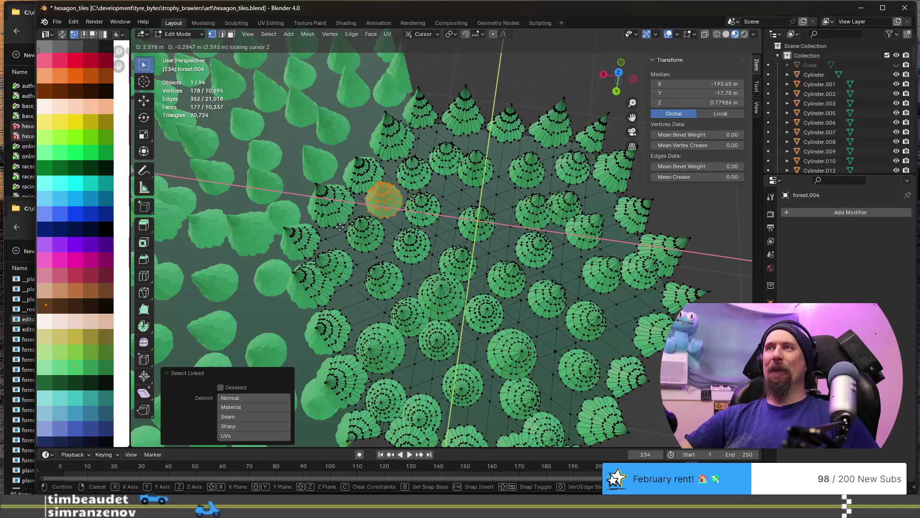
left_click(341, 227)
key("r")
key("z")
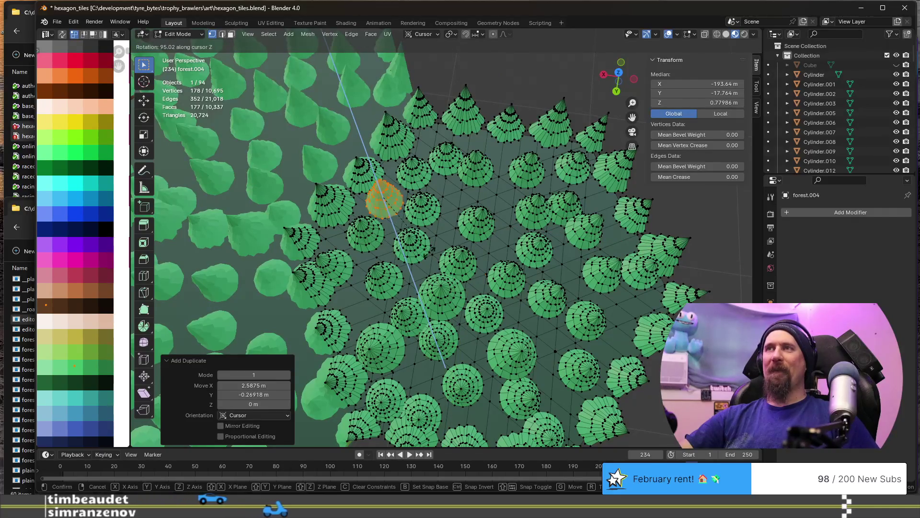
left_click(402, 230)
Copy another tree about 4.5 m left, turn it 72° around Z, and return to Object Mode
middle_click_drag(401, 230, 402, 230)
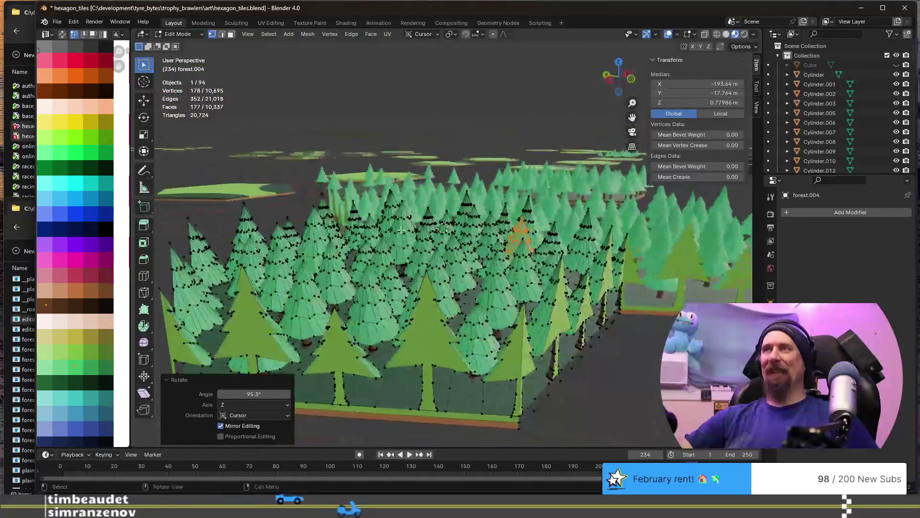
key("l")
middle_click_drag(401, 230, 476, 260)
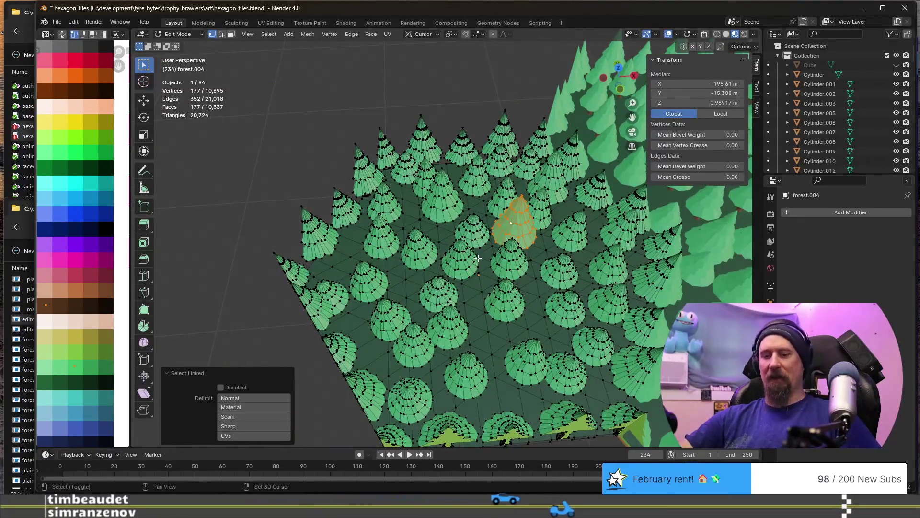
key("shift+d")
left_click(309, 284)
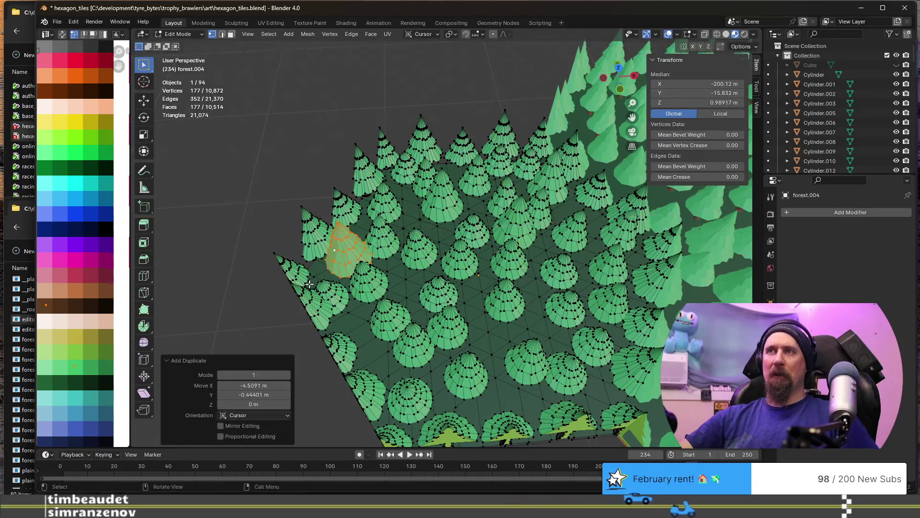
key("r")
key("z")
left_click(362, 298)
mouse_move(361, 298)
middle_mouse_down()
mouse_move(498, 326)
mouse_move(482, 288)
mouse_move(477, 312)
mouse_move(482, 288)
mouse_move(419, 300)
mouse_move(446, 259)
mouse_move(445, 290)
mouse_move(498, 281)
mouse_move(450, 281)
mouse_move(547, 275)
mouse_move(481, 294)
mouse_move(481, 284)
mouse_move(435, 330)
mouse_move(431, 288)
mouse_move(477, 269)
mouse_move(392, 253)
middle_mouse_up()
key("Tab")
Delete the old forest.003 and forest.001 tiles
middle_click_drag(514, 280, 501, 295)
scroll(500, 296, "up", 2)
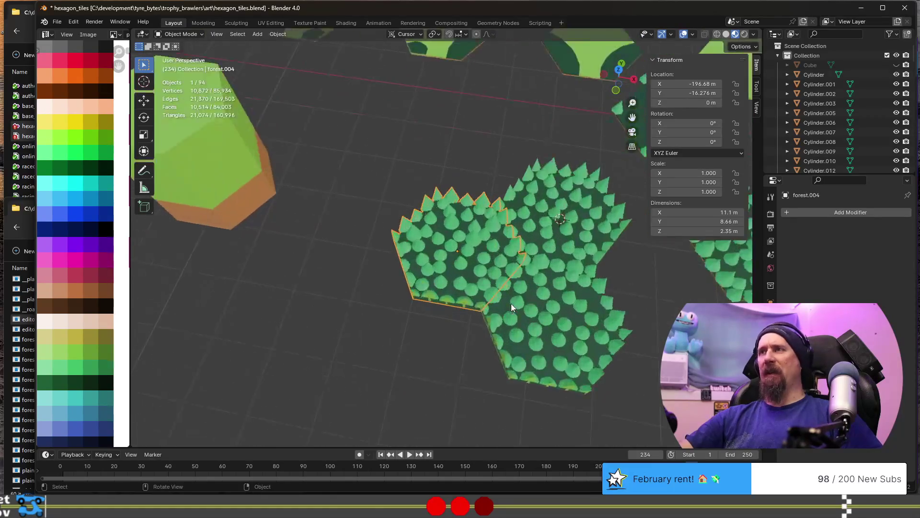
scroll(468, 297, "up", 2)
scroll(431, 298, "up", 2)
scroll(395, 299, "up", 2)
middle_click_drag(348, 299, 359, 287)
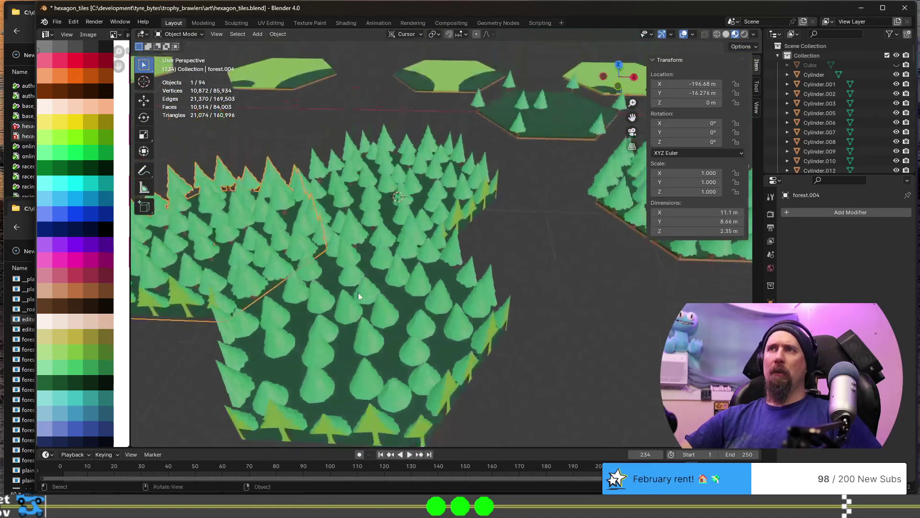
left_click(359, 314)
scroll(375, 291, "down", 2)
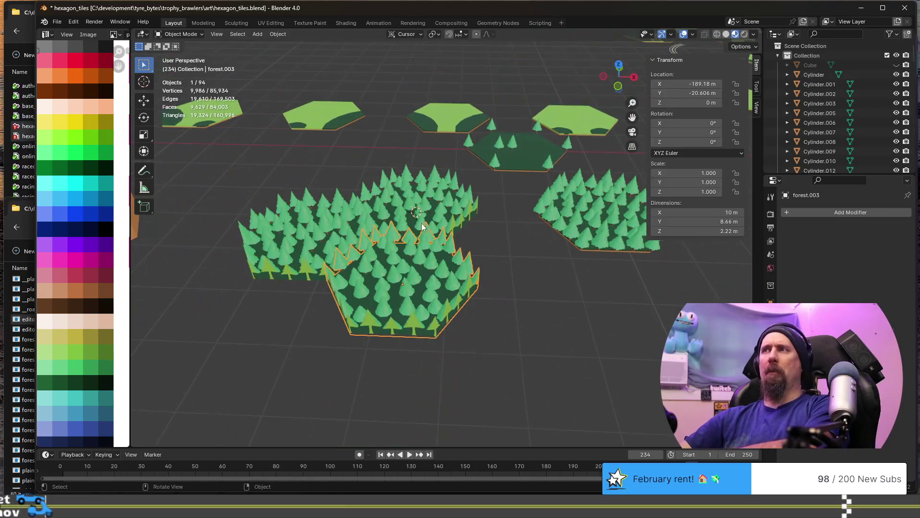
key("Delete")
left_click(437, 204)
middle_click_drag(381, 257, 326, 306)
scroll(340, 242, "up", 2)
mouse_move(340, 242)
middle_mouse_down()
mouse_move(513, 315)
mouse_move(516, 326)
middle_mouse_up()
key("Delete")
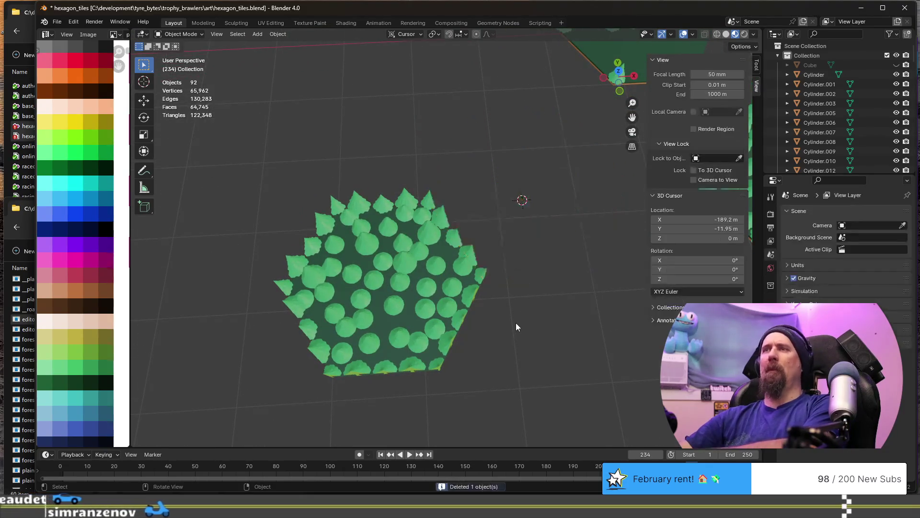
scroll(516, 323, "down", 2)
Move forest.004 by 4.33 m on Y and 7.5 m on X, and rename it forested_forest
left_click(446, 277)
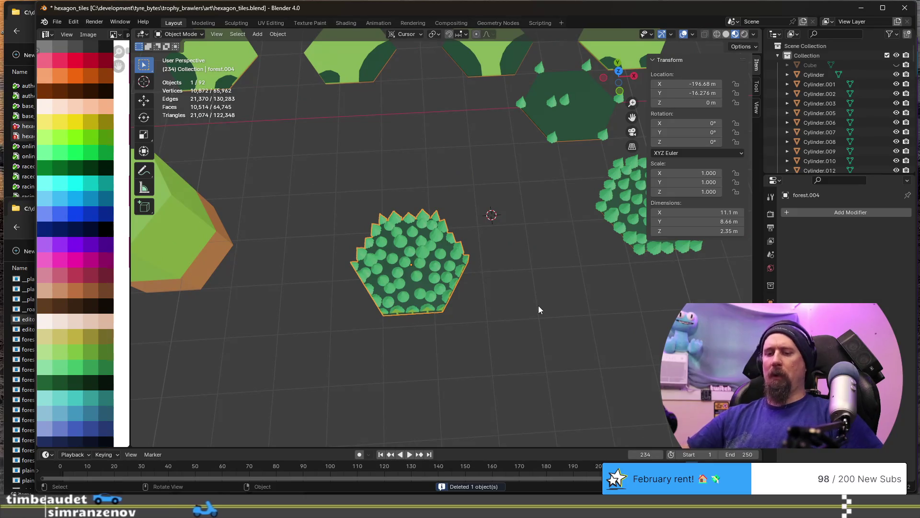
key("g")
type("y")
type("4.33")
key("Return")
type("gx")
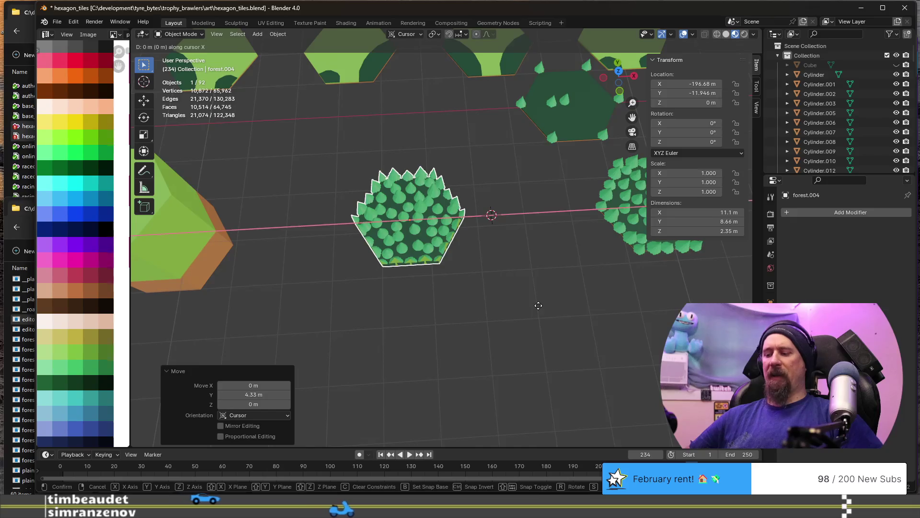
type("7.5")
key("Return")
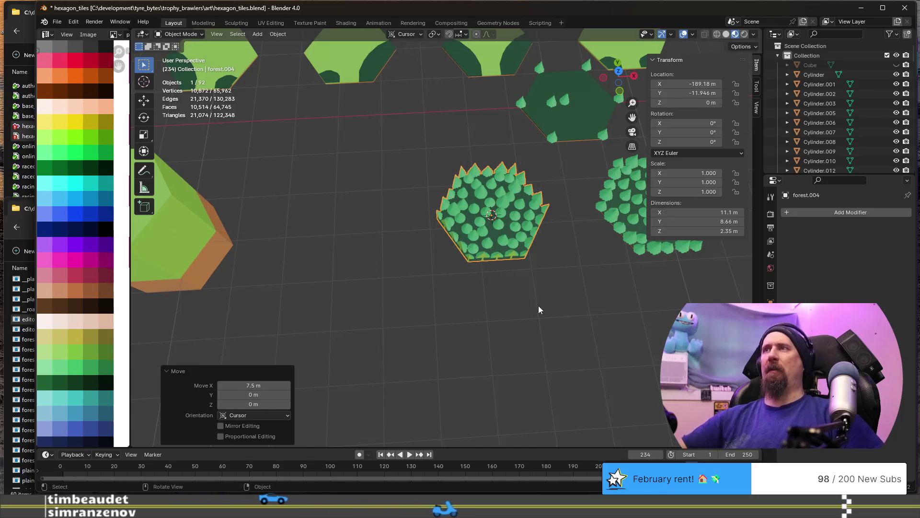
scroll(539, 305, "up", 3)
middle_click_drag(538, 306, 380, 318, "shift")
scroll(441, 262, "down", 2)
scroll(454, 242, "up", 1)
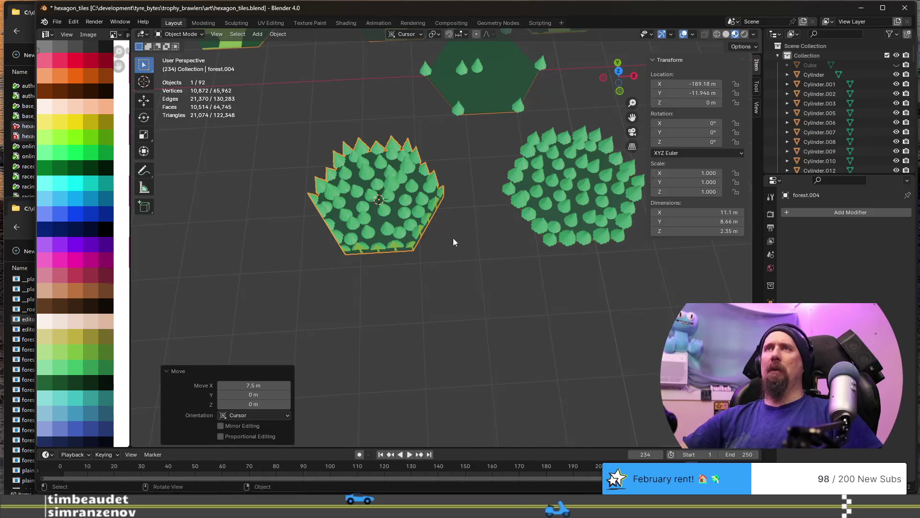
key("F2")
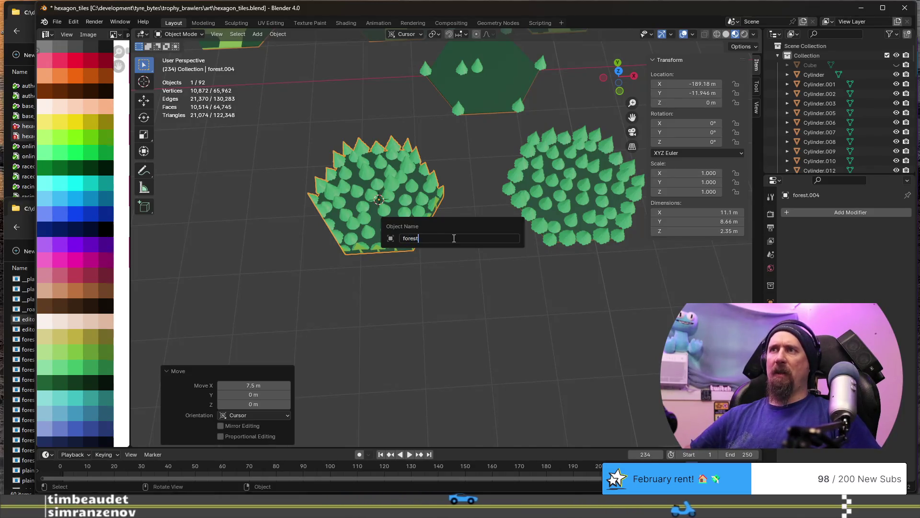
type("forested_forest")
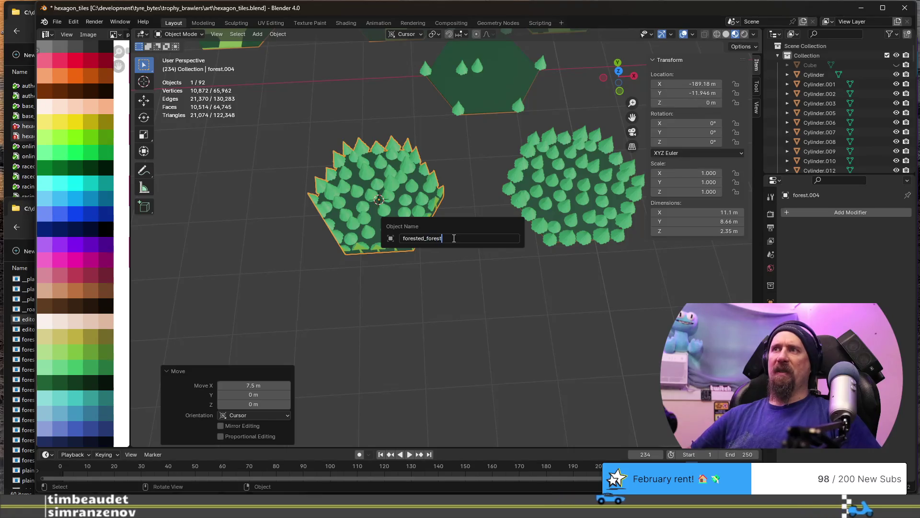
key("Return")
scroll(453, 239, "down", 3)
Duplicate forested_forest 8.66 m along Y and enter Edit Mode on the copy
mouse_move(454, 238)
middle_mouse_down()
mouse_move(391, 262)
mouse_move(424, 245)
middle_mouse_up()
key("shift+d")
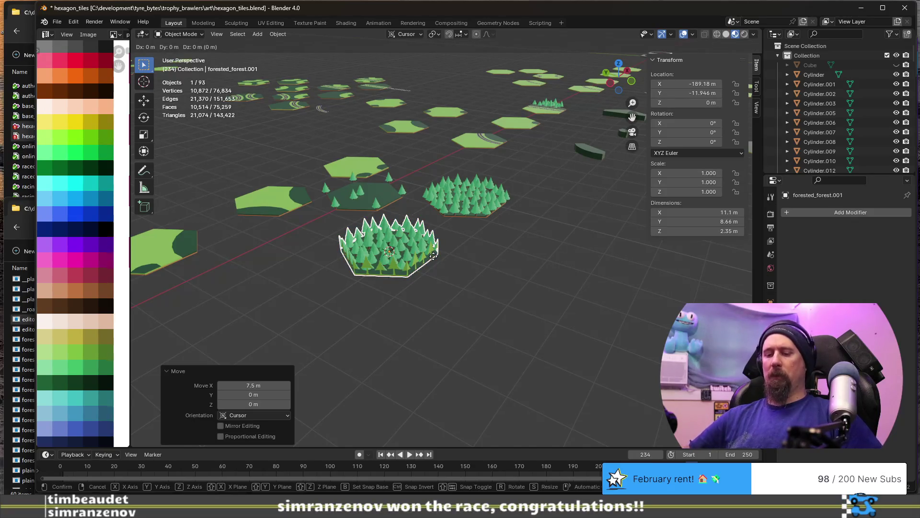
key("y")
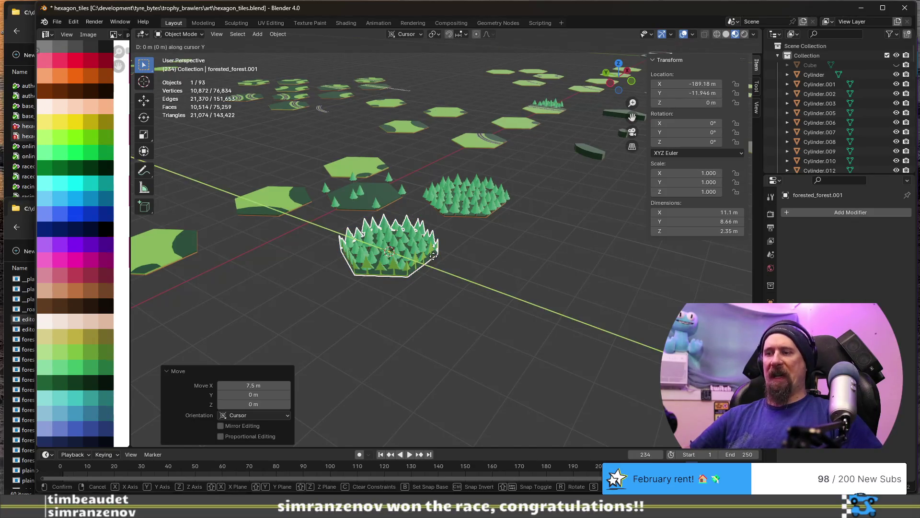
type("-8.66")
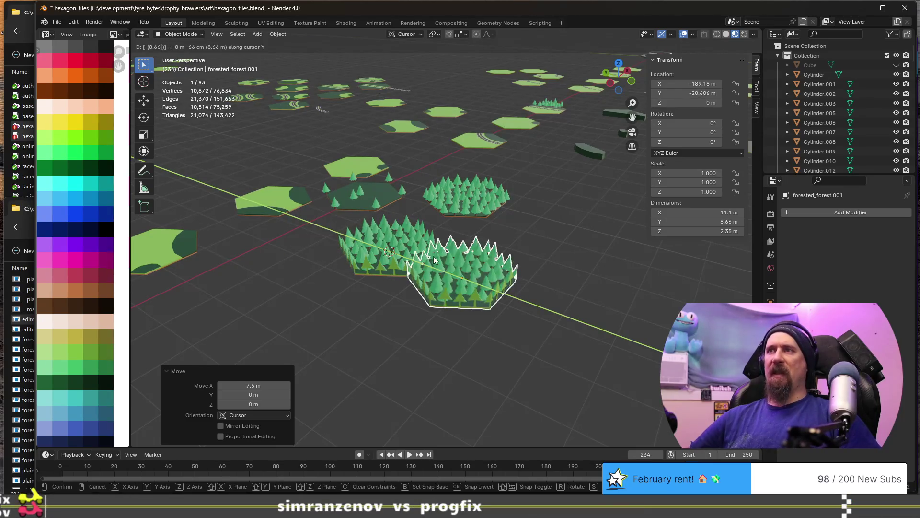
key("Return")
key("Tab")
key("KP_Decimal")
scroll(510, 418, "down", 2)
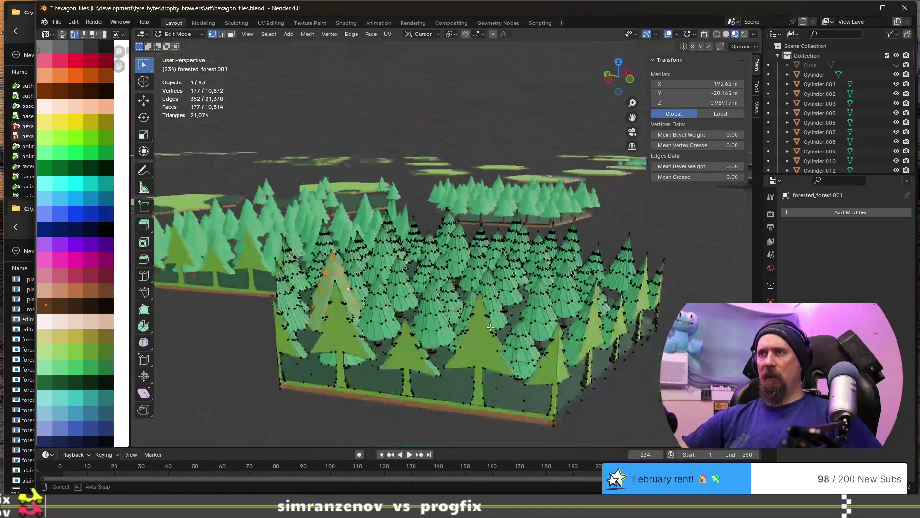
left_click(523, 412)
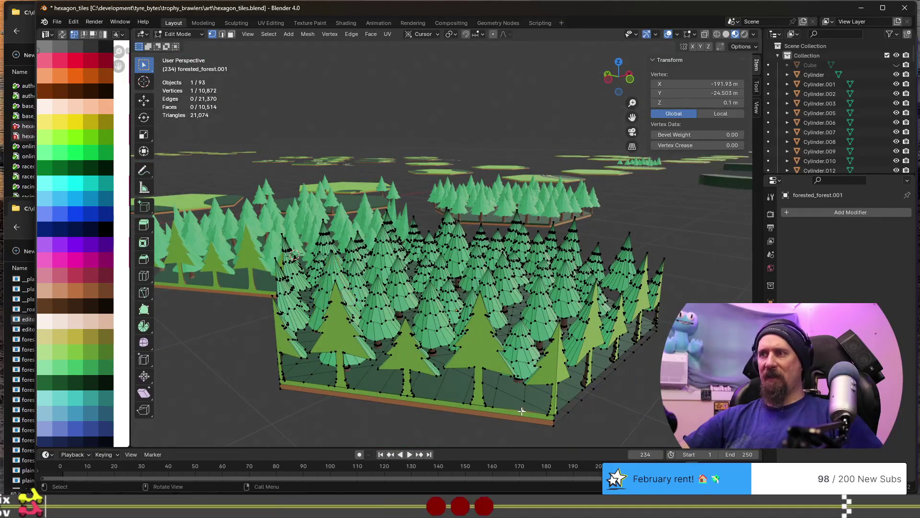
key("ctrl+l")
mouse_move(521, 412)
middle_mouse_down()
mouse_move(532, 391)
mouse_move(475, 214)
middle_mouse_up()
scroll(404, 314, "up", 2)
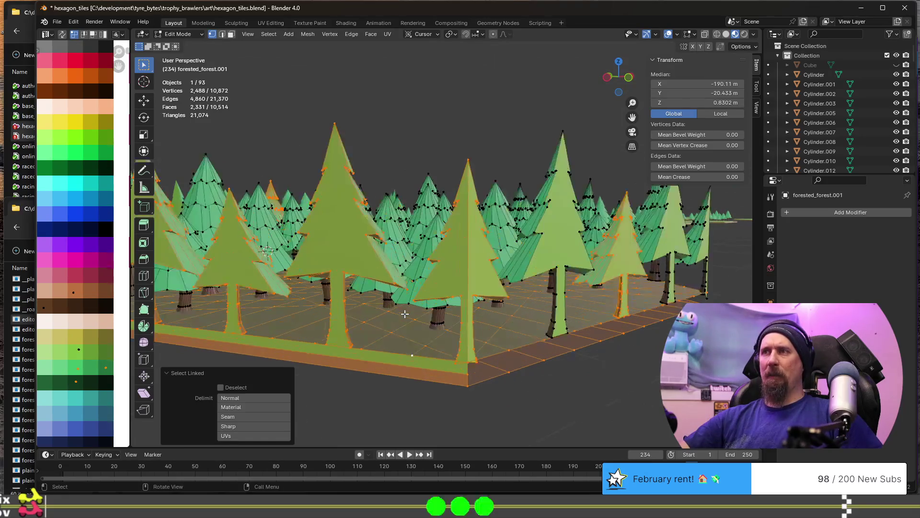
middle_click_drag(462, 372, 452, 372)
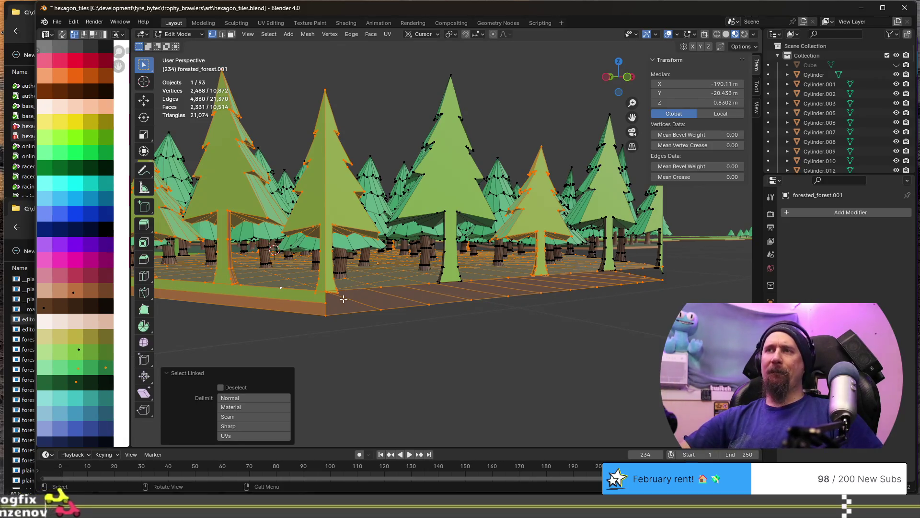
middle_click_drag(343, 298, 427, 273)
middle_click_drag(432, 232, 445, 275)
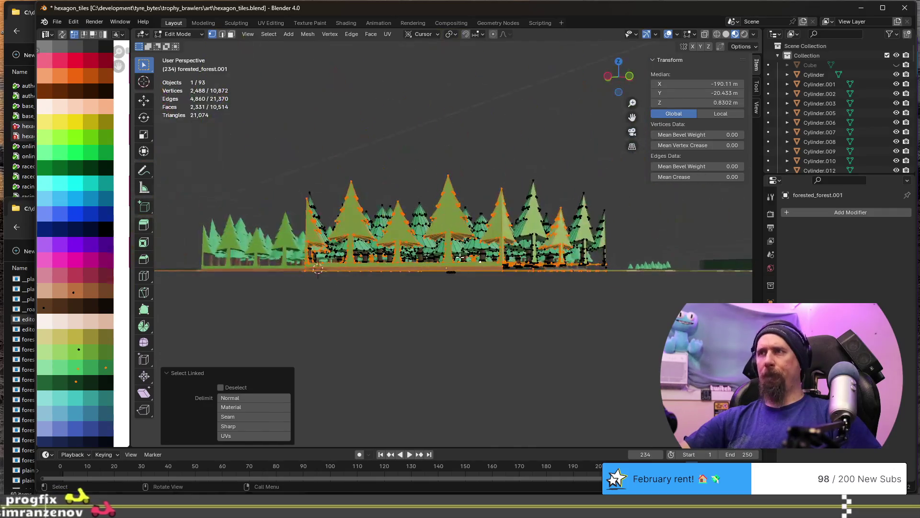
left_click(329, 352)
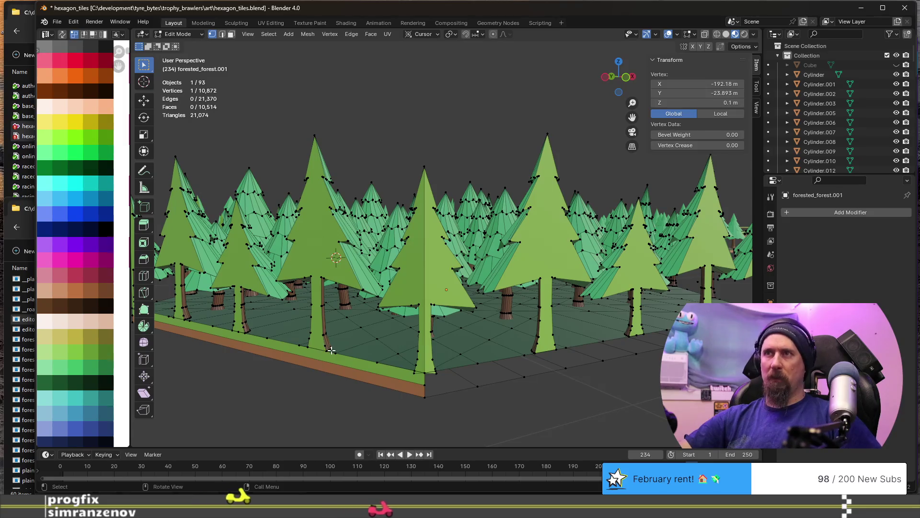
key("KP_Decimal")
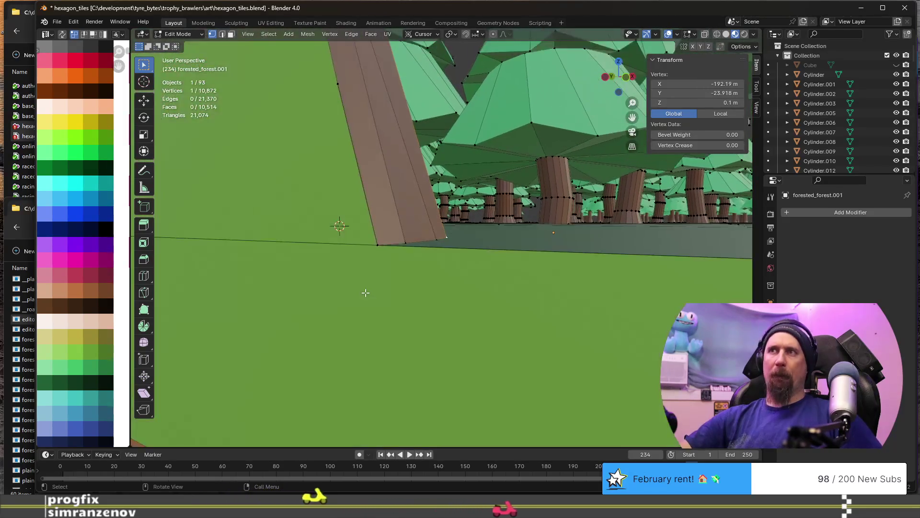
middle_click_drag(365, 293, 393, 252)
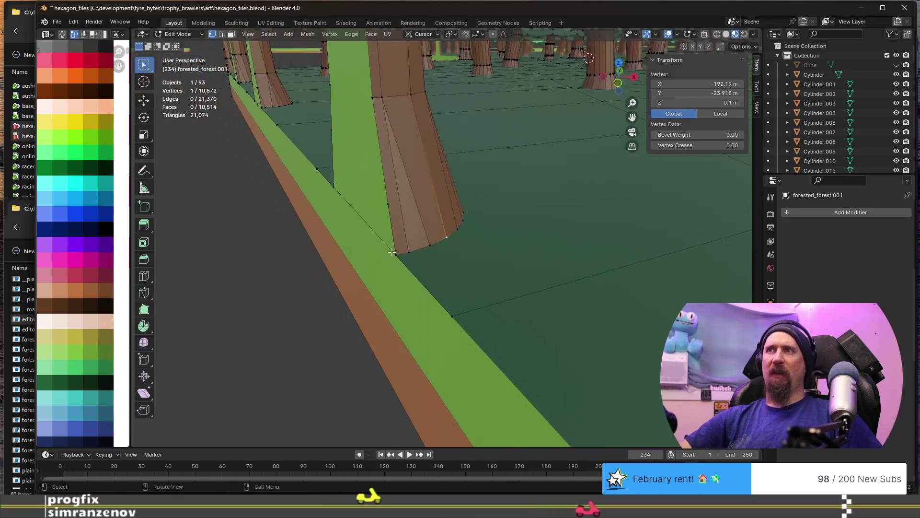
left_click(398, 253, "shift")
key("alt+a")
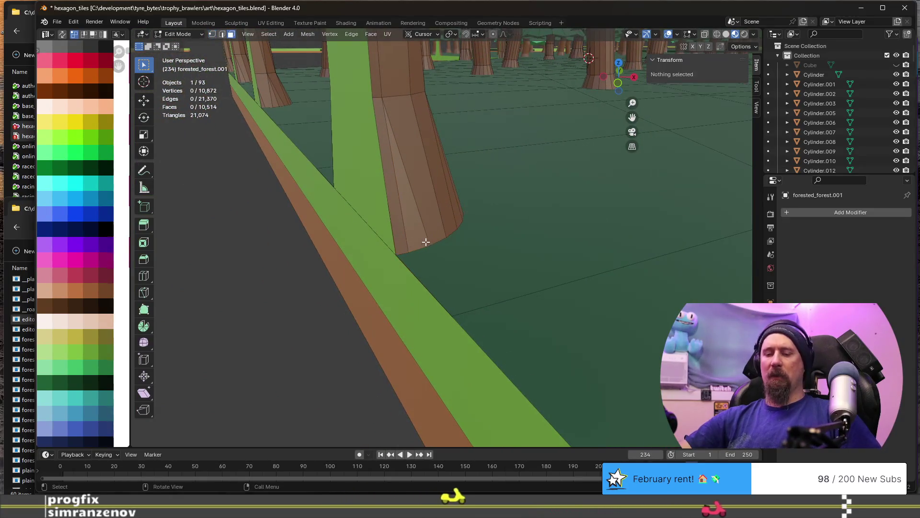
left_click(413, 247, "alt")
key("ctrl+Tab")
key("2")
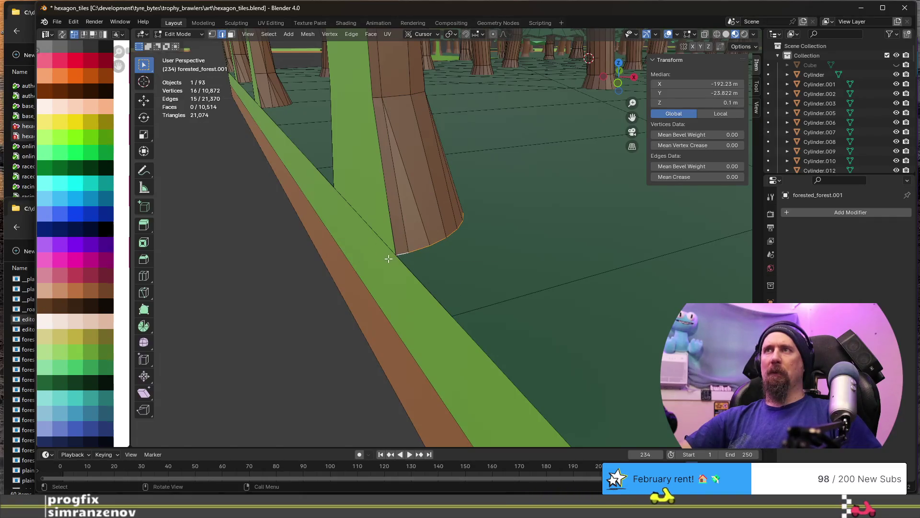
scroll(388, 259, "up", 3)
middle_click_drag(427, 247, 551, 259)
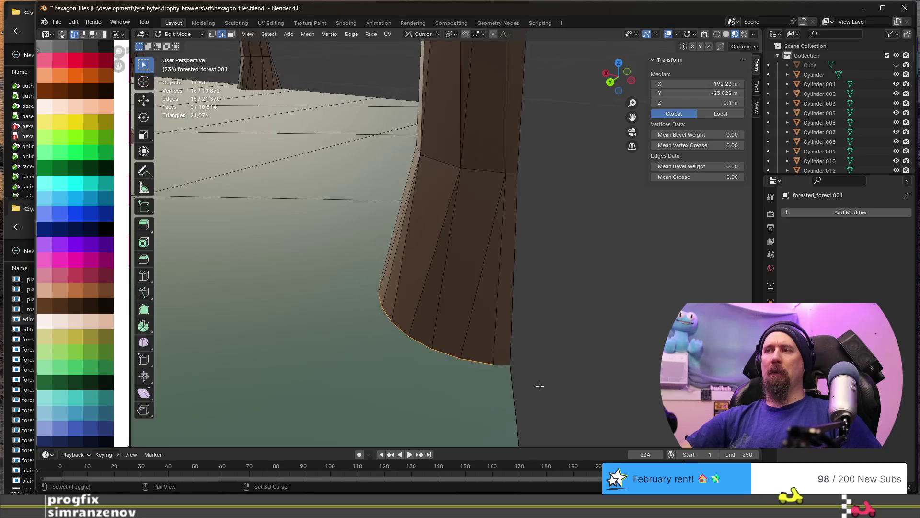
scroll(532, 358, "down", 5)
mouse_move(520, 350)
middle_mouse_down()
mouse_move(432, 329)
mouse_move(429, 314)
middle_mouse_up()
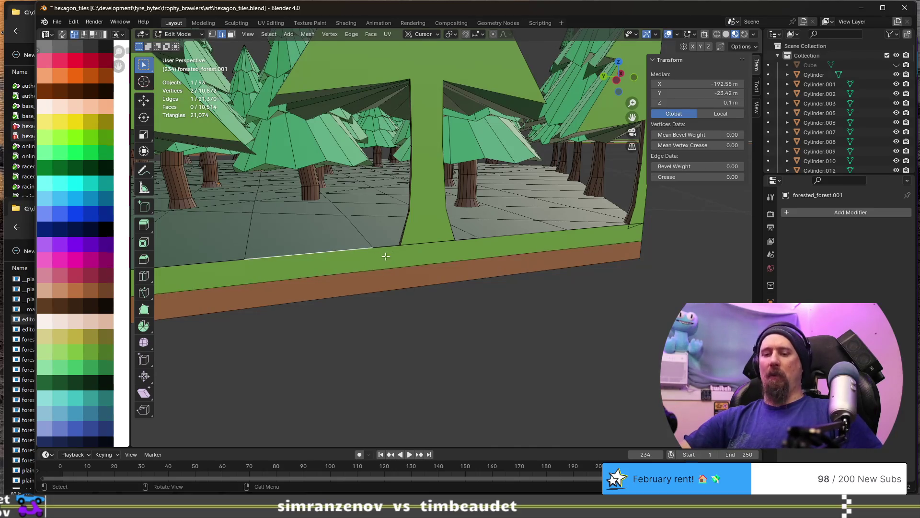
Select the brown underside faces along the tile border and delete them as Faces
key("alt+a")
left_click(629, 248, "alt")
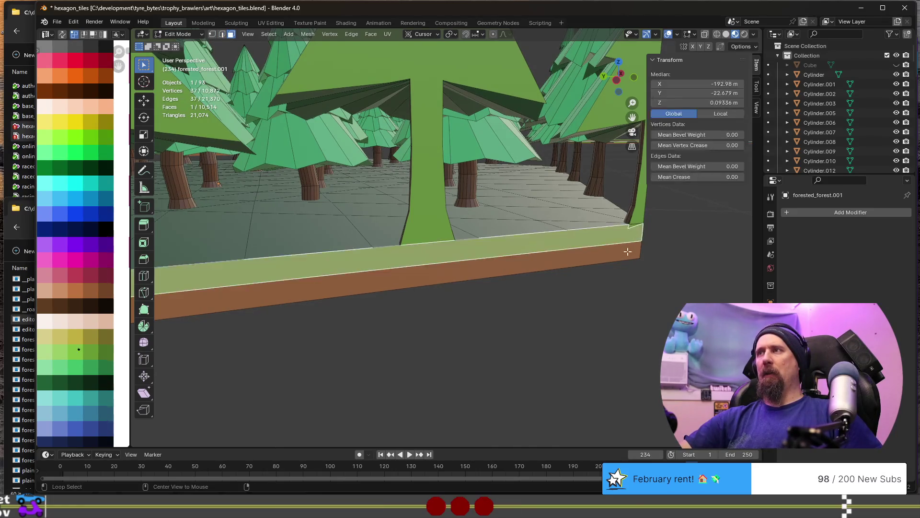
middle_click_drag(624, 266, 564, 284)
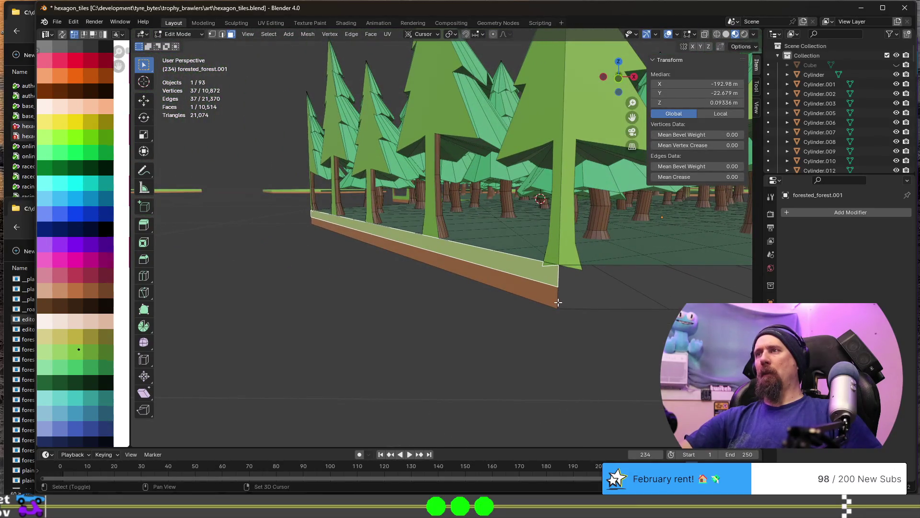
middle_click_drag(600, 308, 332, 270)
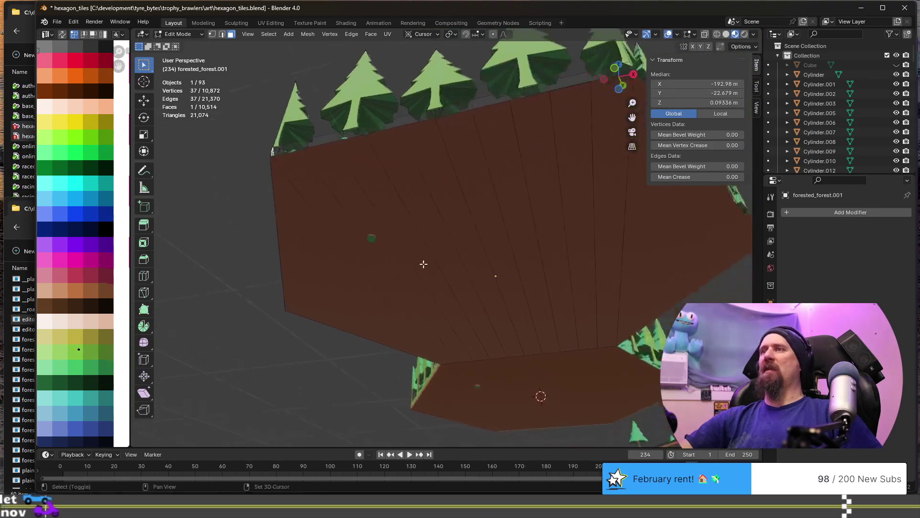
left_click(331, 271, "shift")
left_click(366, 260, "shift")
left_click(407, 251, "shift")
left_click(440, 239, "shift")
left_click(466, 233, "shift")
left_click(490, 228, "shift")
left_click(518, 220, "shift")
left_click(550, 214, "shift")
left_click(582, 209, "shift")
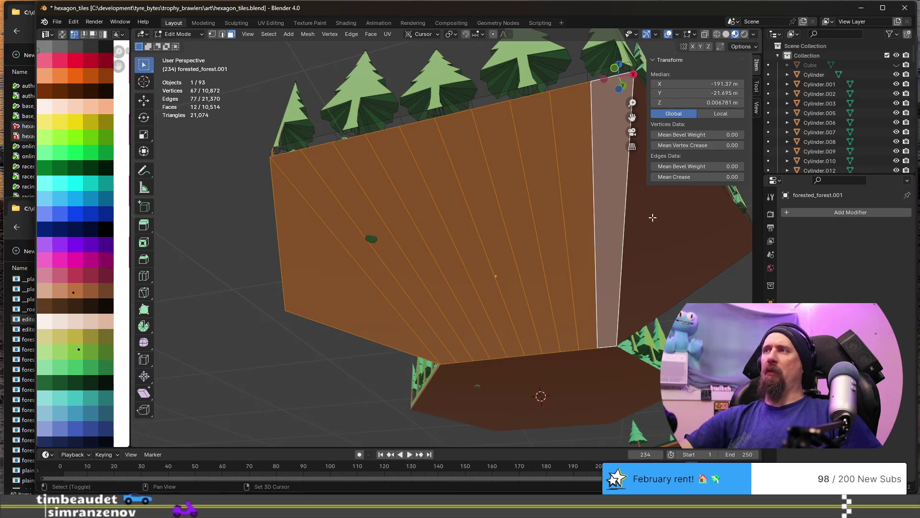
left_click(640, 269, "shift")
key("x")
left_click(640, 269)
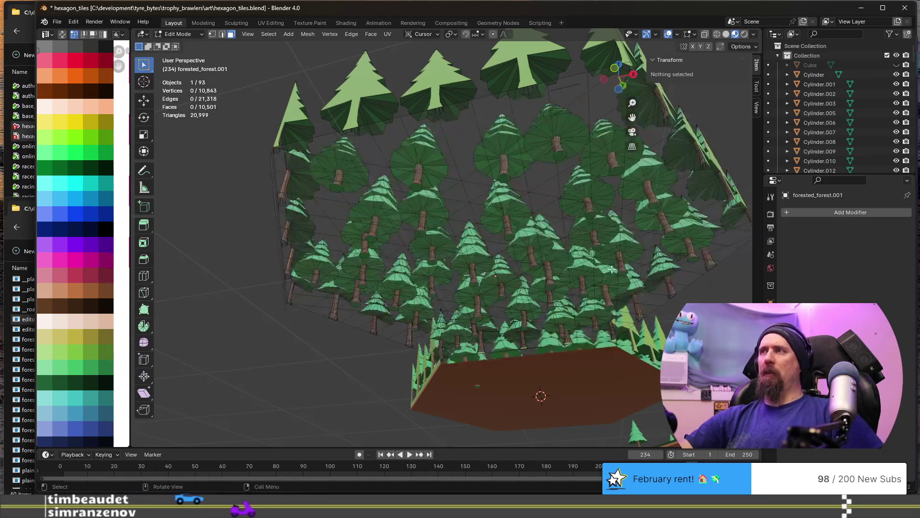
middle_click_drag(386, 199, 393, 232)
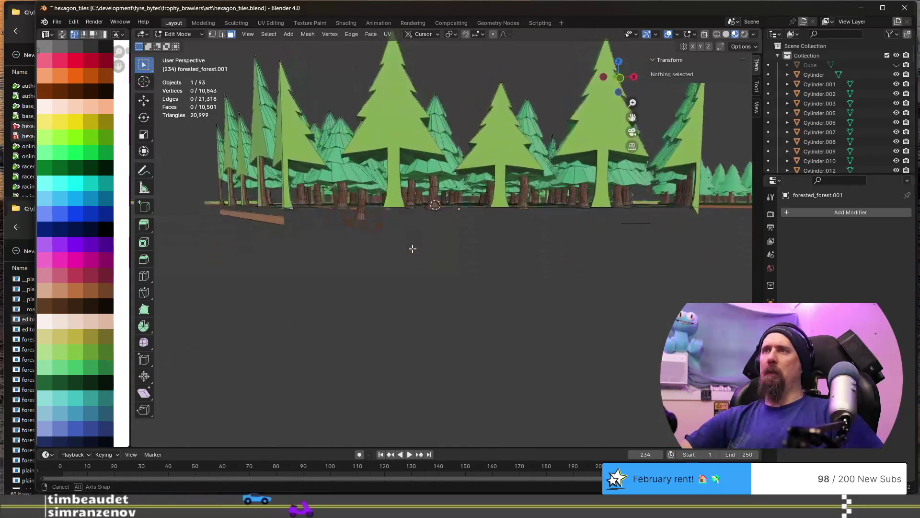
Select a stray piece by linked faces and raise it slightly along Z
left_click(366, 198)
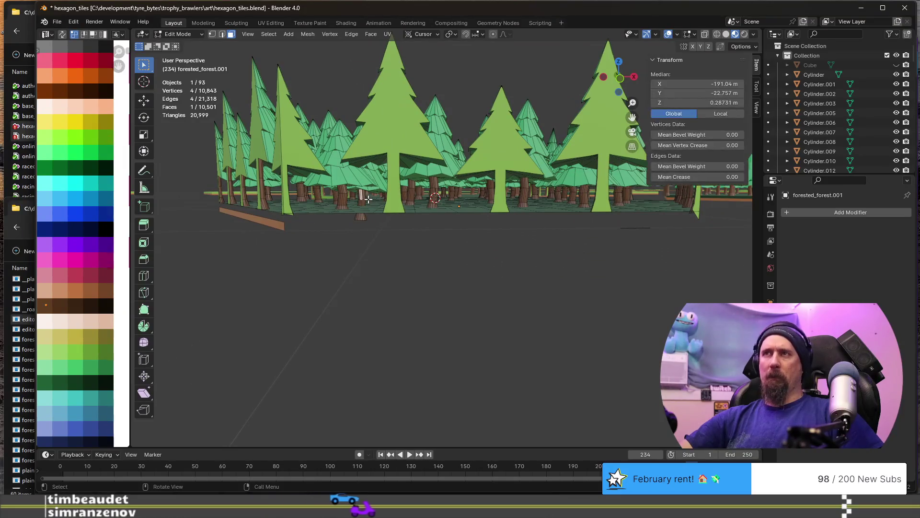
key("ctrl+l")
key("g")
key("z")
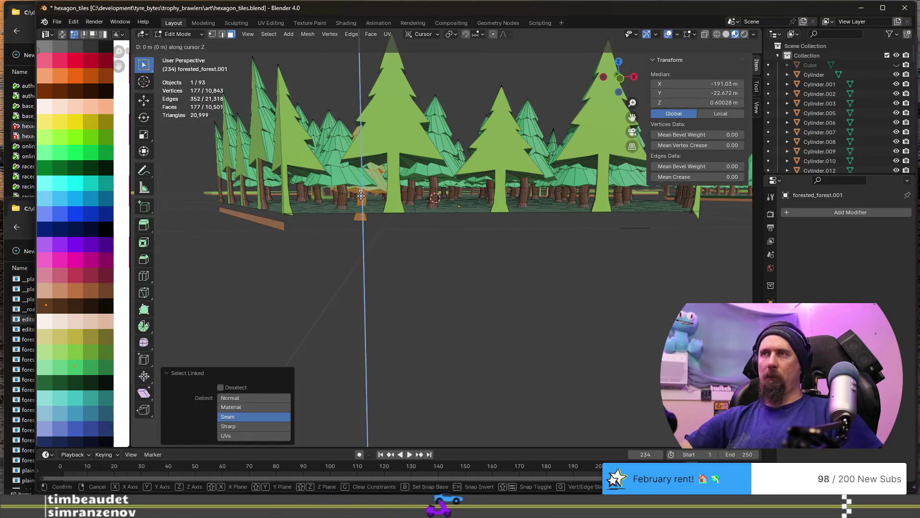
left_click(360, 185)
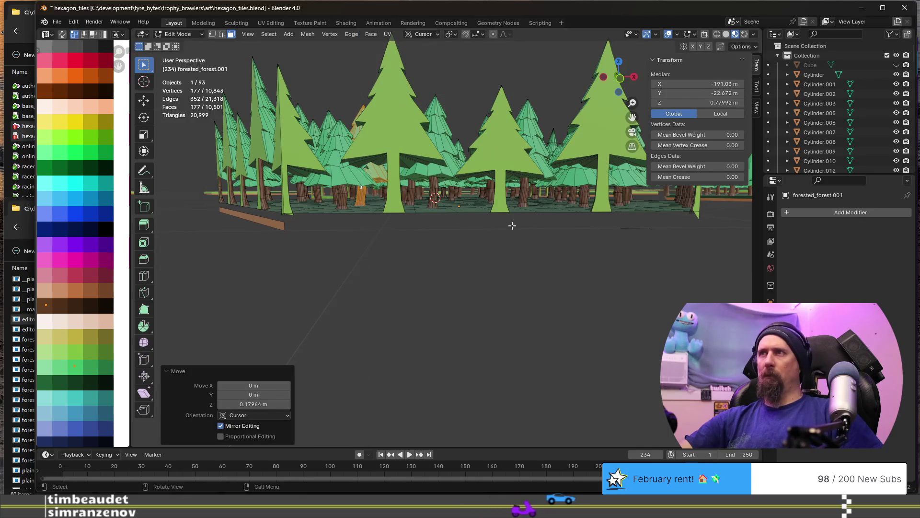
Delete a stray edge under the tile and the loose vertex near the orange block
left_click(267, 219)
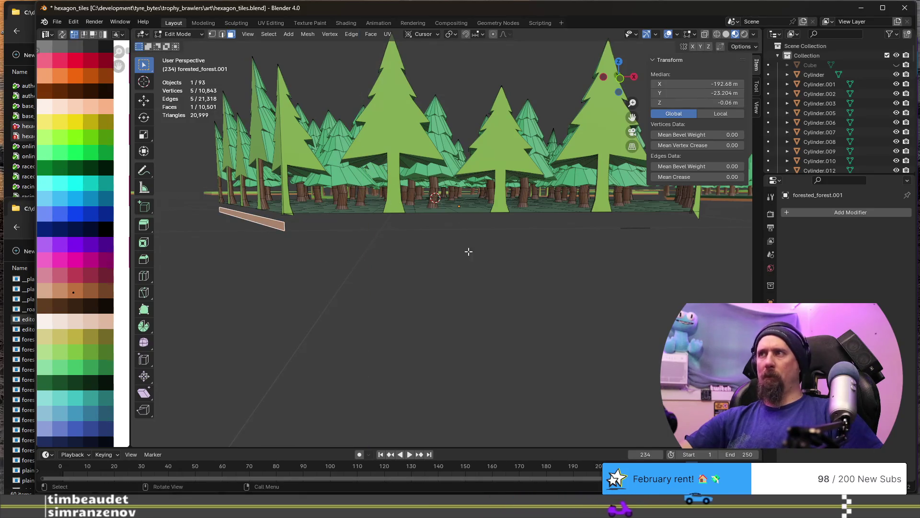
left_click(636, 228)
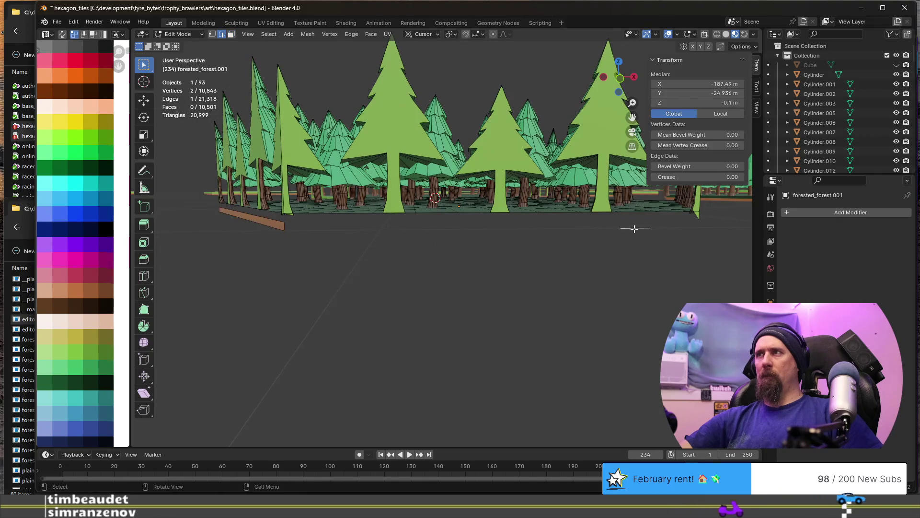
key("x")
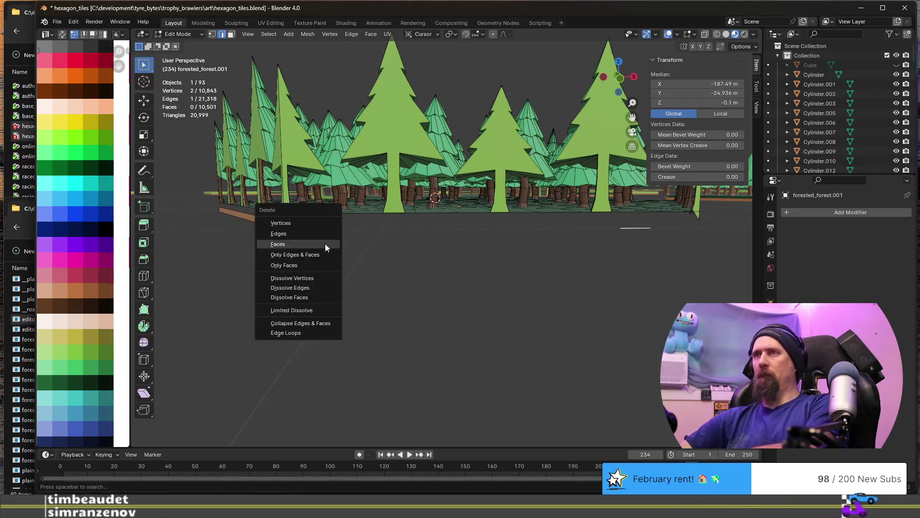
left_click(323, 235)
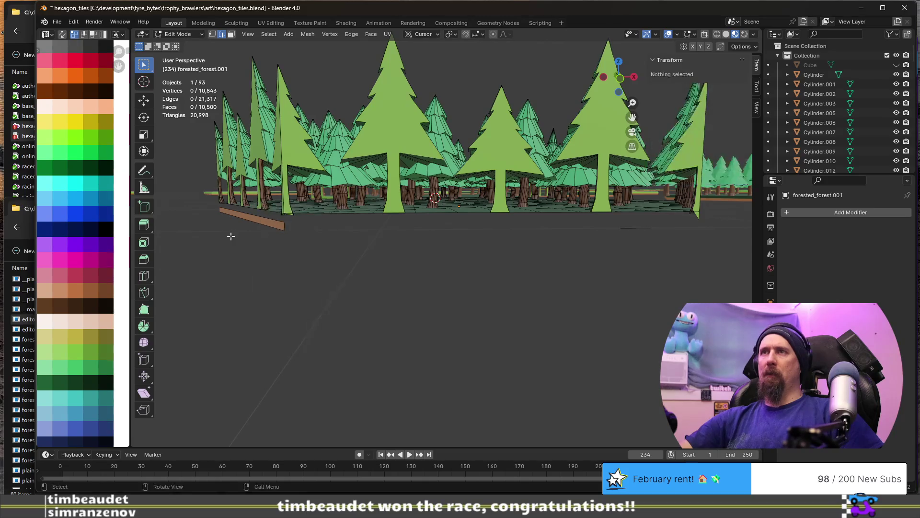
mouse_move(657, 227)
middle_mouse_down()
mouse_move(601, 216)
mouse_move(264, 244)
middle_mouse_up()
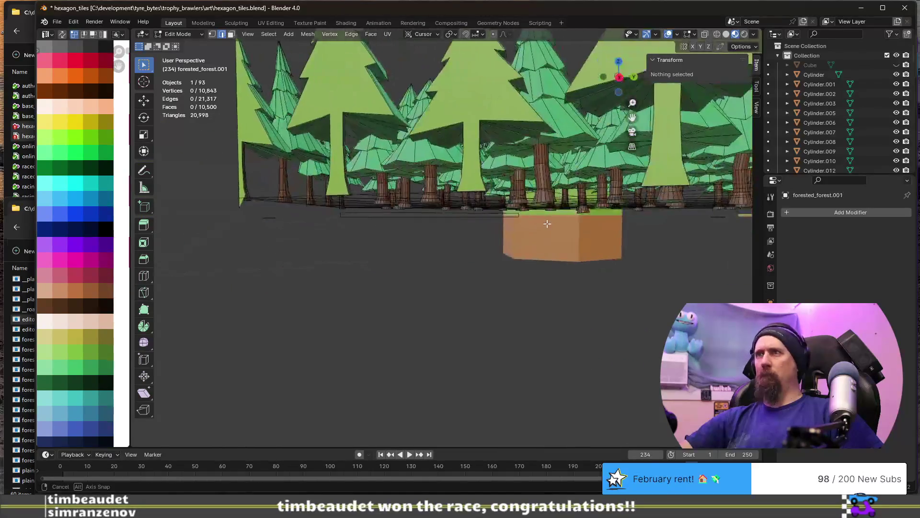
left_click(268, 215)
key("x")
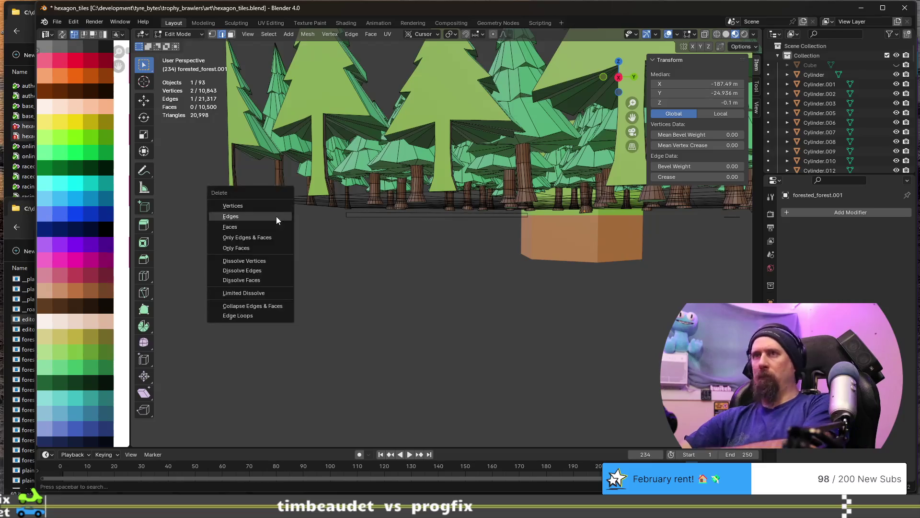
left_click(272, 215)
Delete the leftover orange plank face and a stray edge below the trees
mouse_move(269, 234)
middle_mouse_down()
mouse_move(414, 240)
mouse_move(401, 219)
middle_mouse_up()
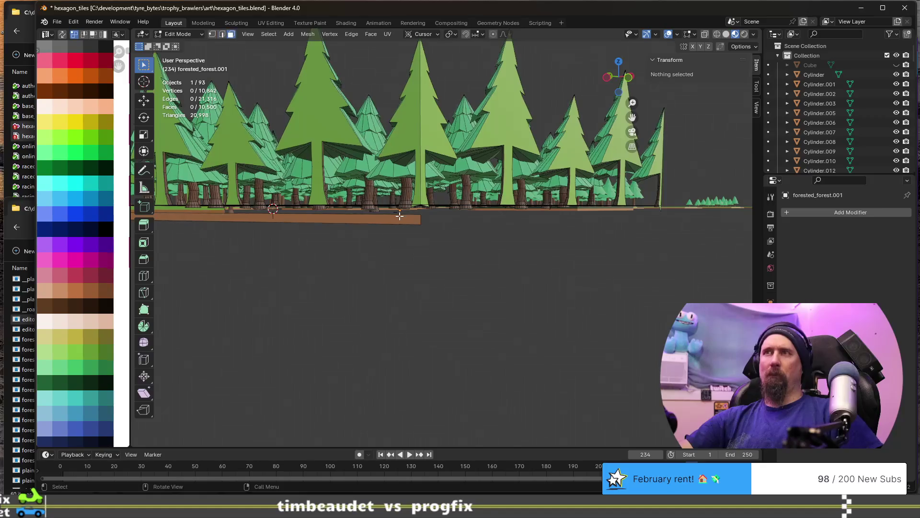
left_click(399, 216)
key("x")
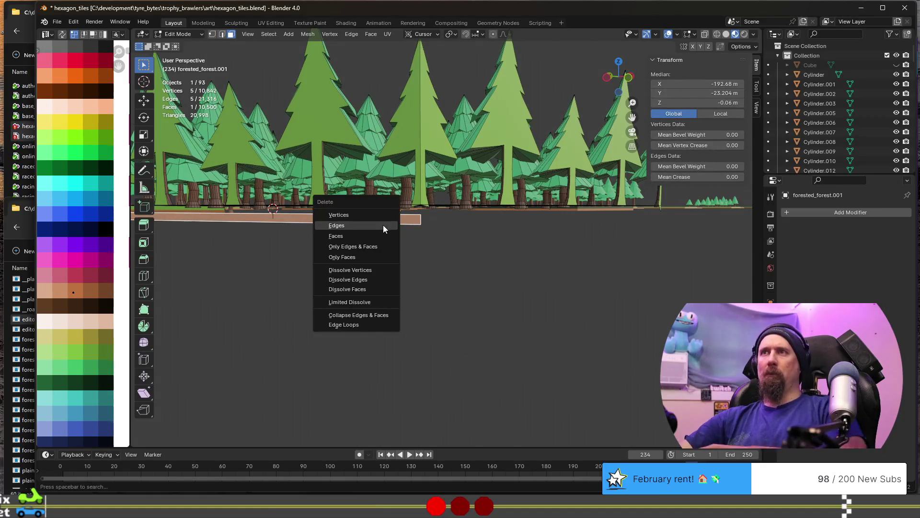
left_click(382, 228)
mouse_move(294, 253)
middle_mouse_down()
mouse_move(389, 260)
mouse_move(429, 251)
mouse_move(343, 247)
mouse_move(396, 247)
middle_mouse_up()
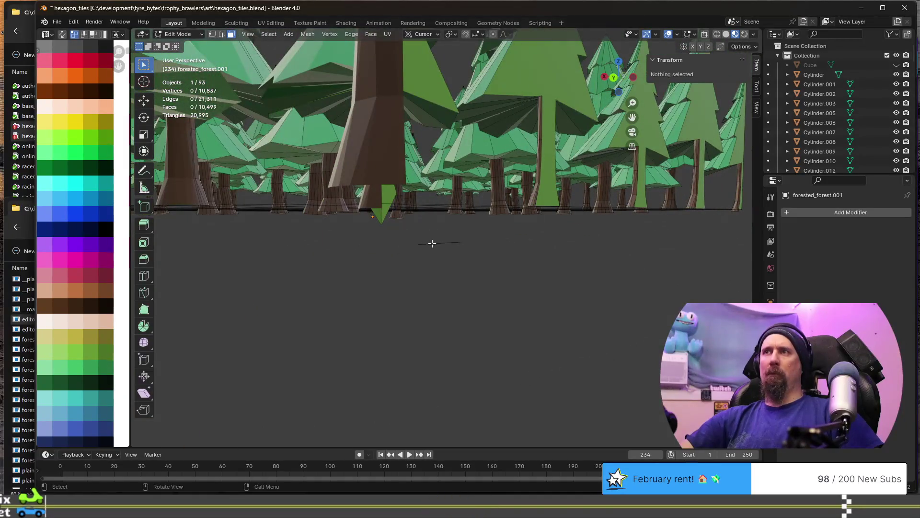
left_click(454, 243)
key("x")
left_click(454, 245)
key("ctrl+z")
key("x")
left_click(454, 244)
Isolate the forest in local view and delete two more stray edges under the trees
mouse_move(454, 243)
middle_mouse_down()
mouse_move(335, 248)
mouse_move(295, 295)
middle_mouse_up()
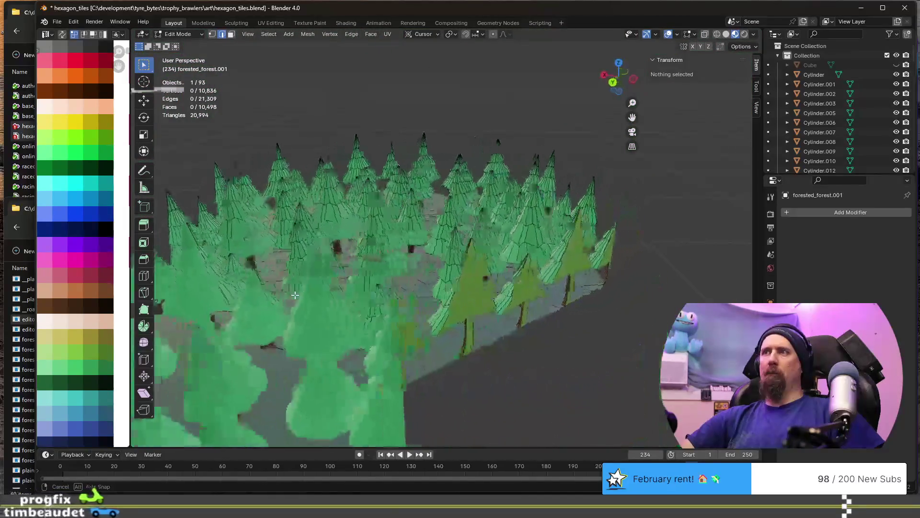
key("KP_Divide")
key("Tab")
scroll(368, 292, "down", 3)
key("Tab")
mouse_move(368, 291)
middle_mouse_down()
mouse_move(403, 294)
mouse_move(282, 288)
middle_mouse_up()
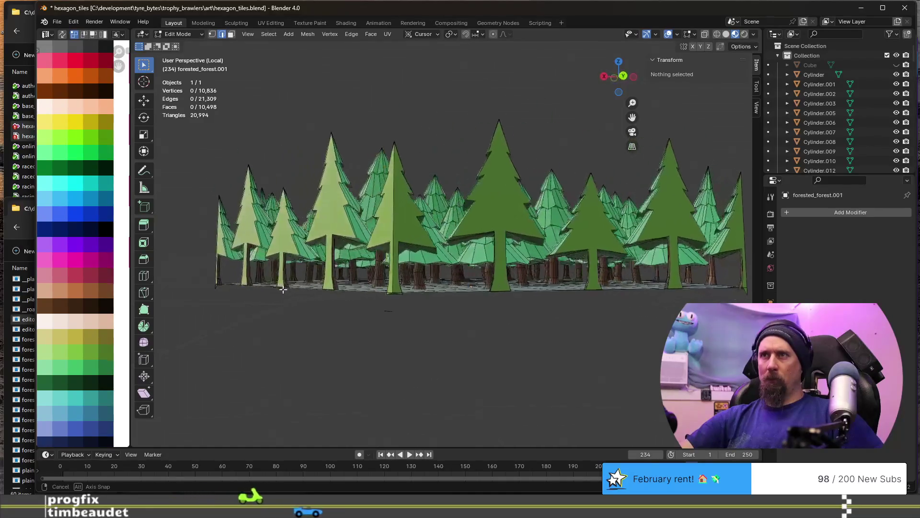
left_click(390, 308)
key("x")
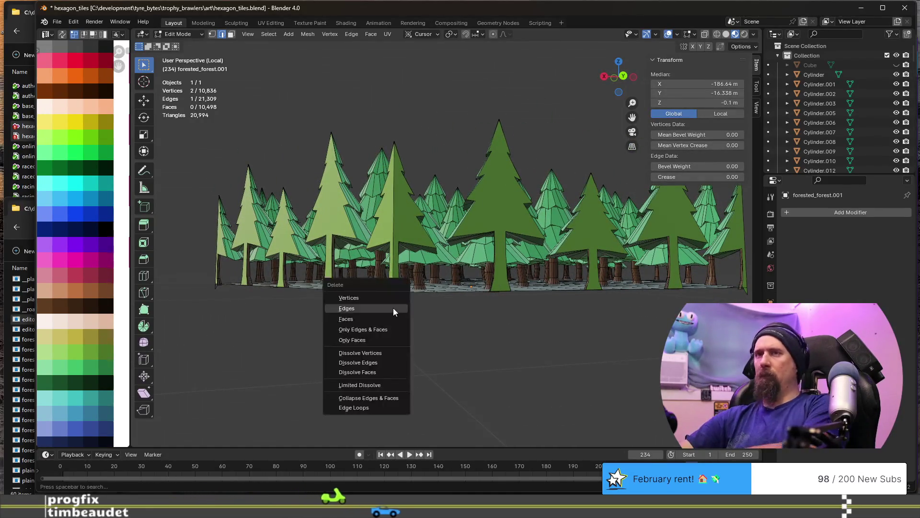
left_click(393, 307)
left_click(393, 309)
key("x")
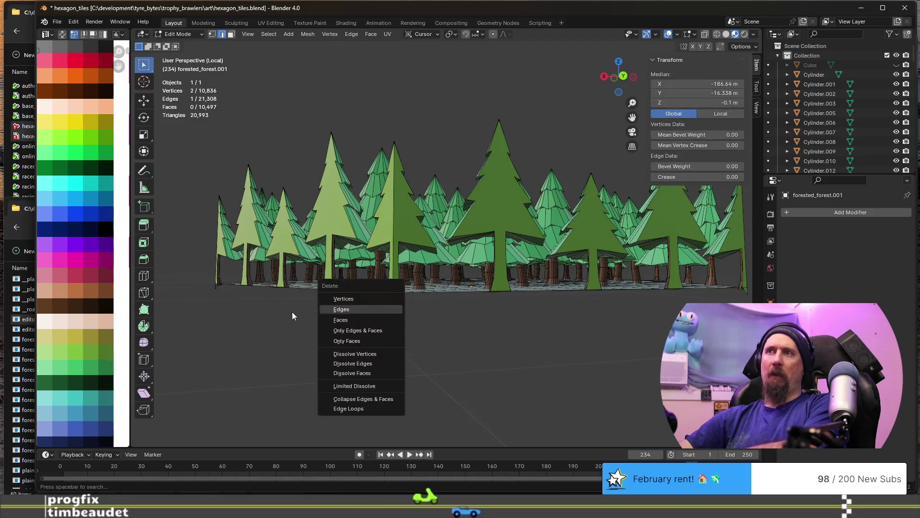
left_click(333, 310)
middle_click_drag(220, 307, 350, 318)
scroll(432, 328, "up", 5)
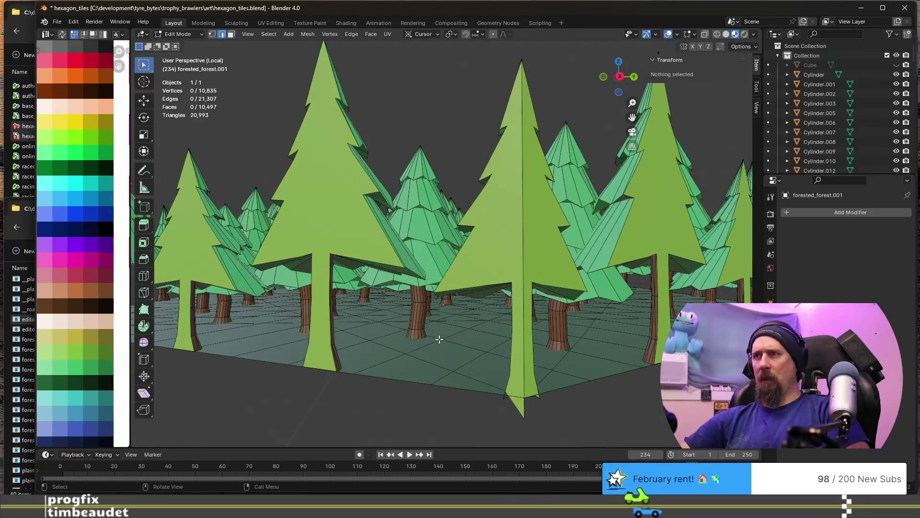
Switch to face select and select the entire forest tile mesh
left_click(425, 372)
middle_click_drag(420, 367, 442, 371)
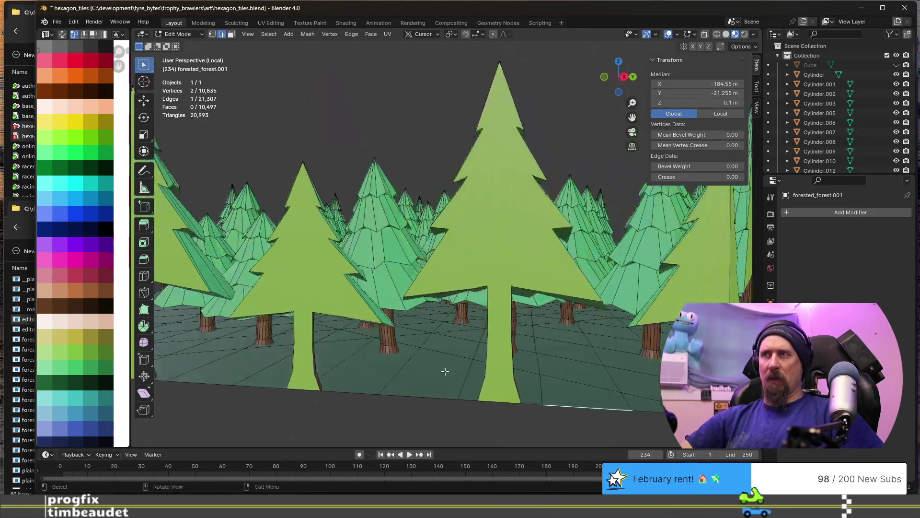
key("3")
left_click(579, 386, "alt")
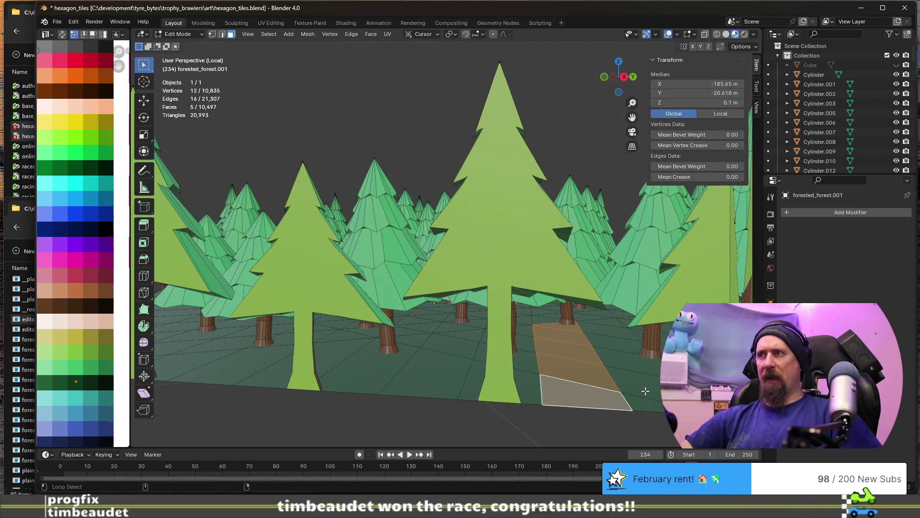
middle_click_drag(555, 333, 497, 375)
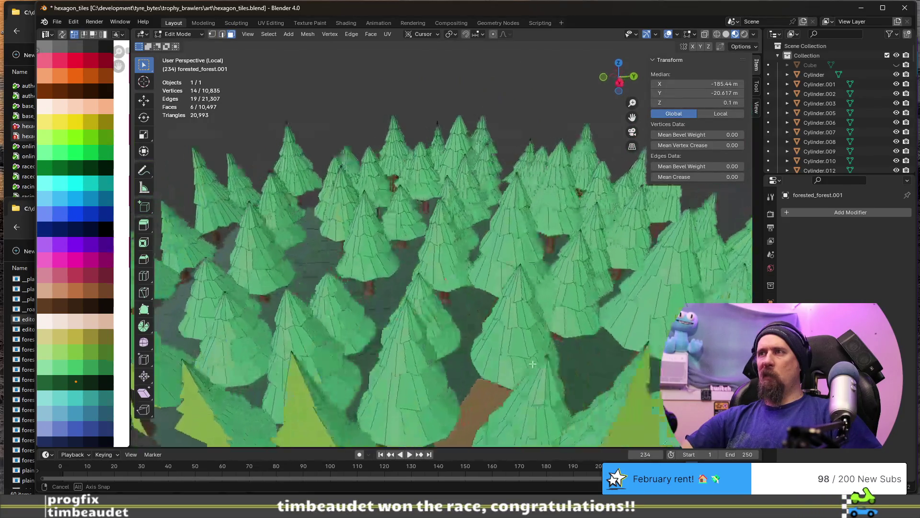
scroll(496, 374, "down", 5)
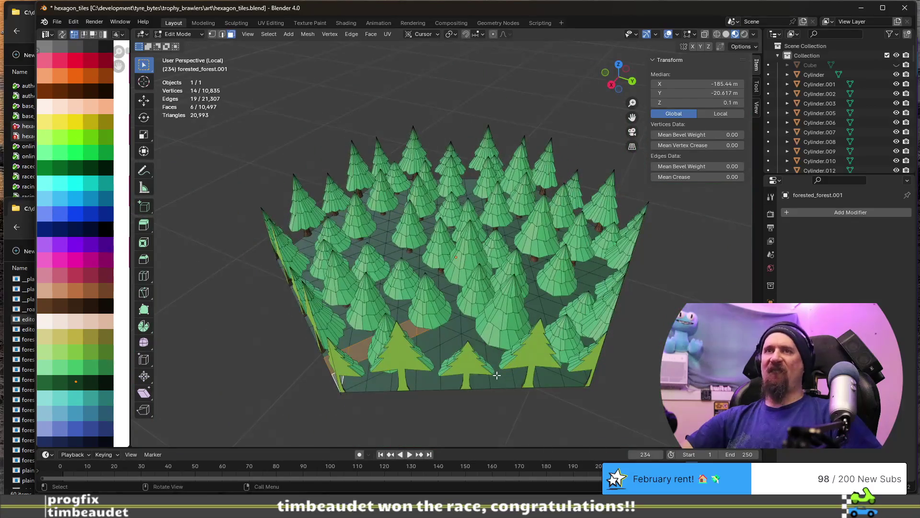
key("a")
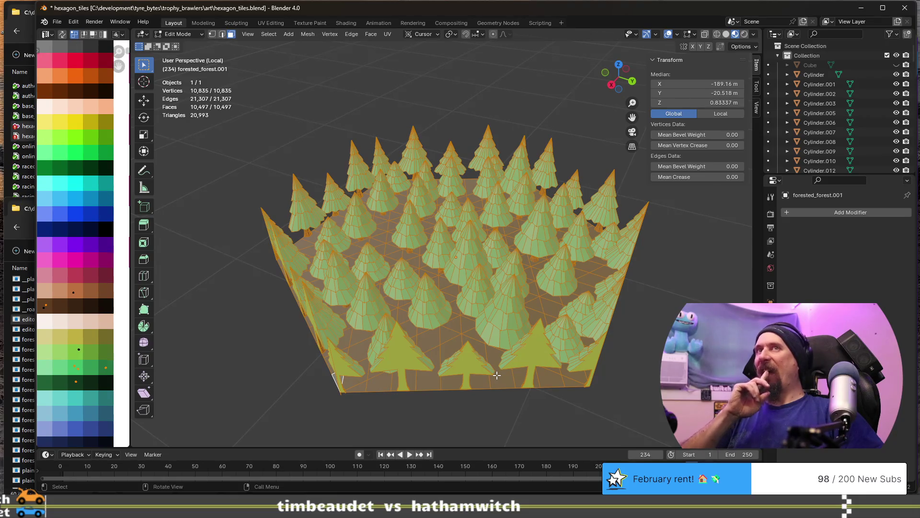
Box-select a UV point on the colour palette, then switch to the web browser
key("b")
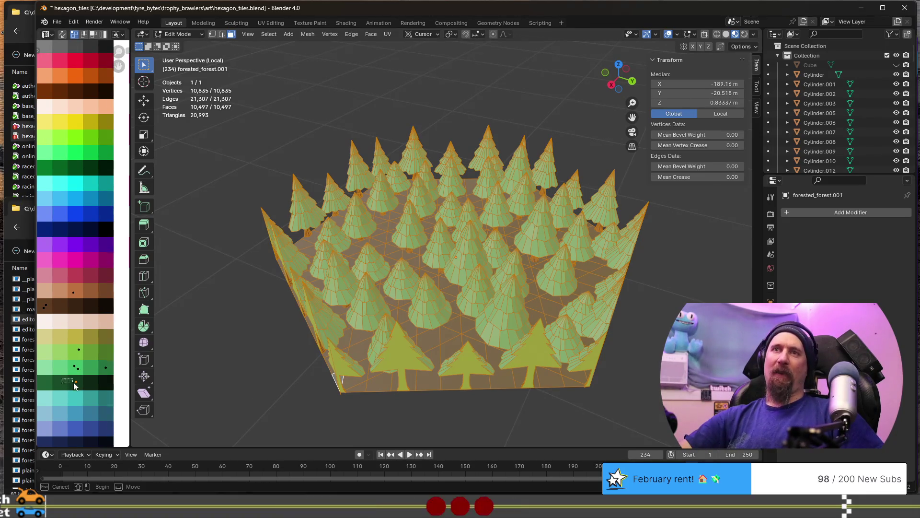
left_click_drag(75, 383, 86, 387)
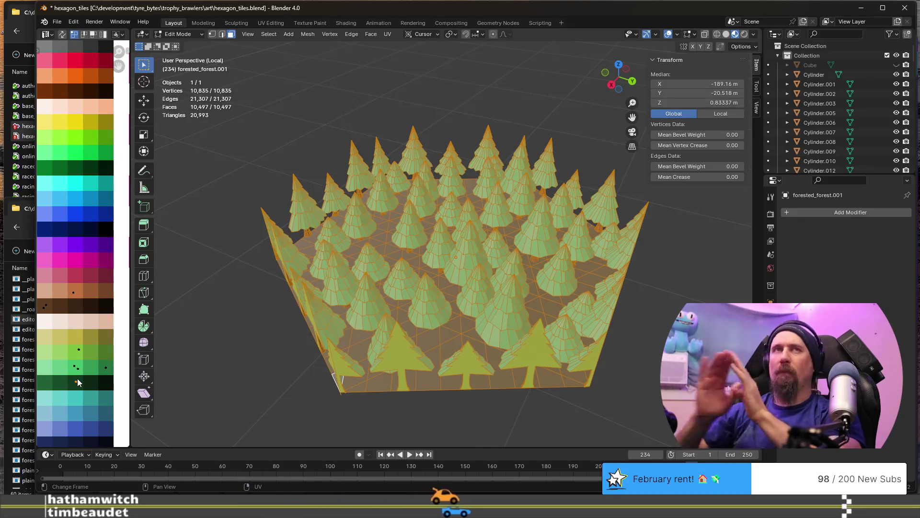
key("alt+Tab")
Search Google for 'blender select faces from uv map' and read the Stack Exchange answer
left_click(485, 40)
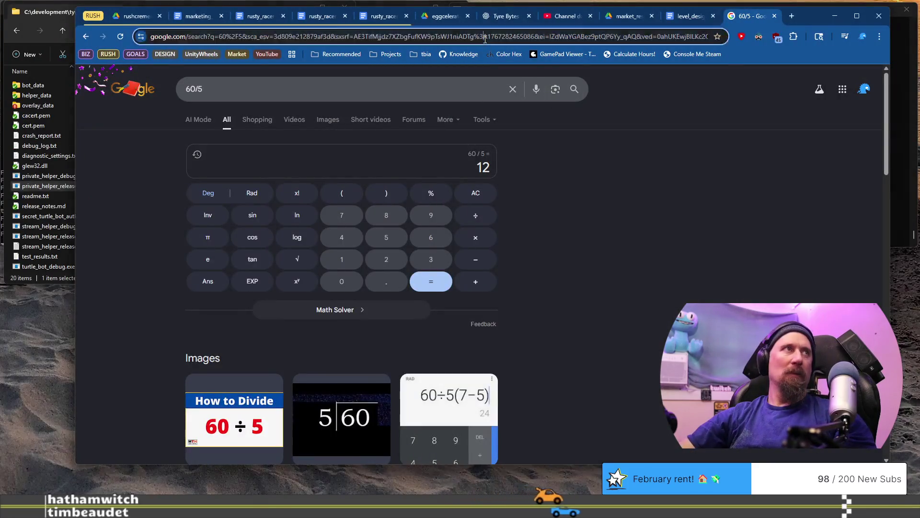
type("select ")
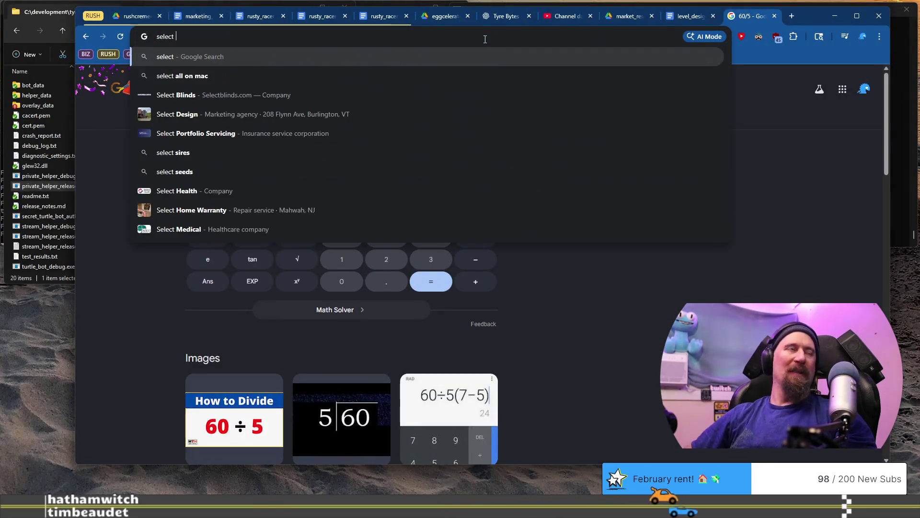
type("aces with lender")
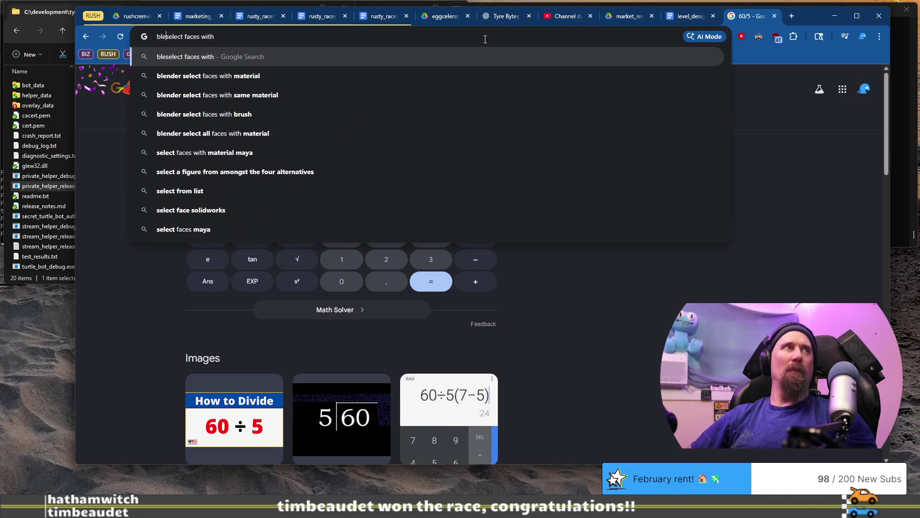
key("End")
key("BackSpace")
key("BackSpace")
key("BackSpace")
type("from")
key("Return")
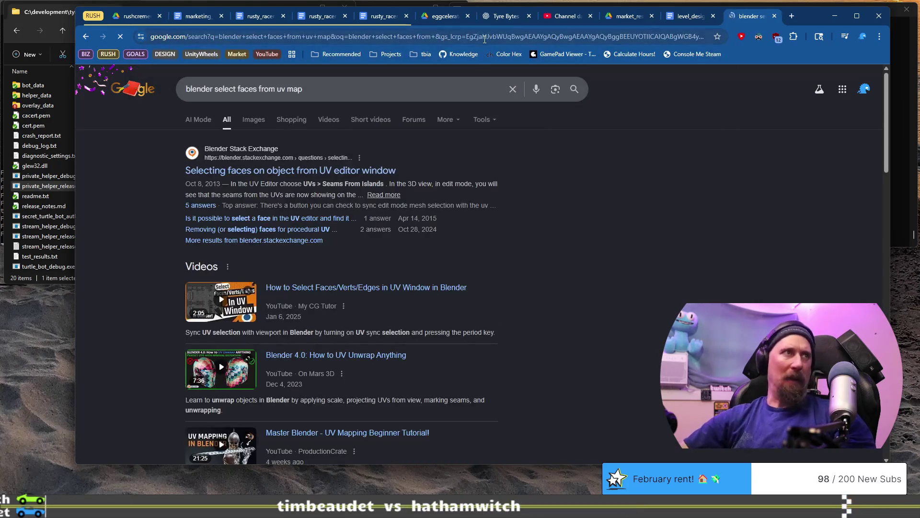
left_click(340, 174)
scroll(530, 283, "down", 2)
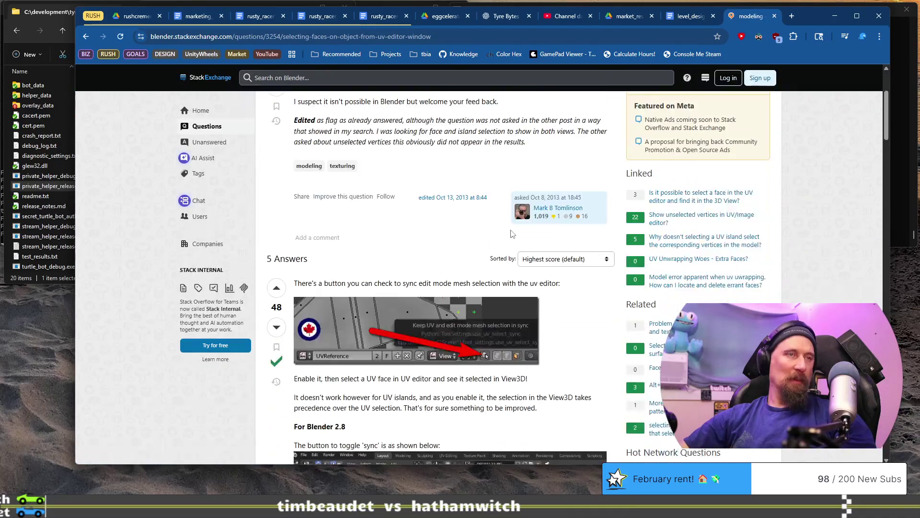
scroll(530, 283, "down", 1)
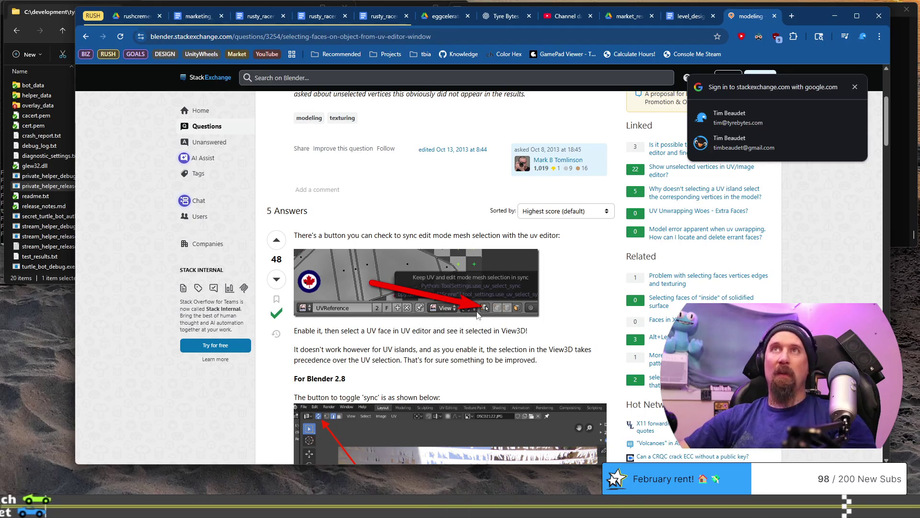
Return to Blender and widen the palette image editor panel
key("alt+Tab")
left_click_drag(132, 360, 306, 365)
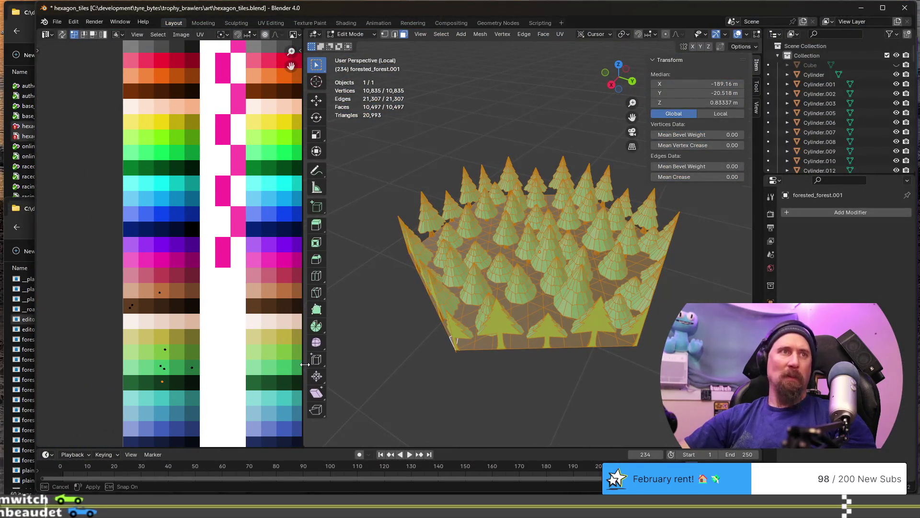
Check the Sticky Selection options and enable UV Sync Selection in the image editor
mouse_move(305, 365)
left_mouse_down()
mouse_move(531, 368)
mouse_move(134, 328)
mouse_move(151, 338)
left_mouse_up()
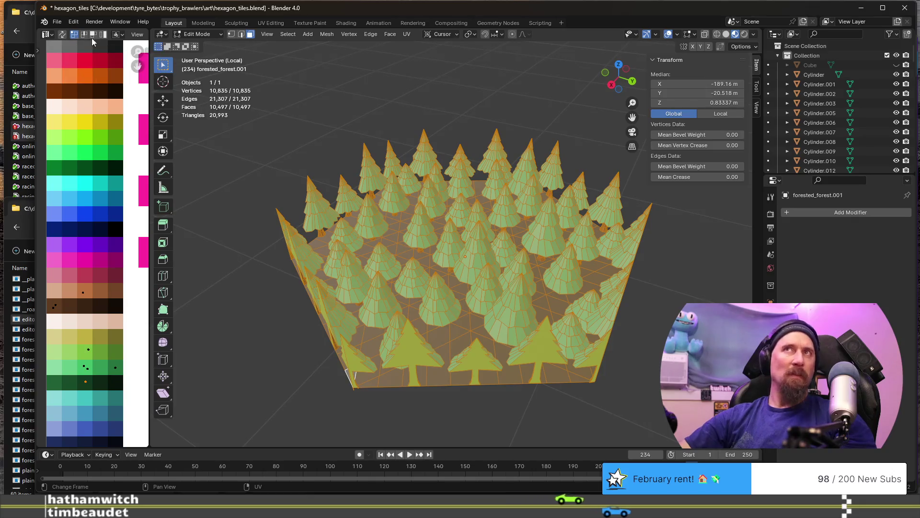
left_click(122, 36)
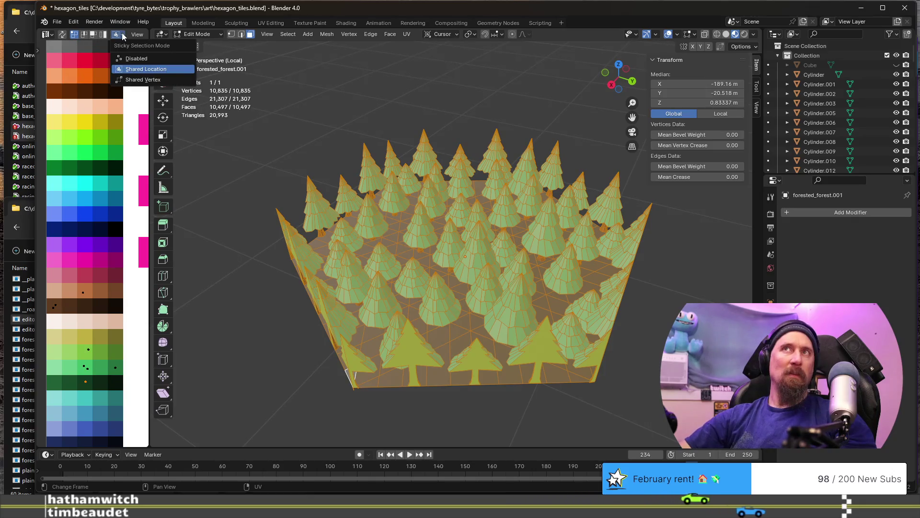
left_click(122, 36)
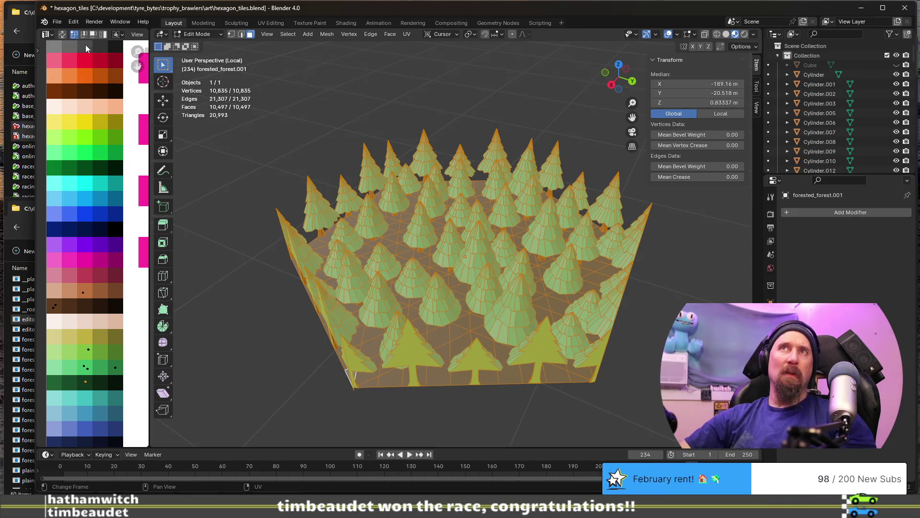
left_click(63, 35)
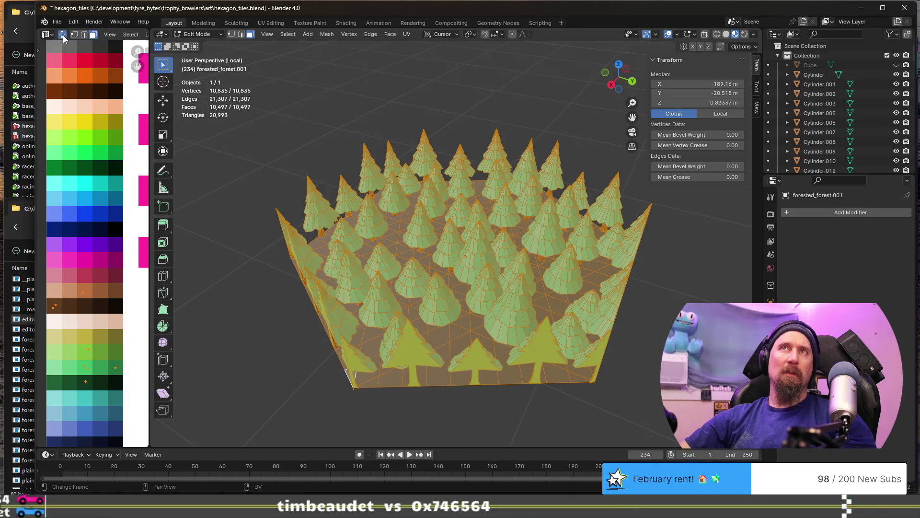
Select the brown ground tile through its palette UV island, ready for deletion
left_click(70, 380)
middle_click_drag(421, 410, 295, 376)
key("x")
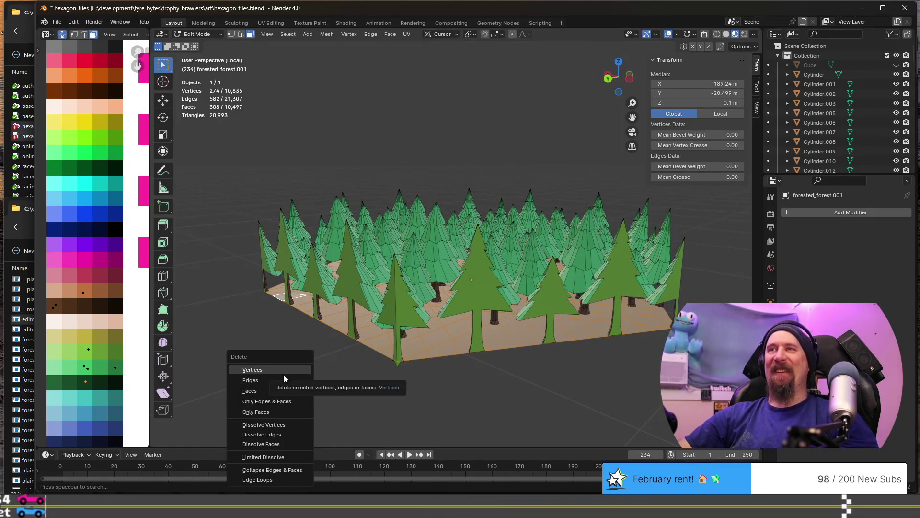
Delete the ground tile as faces (after undoing a vertex deletion), leaving only the pine trees
left_click(284, 375)
key("ctrl+z")
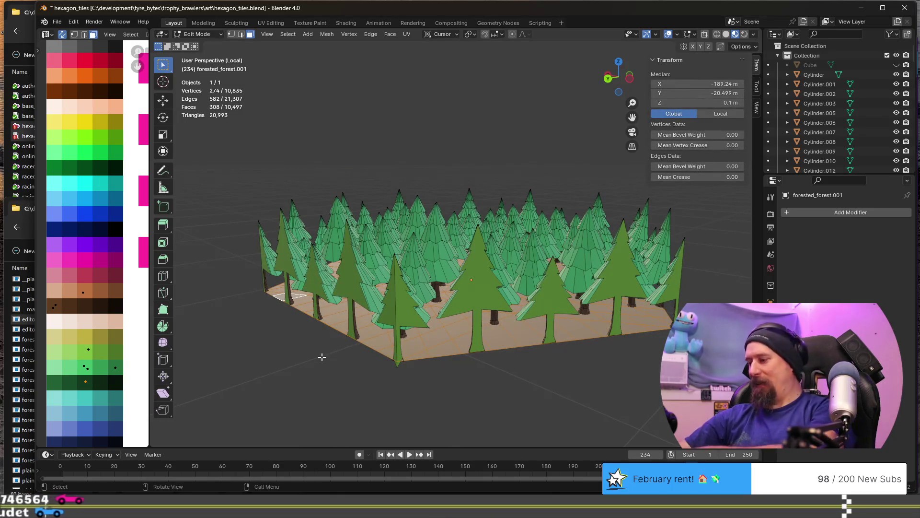
key("x")
left_click(316, 378)
mouse_move(212, 347)
middle_mouse_down()
mouse_move(281, 319)
mouse_move(323, 322)
mouse_move(346, 333)
mouse_move(366, 362)
middle_mouse_up()
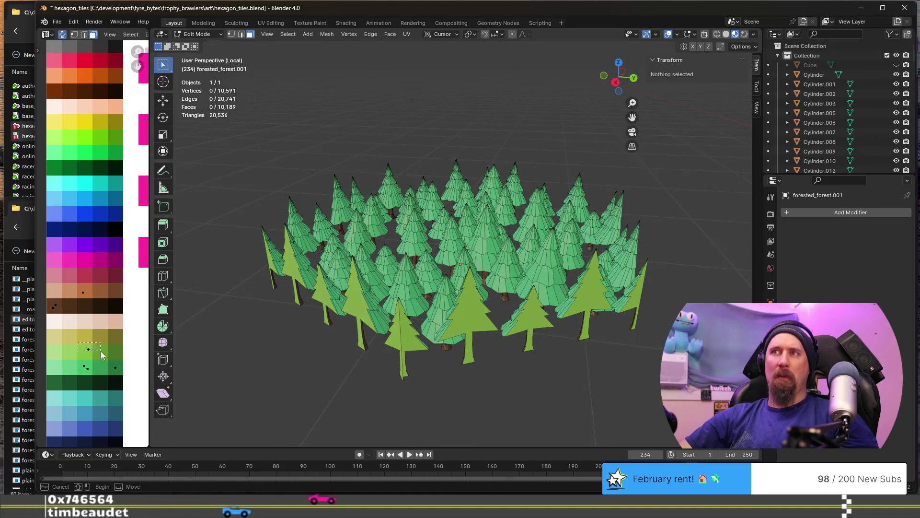
Move two groups of tree-face UVs onto new palette colours
left_click_drag(99, 350, 107, 353)
key("g")
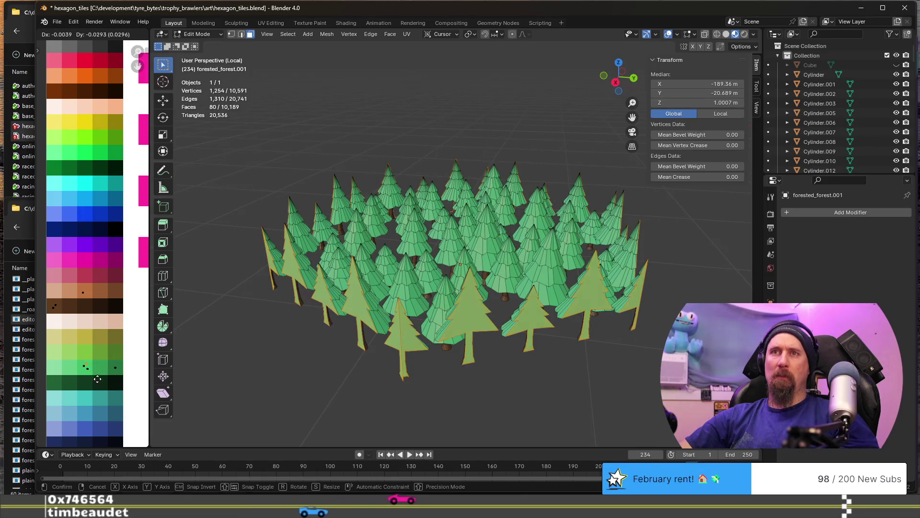
left_click(97, 379)
left_click_drag(135, 381, 129, 380)
key("g")
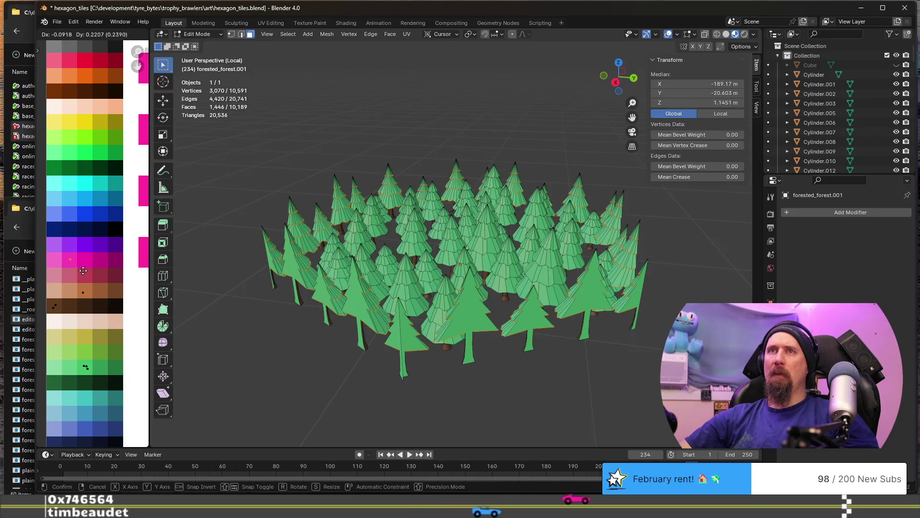
left_click(131, 377)
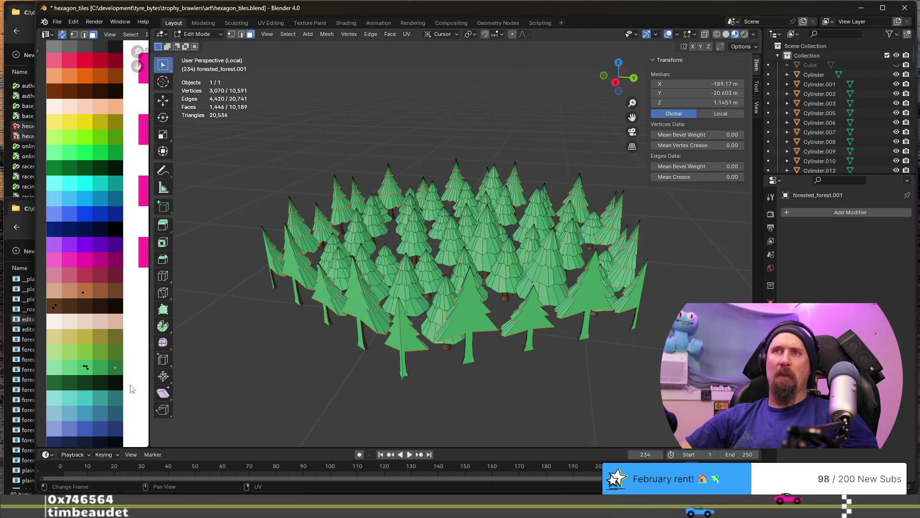
Recolour further tree faces and the tree tips orange via palette UV moves, then return to Object Mode
key("g")
left_click(101, 277)
middle_click_drag(338, 314, 319, 288)
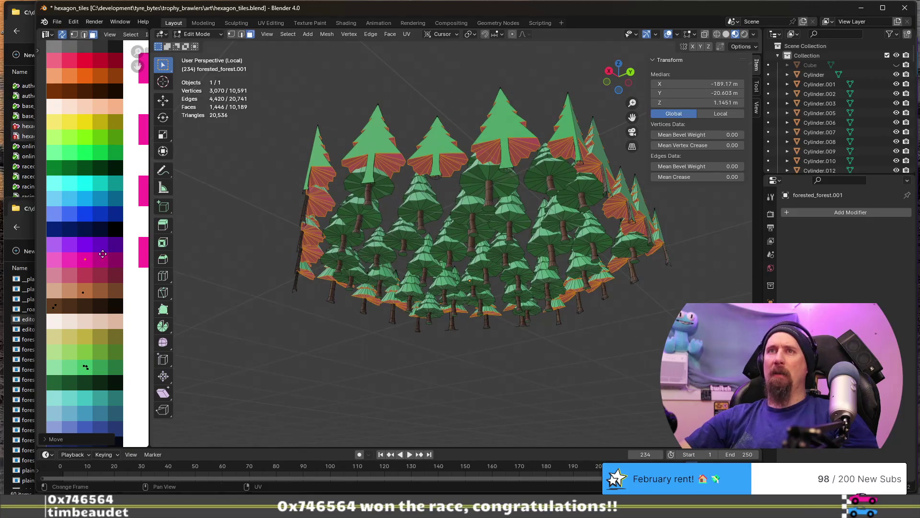
key("g")
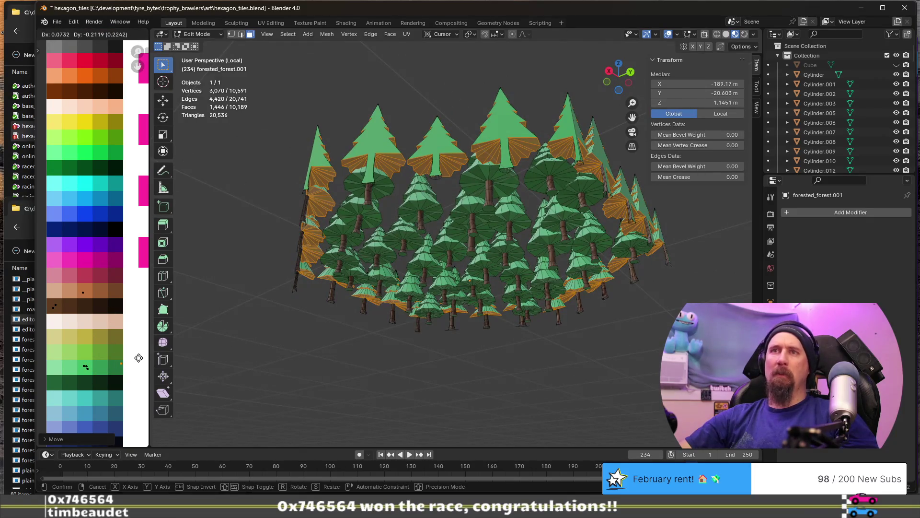
left_click(138, 357)
key("Tab")
middle_click_drag(341, 253, 252, 334)
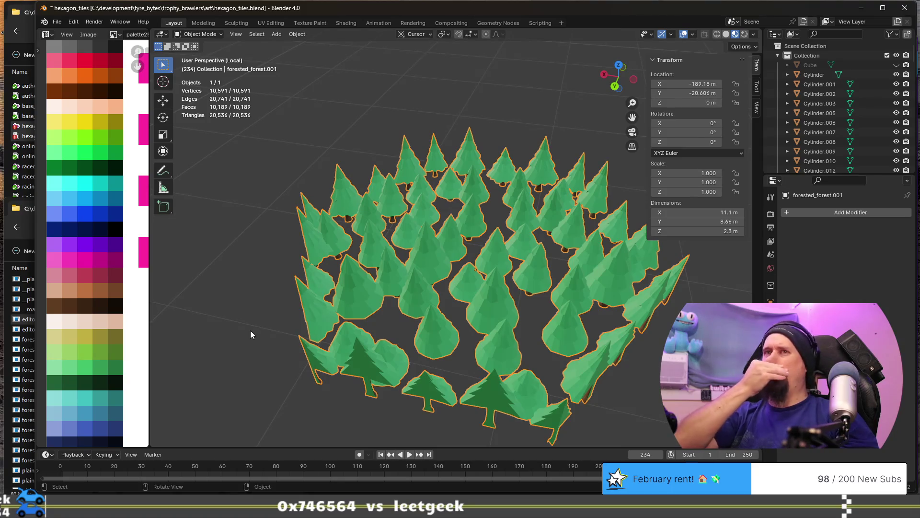
In Edit Mode, shift one tree's face colour and select the whole forest mesh's UVs
key("Tab")
left_click(504, 413)
left_click(104, 274)
mouse_move(215, 302)
middle_mouse_down()
mouse_move(324, 266)
mouse_move(424, 259)
mouse_move(475, 281)
middle_mouse_up()
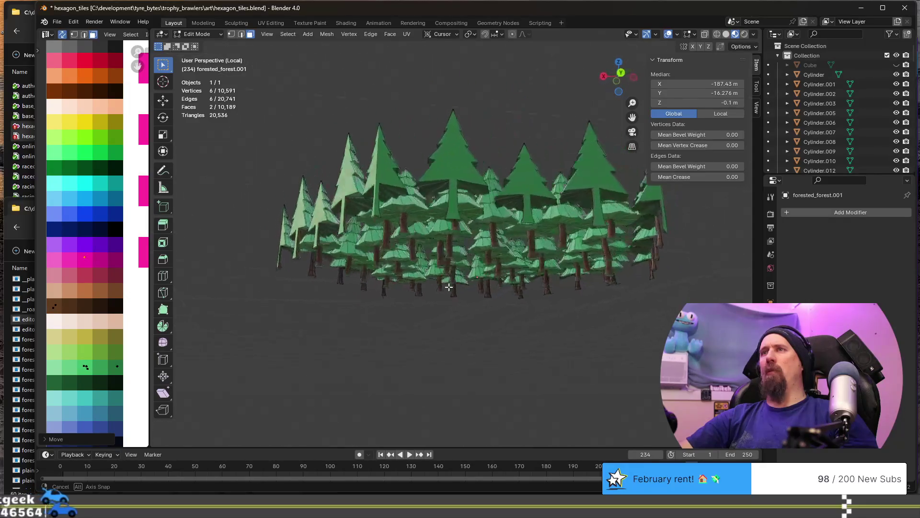
mouse_move(475, 281)
middle_mouse_down()
mouse_move(476, 354)
mouse_move(529, 313)
middle_mouse_up()
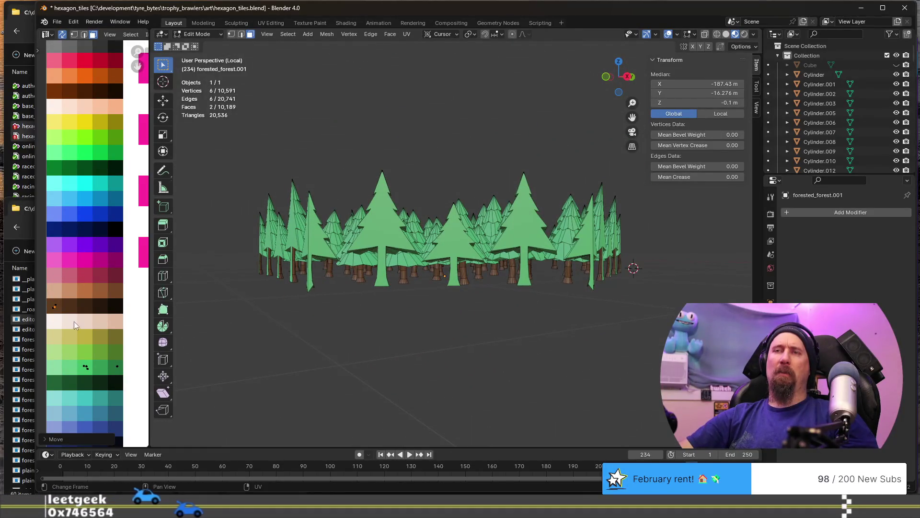
key("a")
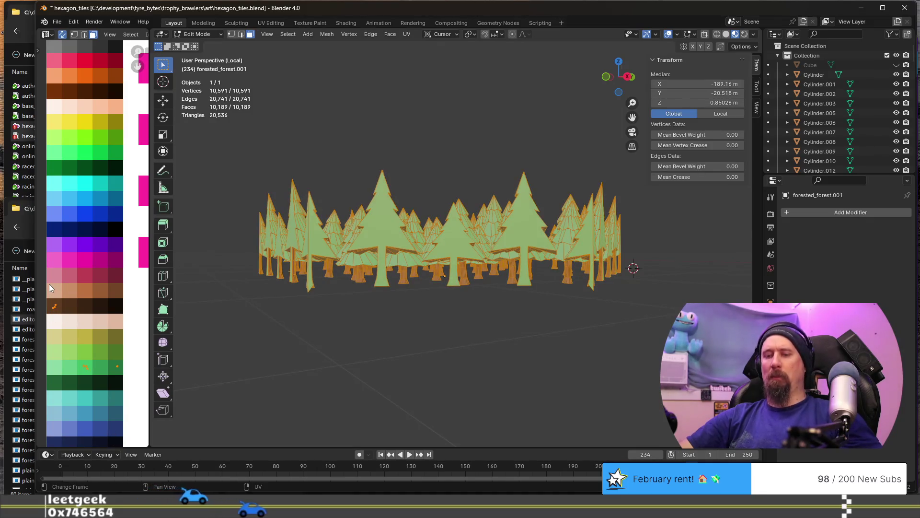
key("g")
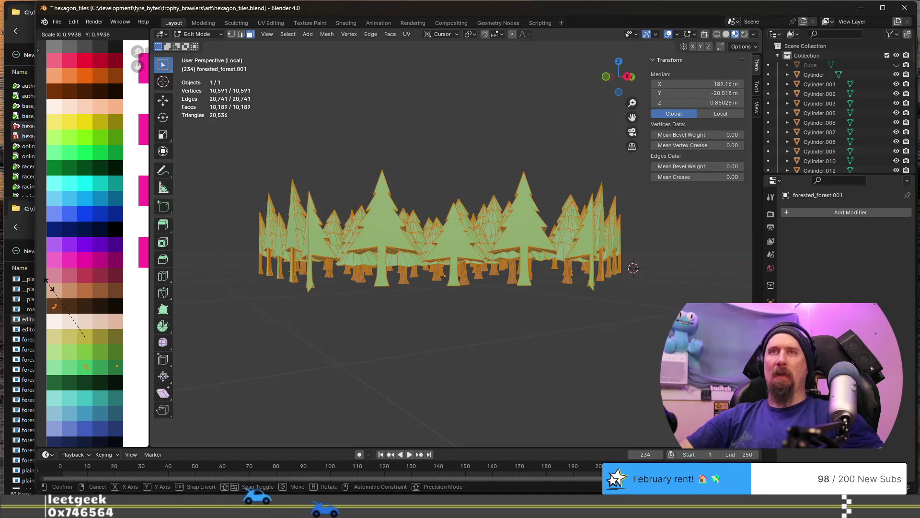
right_click(49, 285)
Scale the trunk UV points to zero so all trunks share one brown palette colour
left_click(73, 307)
left_click_drag(71, 314, 44, 287)
key("s")
key("0")
left_click(47, 287)
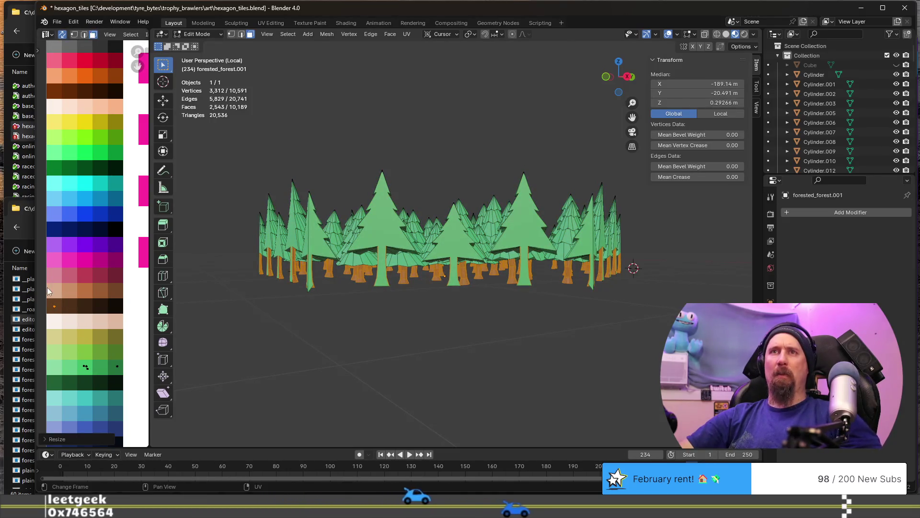
Scale the foliage UV points to zero so all leaves share one green colour, then return to Object Mode
left_click(92, 371)
key("s")
key("0")
left_click(94, 371)
scroll(436, 280, "down", 1)
key("Tab")
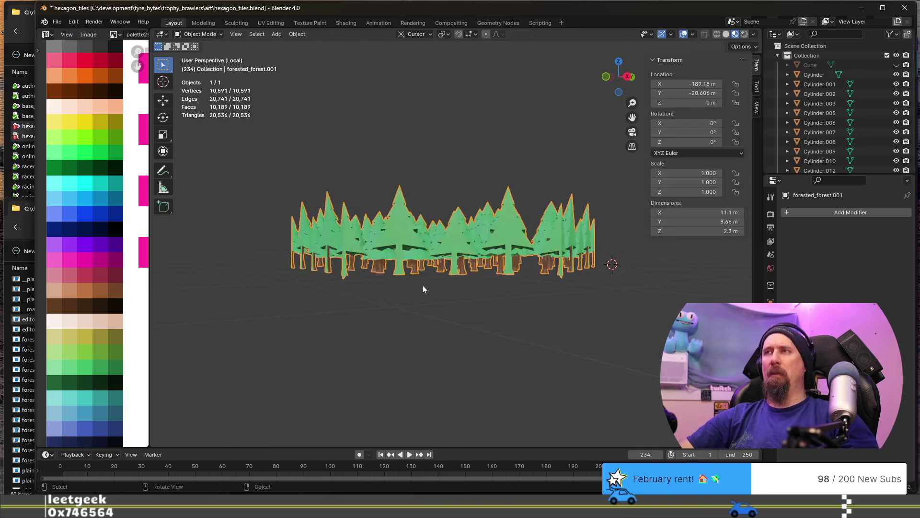
Inspect the recoloured forest and save the tile file to hexagon_tiles.blend
middle_click_drag(425, 285, 412, 288)
left_click(412, 291)
middle_click_drag(458, 319, 305, 325)
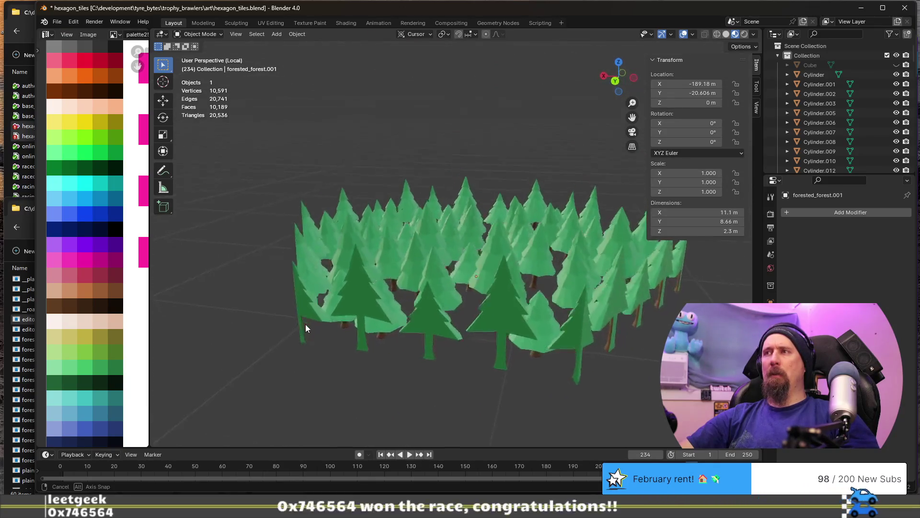
left_click(373, 336)
mouse_move(441, 304)
middle_mouse_down()
mouse_move(511, 347)
mouse_move(403, 326)
middle_mouse_up()
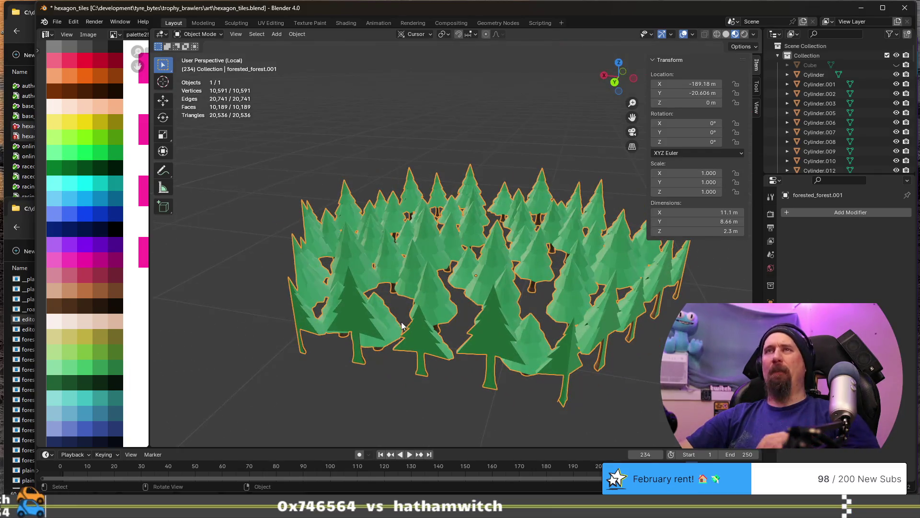
key("ctrl+s")
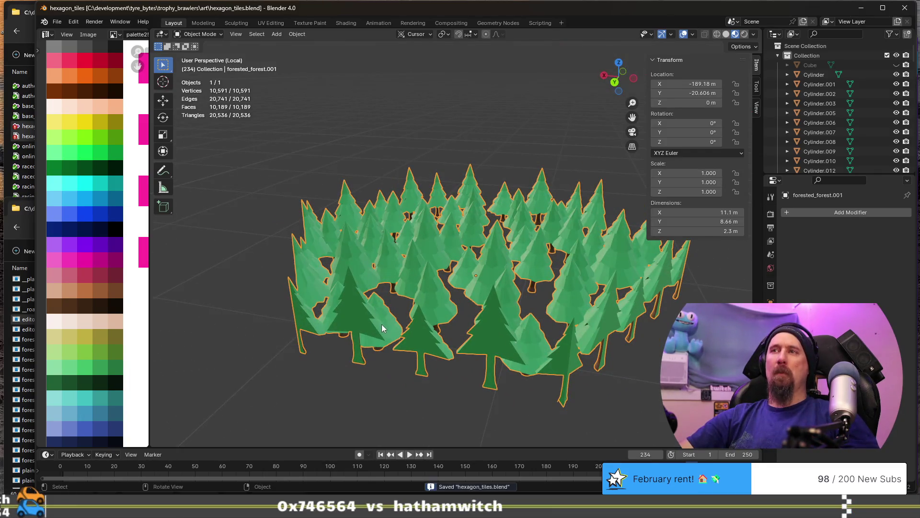
Enter Edit Mode and select a flat tree's face, viewing it from ground level
key("Tab")
left_click(359, 358)
middle_click_drag(362, 374, 418, 252)
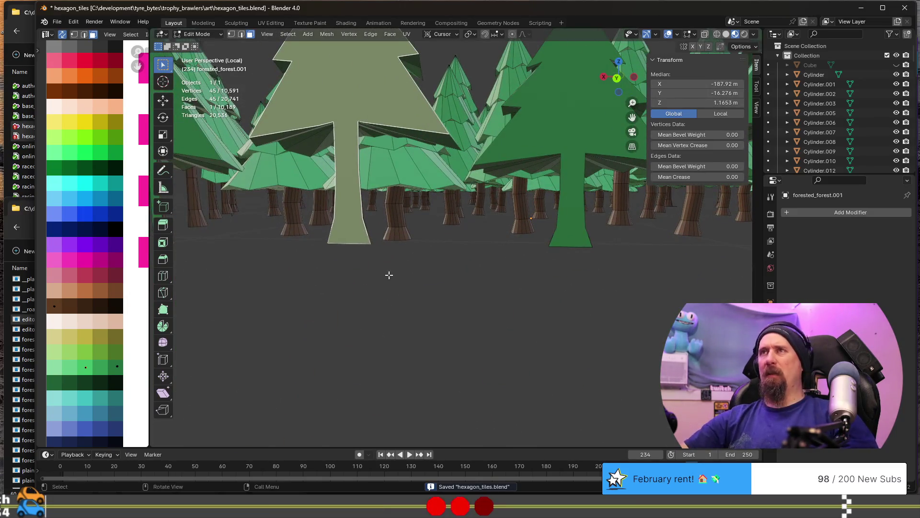
scroll(403, 215, "down", 3)
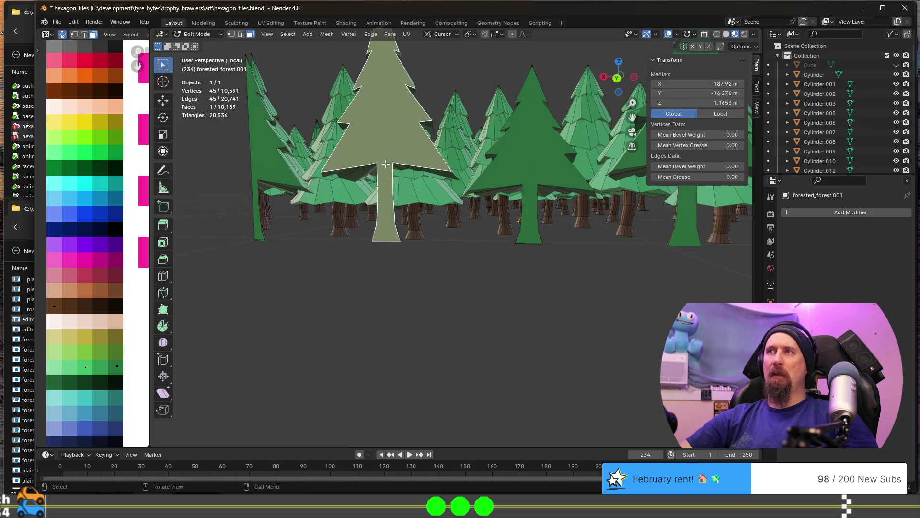
scroll(386, 164, "up", 2)
Knife-cut the first flat tree's trunk from its foliage and recolour the trunk dark brown
key("k")
left_click(335, 121)
left_click(358, 121)
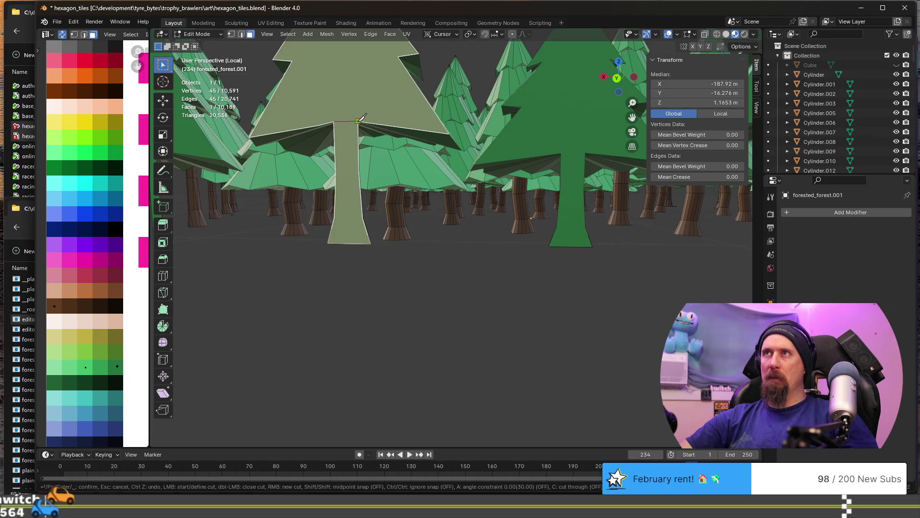
key("Return")
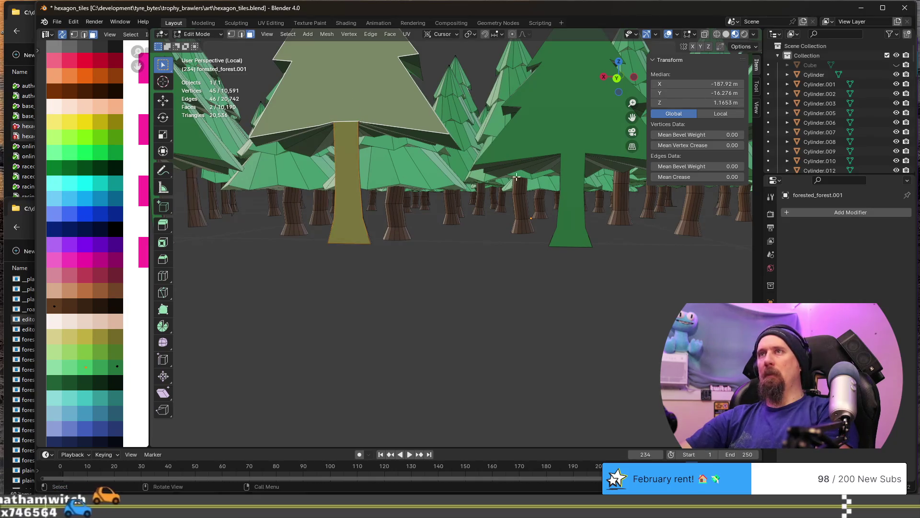
left_click(341, 185)
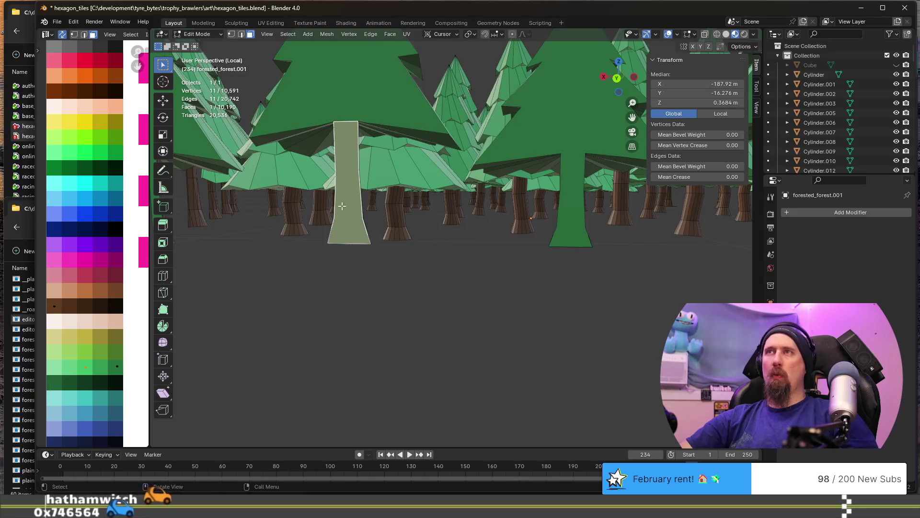
key("g")
left_click(80, 305)
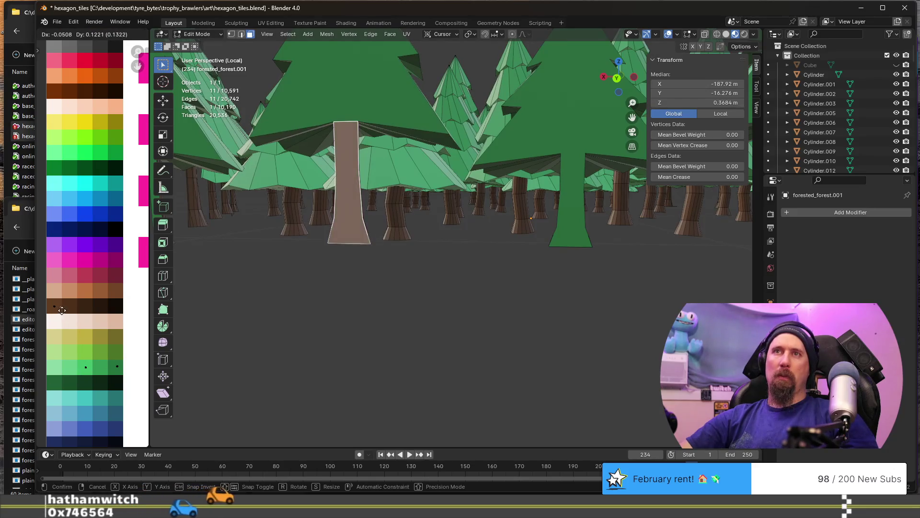
key("Tab")
scroll(404, 326, "down", 3)
middle_click_drag(405, 325, 415, 329)
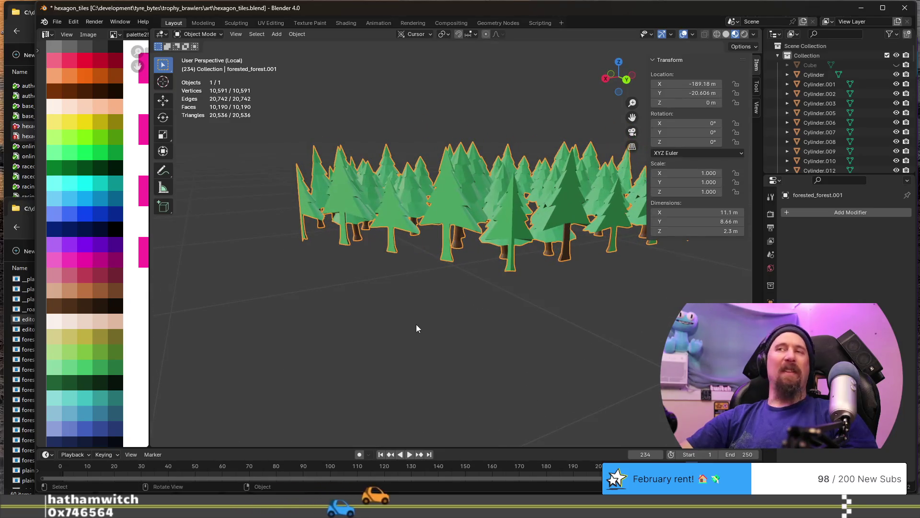
scroll(466, 294, "up", 3)
scroll(532, 295, "up", 2)
Knife-cut the centre tree's trunk and recolour its two trunk faces brown on the palette
key("Tab")
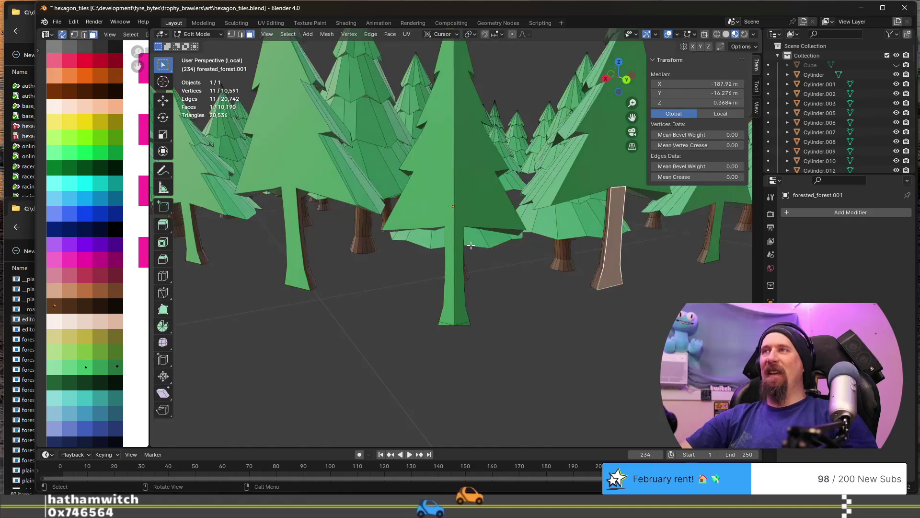
key("k")
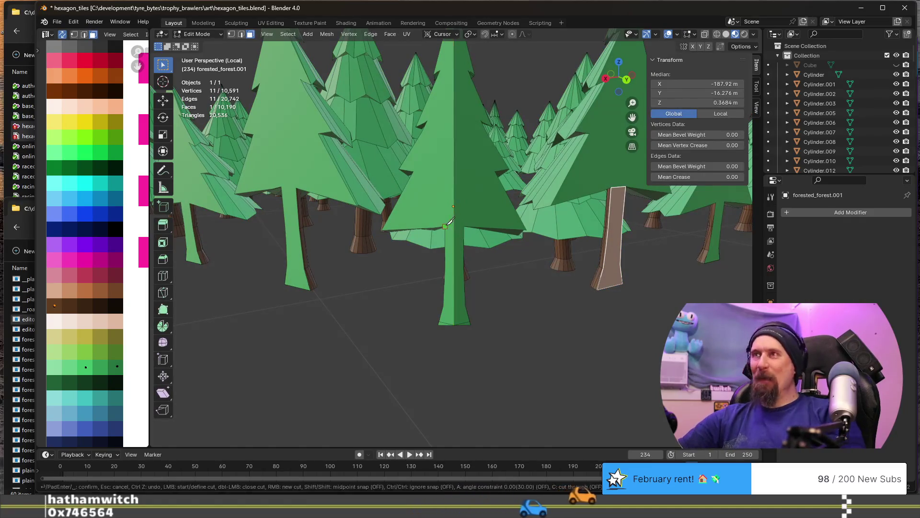
left_click(445, 227)
left_click(465, 226)
key("Return")
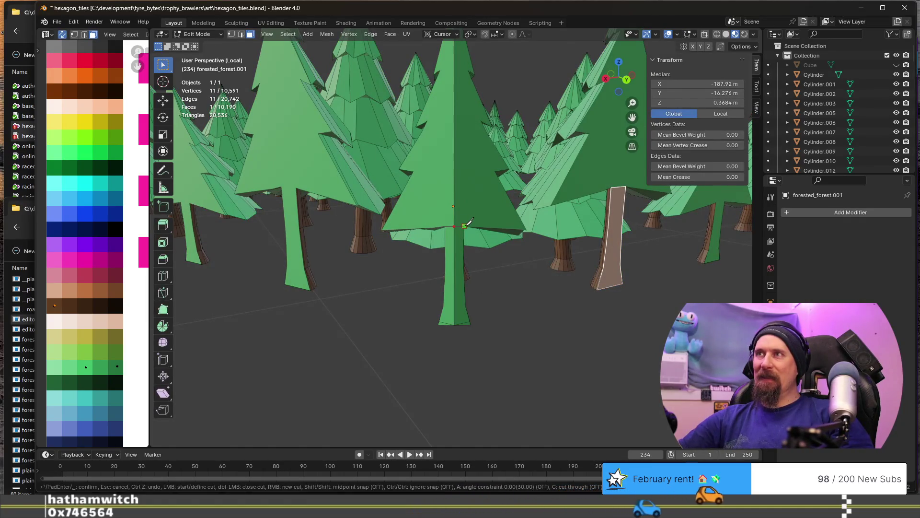
left_click(459, 255)
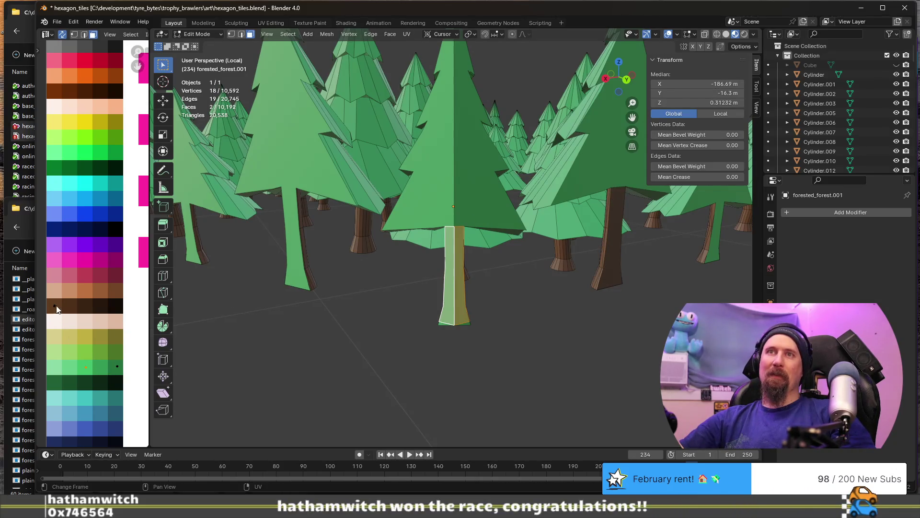
left_click_drag(72, 354, 63, 342)
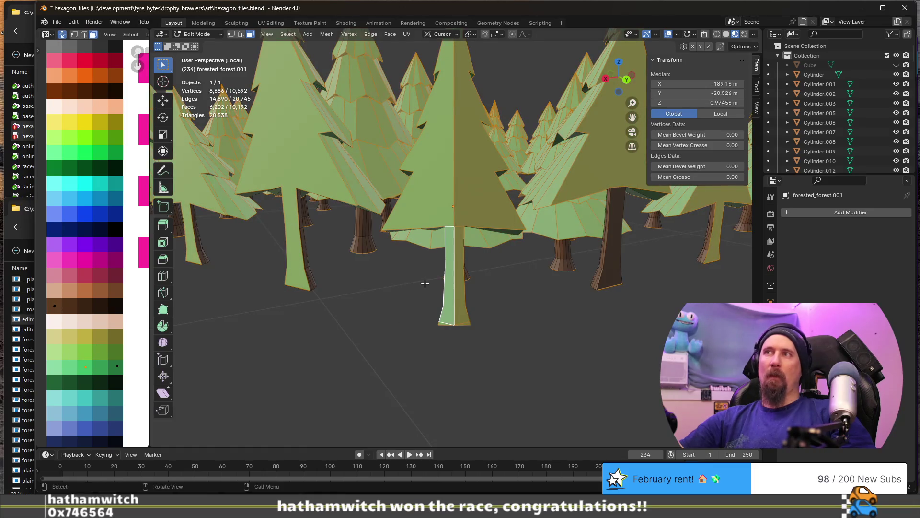
key("ctrl+z")
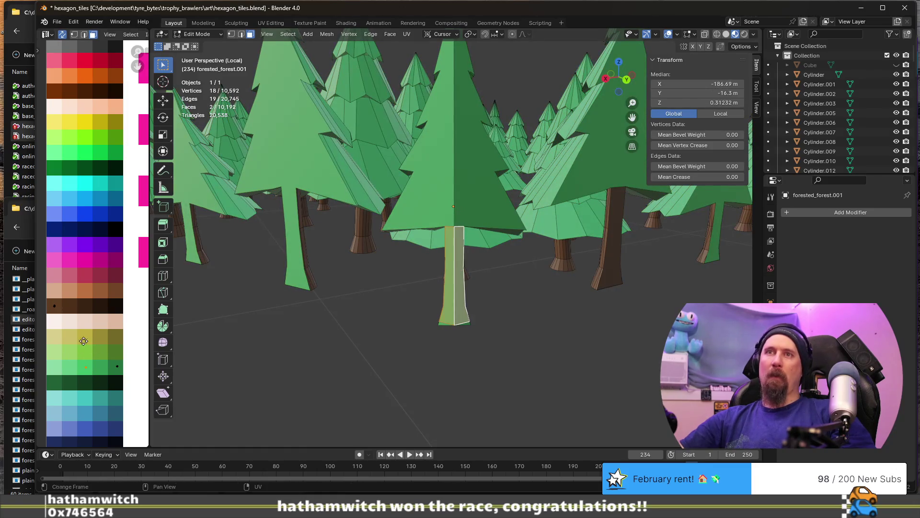
left_click_drag(85, 344, 63, 285)
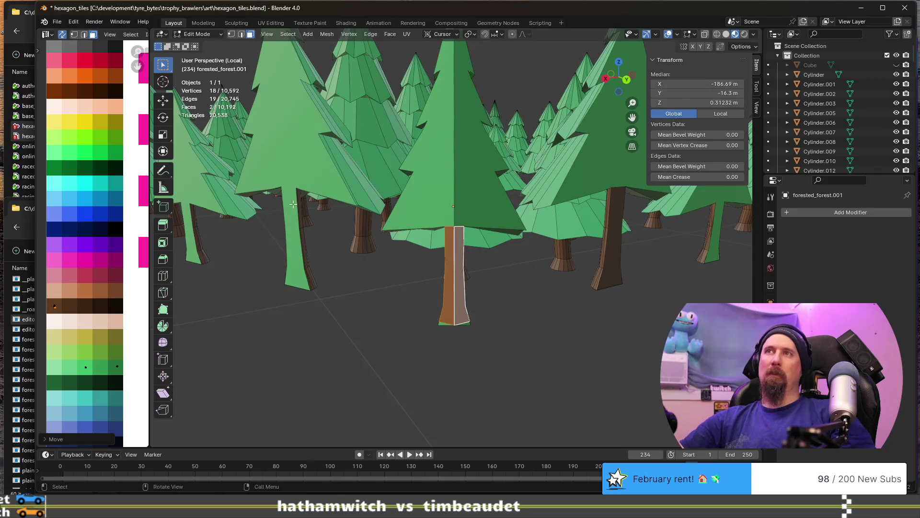
Knife-cut the left tree's trunk, recolour it brown, and return to Object Mode
left_click(286, 190)
key("k")
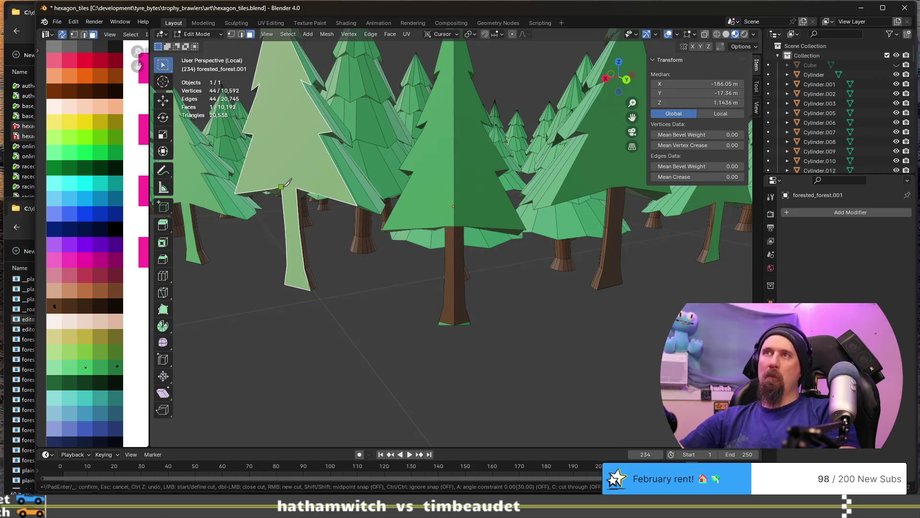
left_click(295, 189)
key("Return")
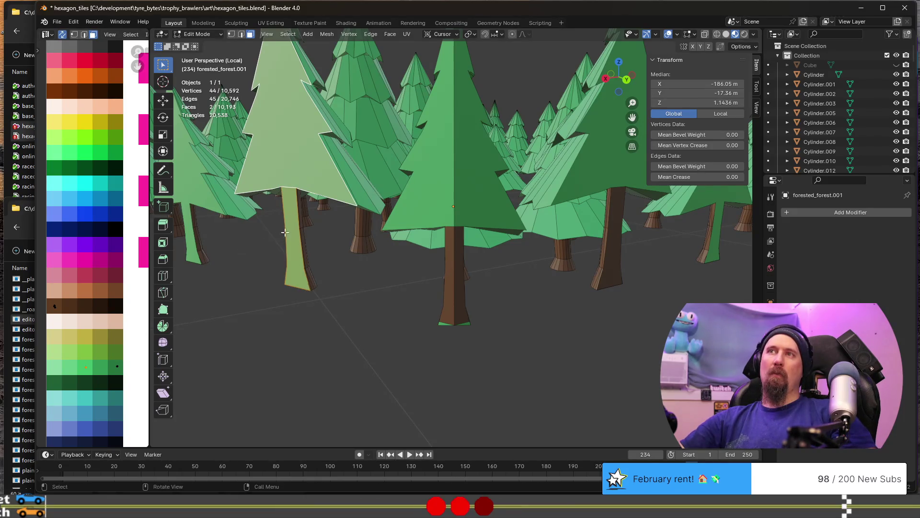
left_click(290, 227)
left_click(79, 367)
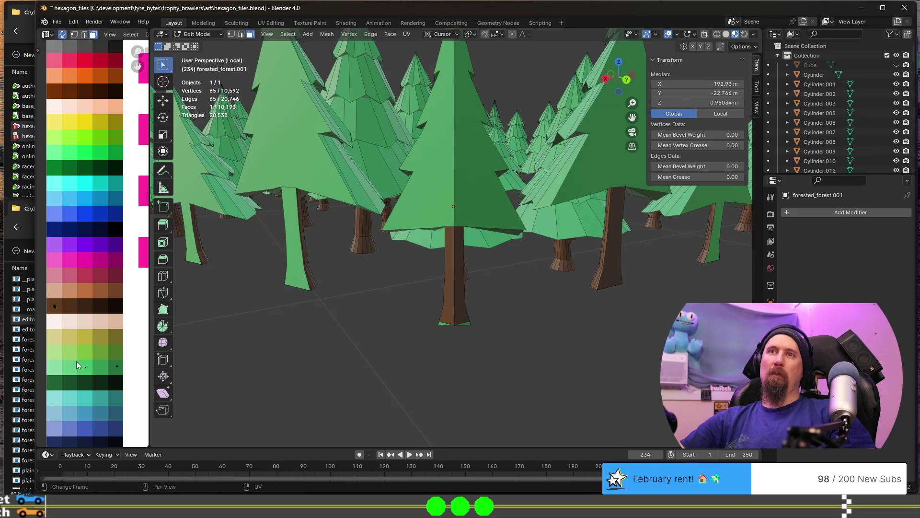
left_click(290, 213)
key("g")
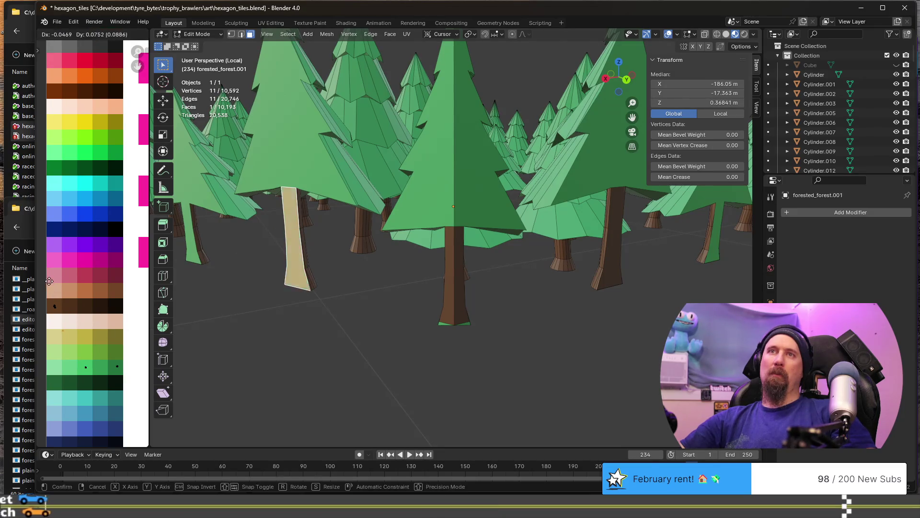
left_click(42, 258)
key("Tab")
scroll(470, 260, "down", 5)
mouse_move(470, 259)
middle_mouse_down()
mouse_move(547, 273)
mouse_move(493, 275)
middle_mouse_up()
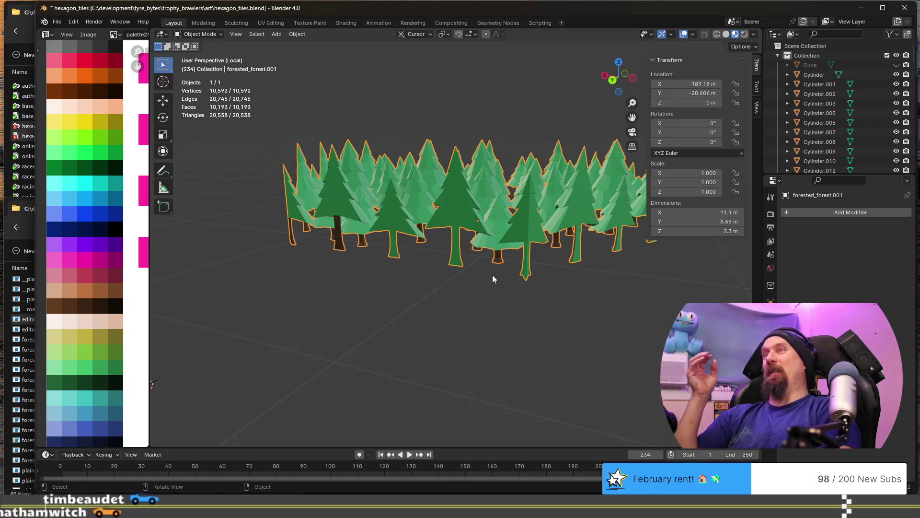
mouse_move(492, 275)
middle_mouse_down()
mouse_move(422, 270)
mouse_move(533, 260)
middle_mouse_up()
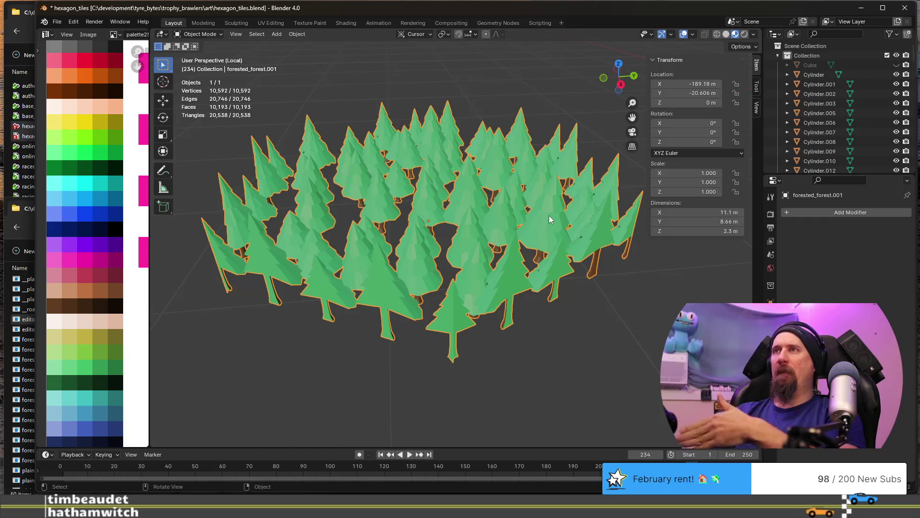
scroll(519, 316, "up", 6)
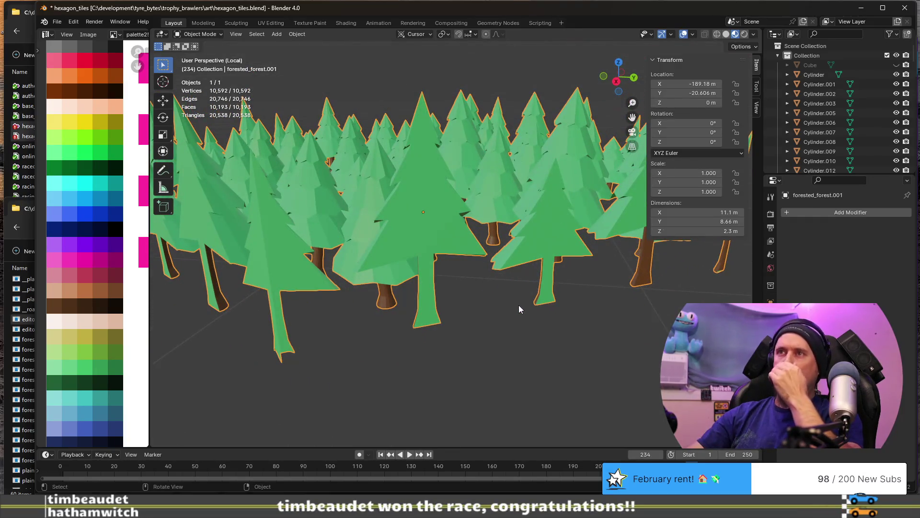
mouse_move(519, 305)
middle_mouse_down()
mouse_move(514, 298)
mouse_move(526, 293)
middle_mouse_up()
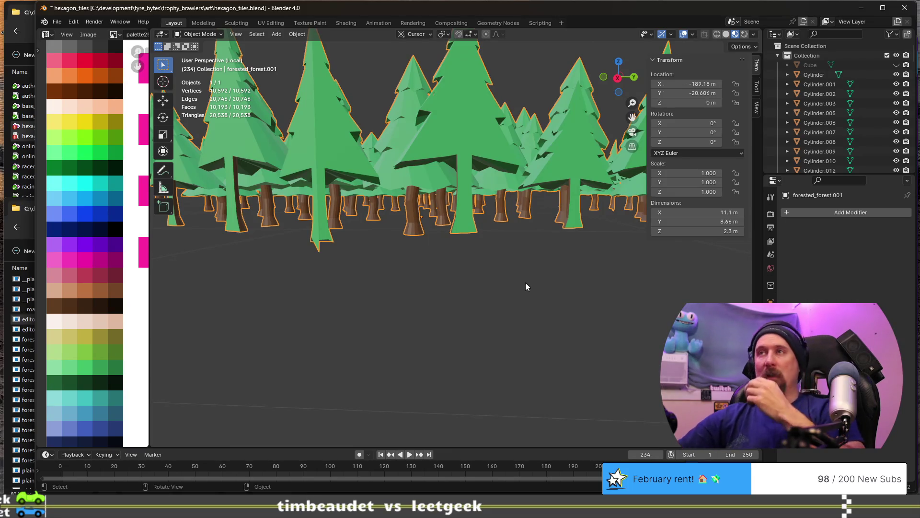
mouse_move(531, 278)
middle_mouse_down()
mouse_move(426, 214)
mouse_move(445, 220)
middle_mouse_up()
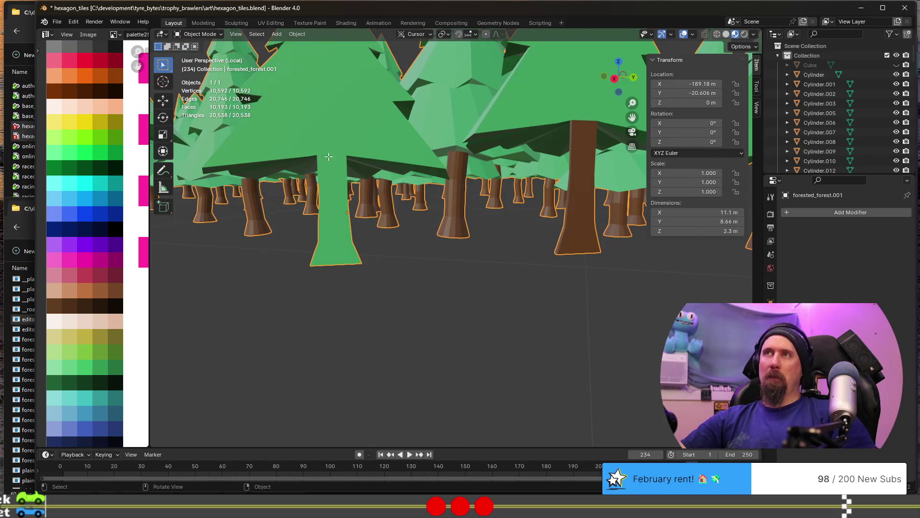
In Edit Mode, knife-cut across the top of a green trunk where it meets the foliage
key("Tab")
key("k")
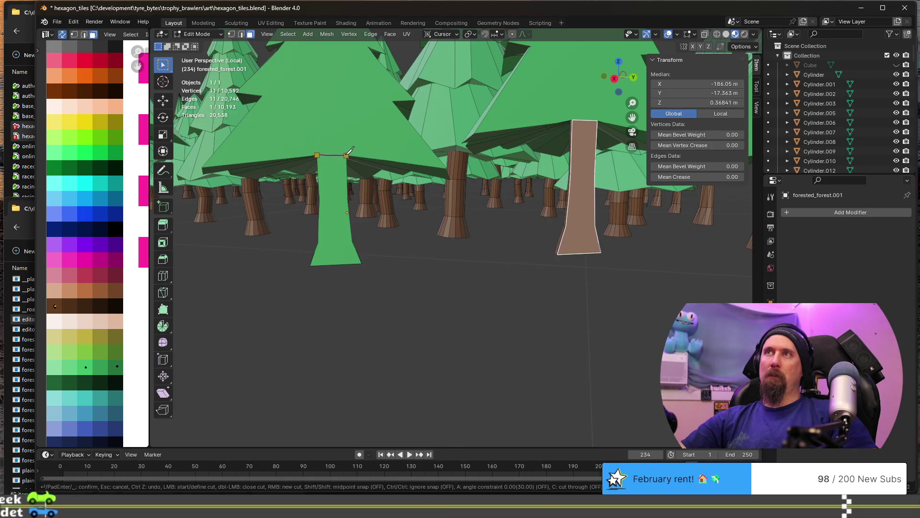
middle_click_drag(309, 220, 434, 239)
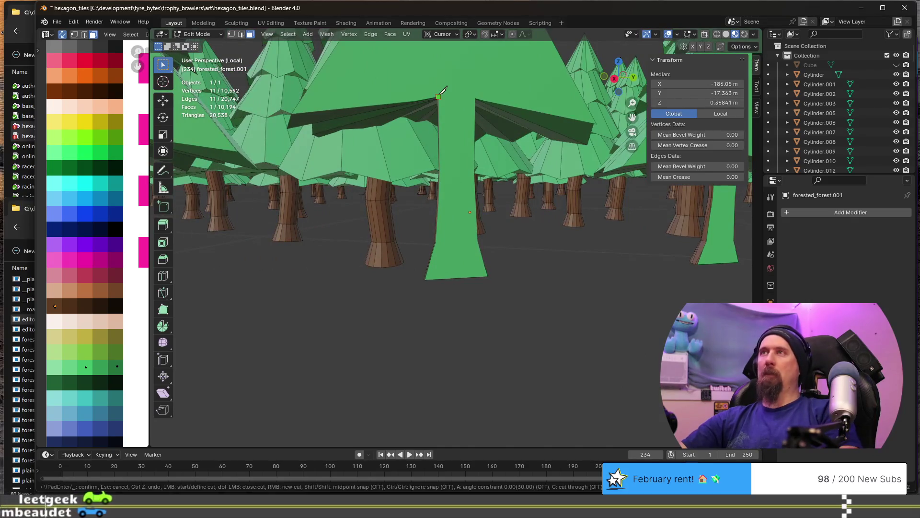
key("Escape")
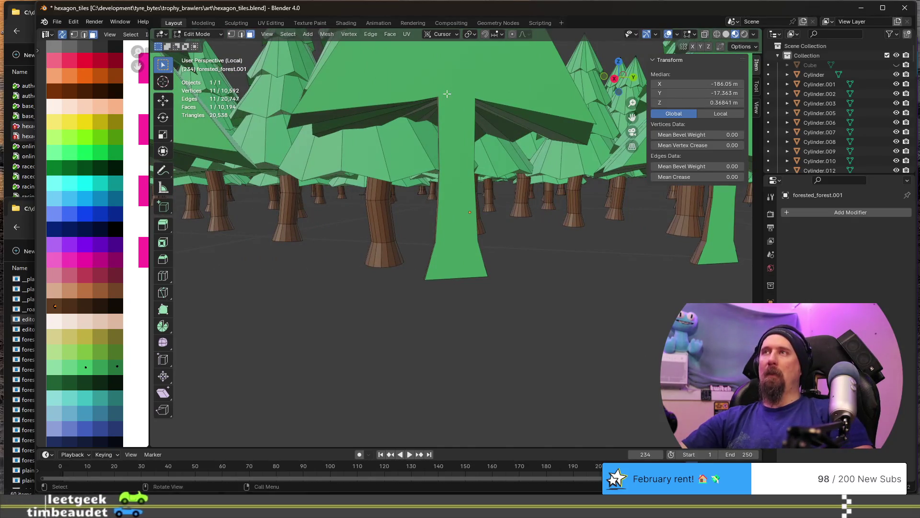
key("k")
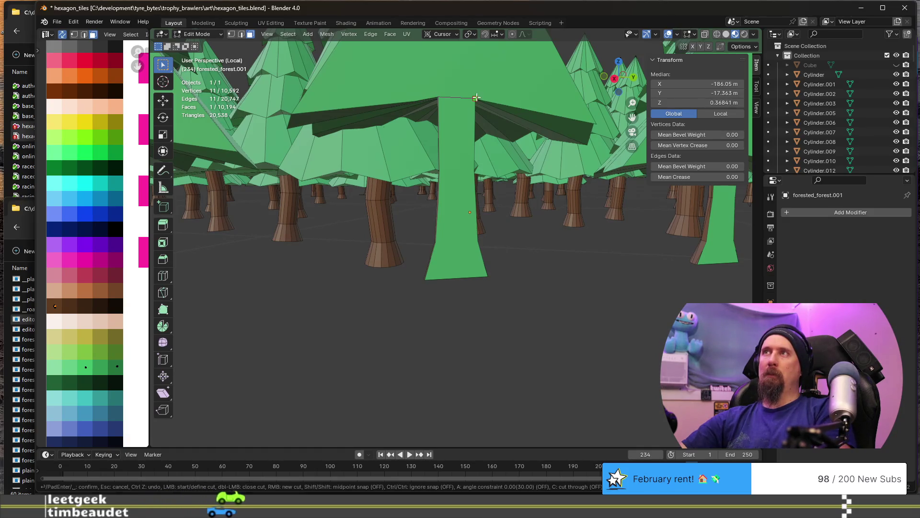
mouse_move(480, 92)
middle_mouse_down()
mouse_move(499, 205)
mouse_move(480, 180)
middle_mouse_up()
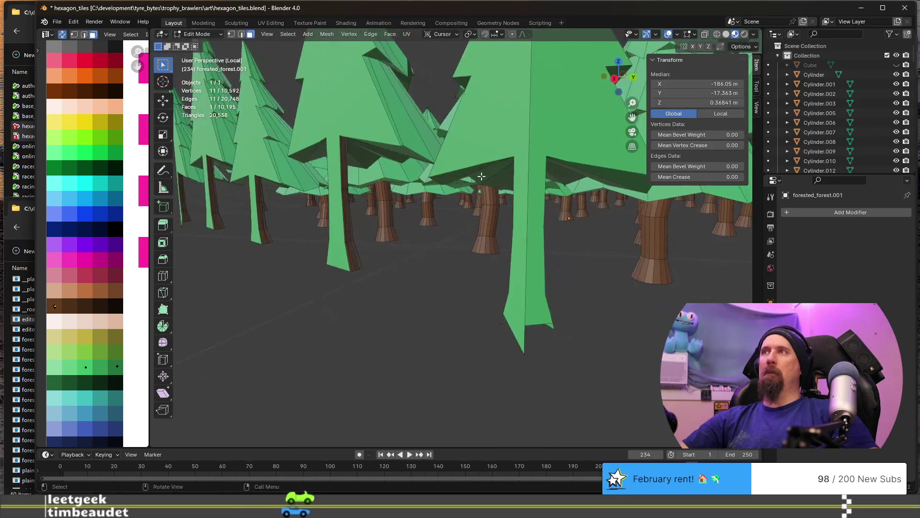
key("k")
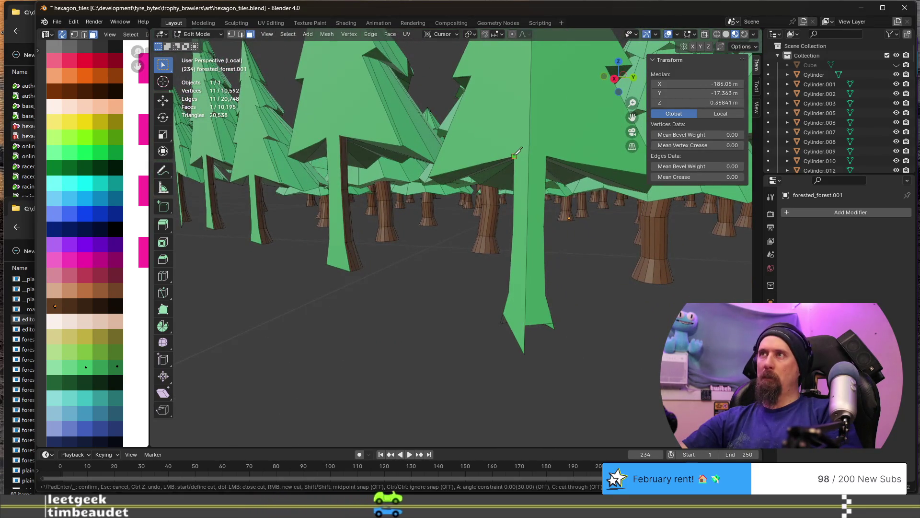
left_click(548, 156)
key("Return")
Knife-cut the trunks of two further trees, abandoning a final cut attempt
mouse_move(420, 252)
middle_mouse_down()
mouse_move(436, 263)
mouse_move(561, 204)
middle_mouse_up()
key("k")
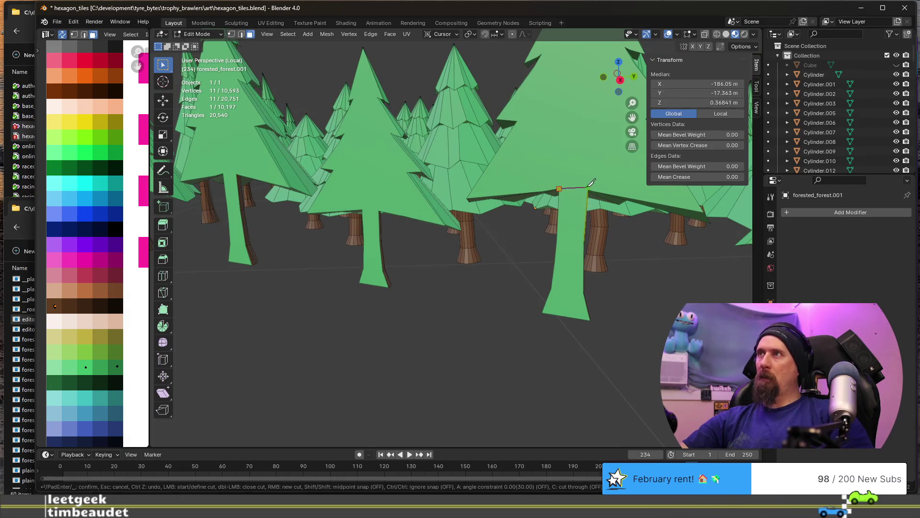
key("Return")
mouse_move(591, 186)
middle_mouse_down()
mouse_move(452, 247)
mouse_move(491, 213)
middle_mouse_up()
key("k")
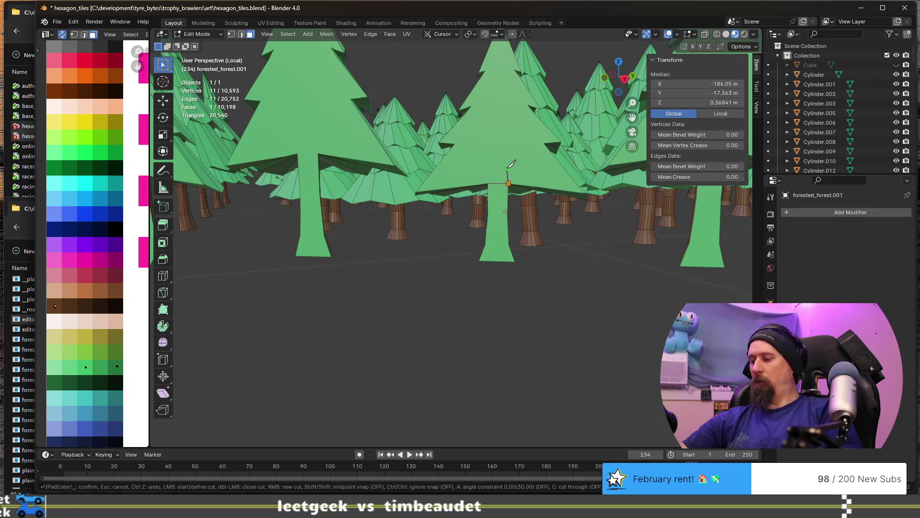
key("Return")
mouse_move(510, 164)
middle_mouse_down()
mouse_move(385, 211)
mouse_move(412, 205)
middle_mouse_up()
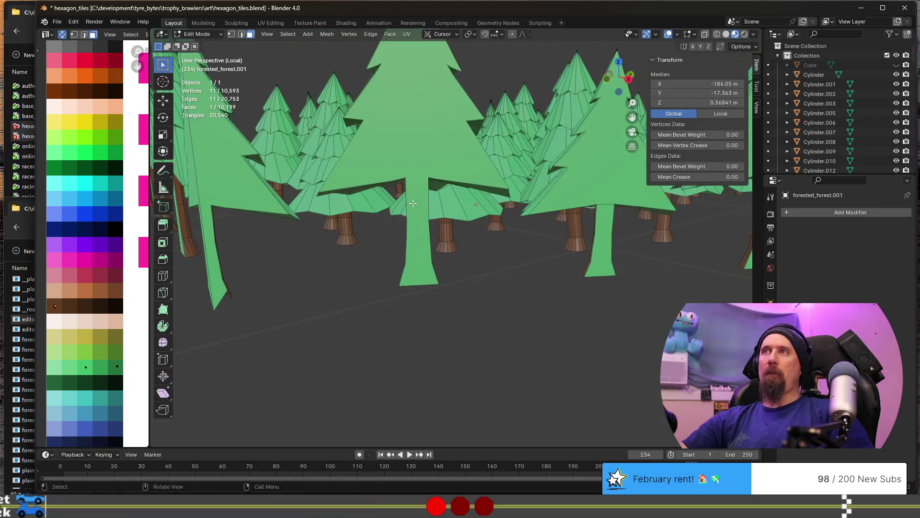
key("k")
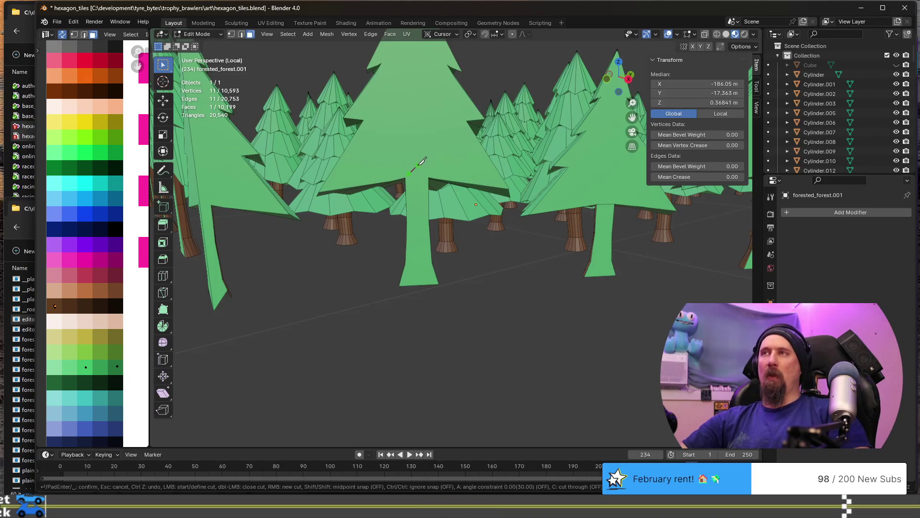
key("Escape")
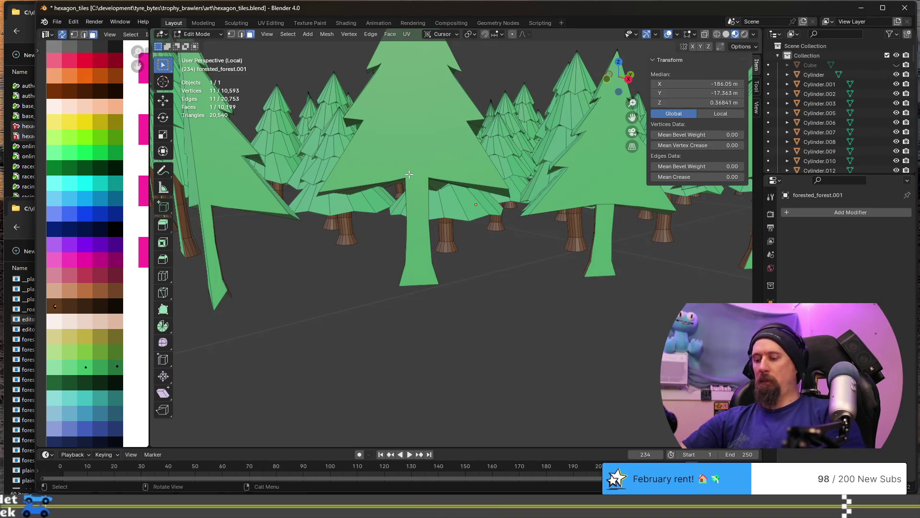
In vertex mode, knife-cut three trunks across their tops where they meet the foliage
key("1")
scroll(409, 177, "up", 3)
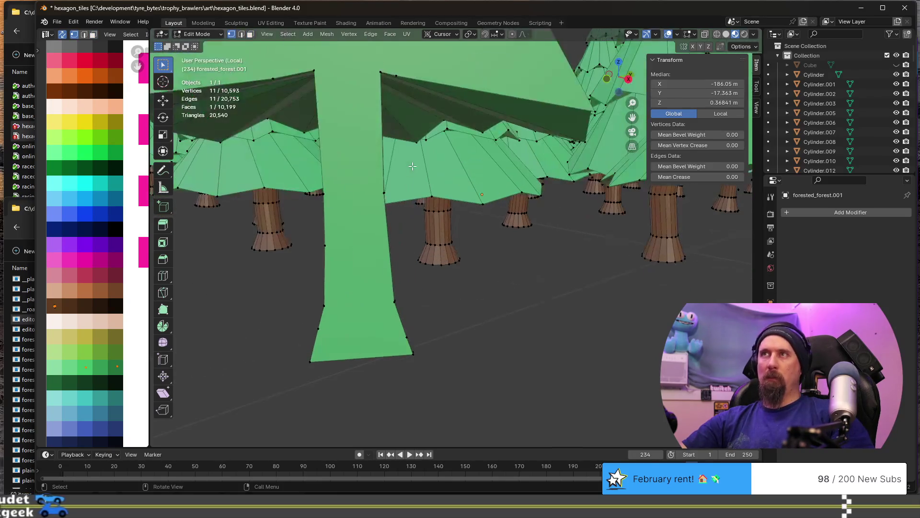
scroll(406, 165, "down", 2)
key("k")
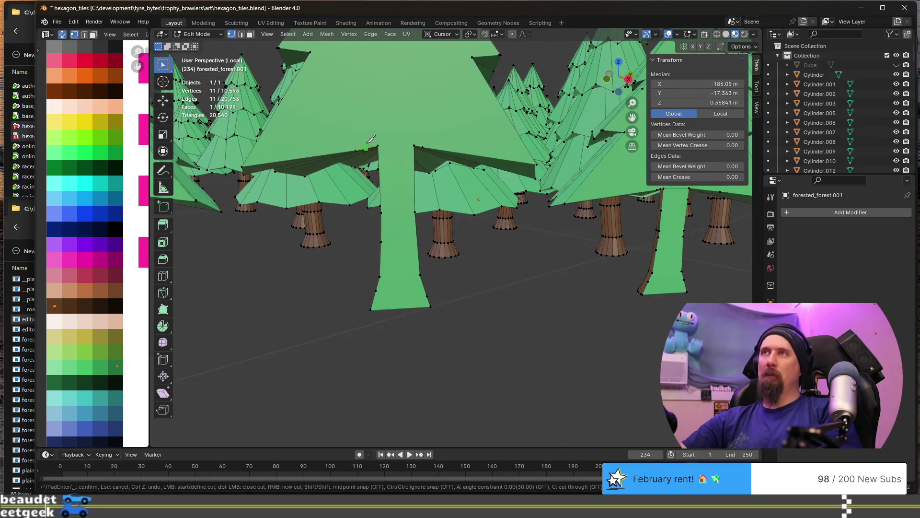
key("Return")
mouse_move(394, 136)
middle_mouse_down()
mouse_move(339, 219)
mouse_move(381, 187)
middle_mouse_up()
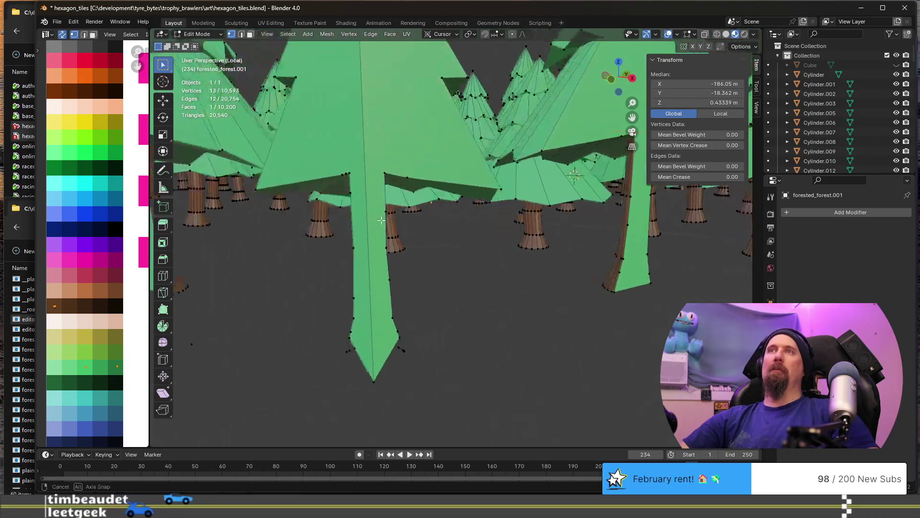
key("k")
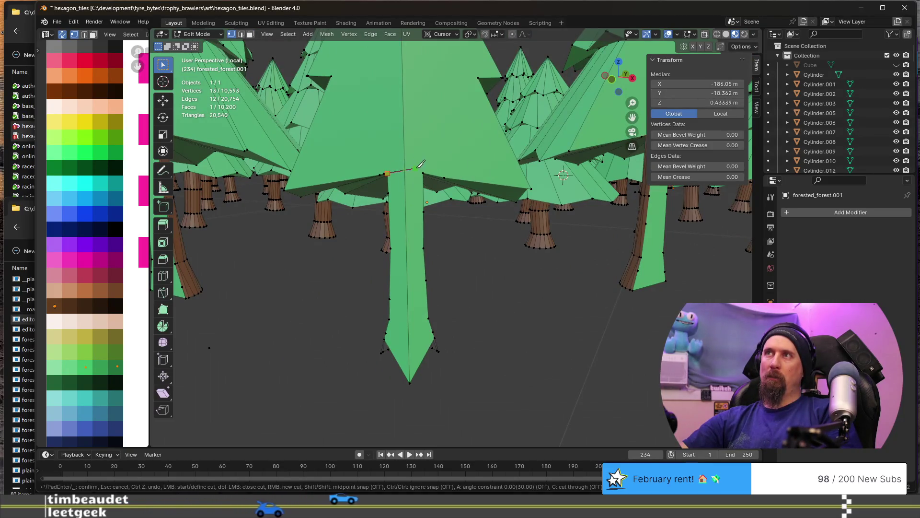
key("Return")
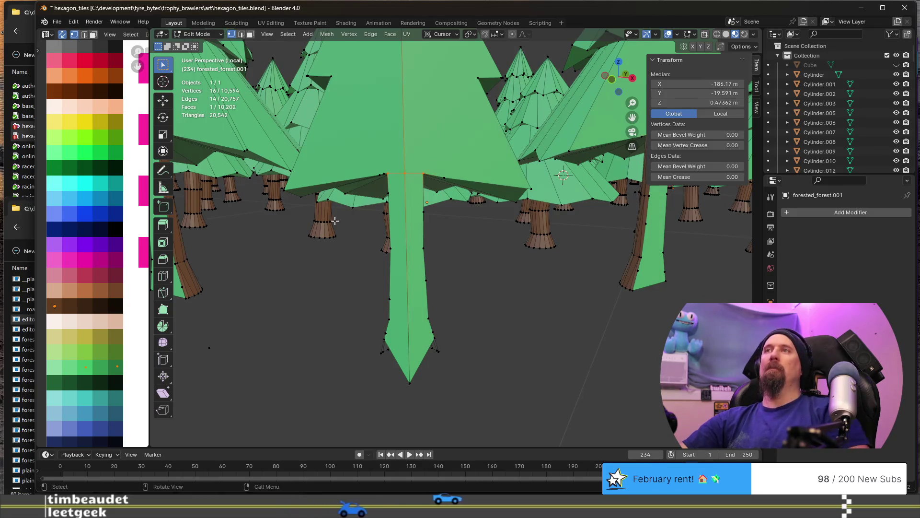
middle_click_drag(427, 166, 399, 209)
key("k")
left_click(520, 157)
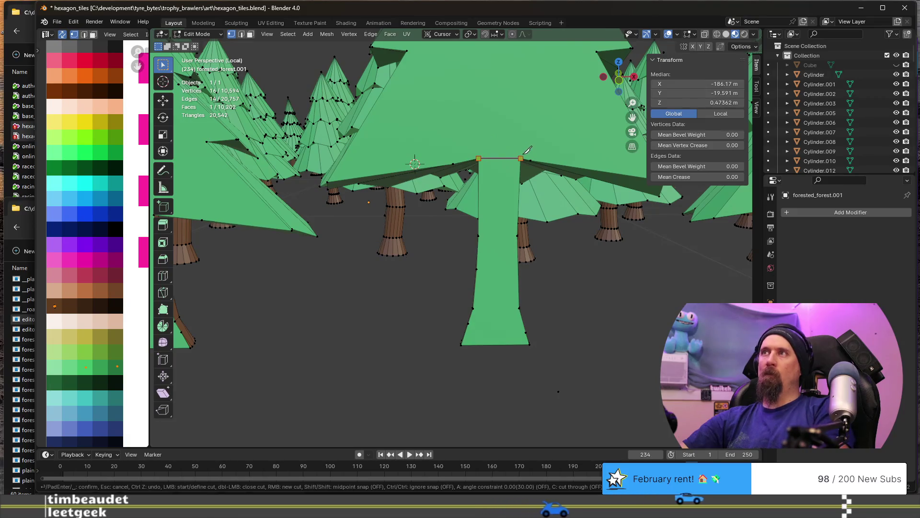
key("Return")
mouse_move(524, 151)
middle_mouse_down()
mouse_move(367, 240)
mouse_move(294, 226)
mouse_move(325, 229)
middle_mouse_up()
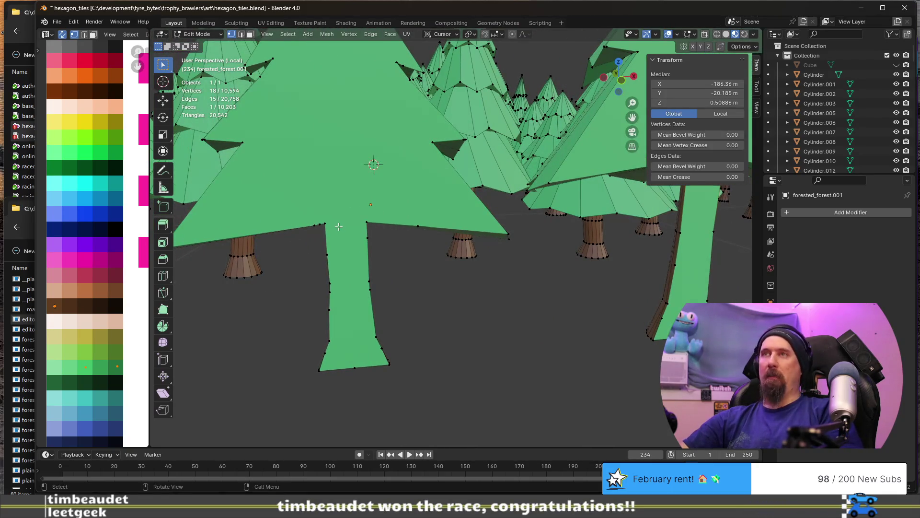
mouse_move(332, 224)
middle_mouse_down()
mouse_move(371, 78)
mouse_move(365, 146)
middle_mouse_up()
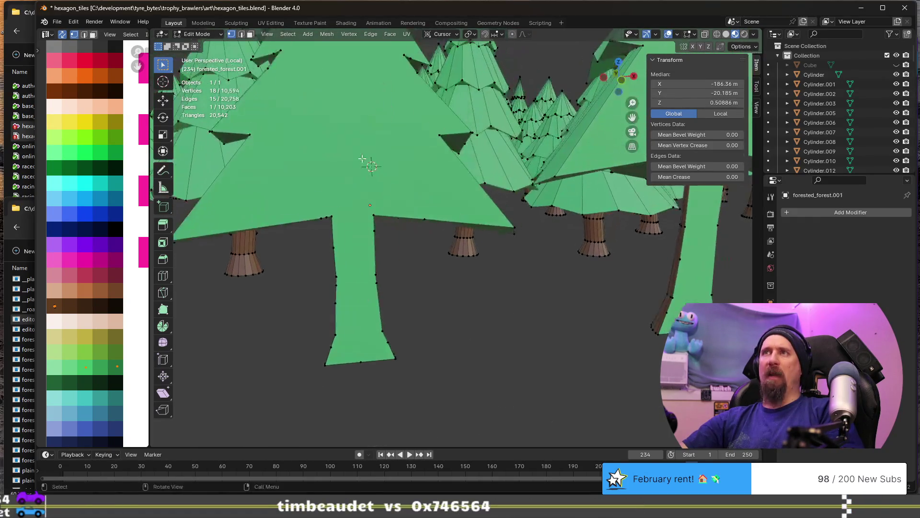
Knife-cut the front trunk and its neighbouring trunks free along the canopy line
key("k")
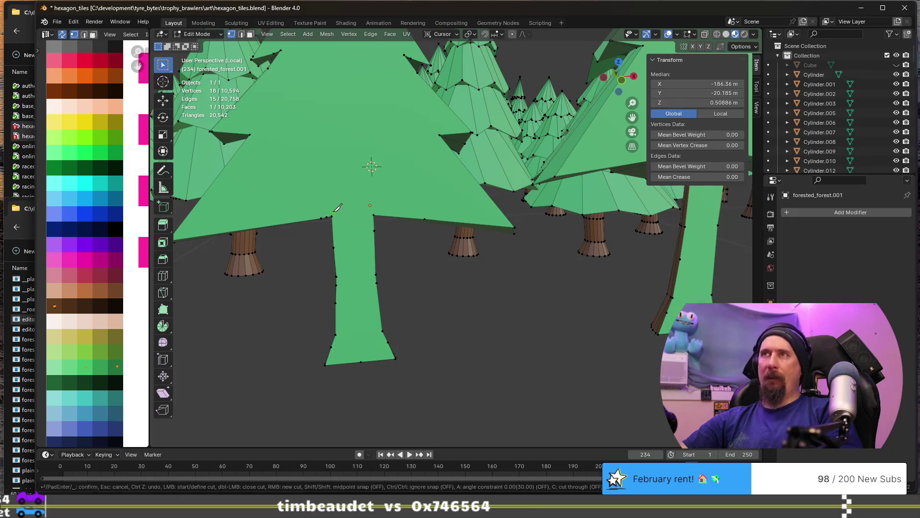
left_click(372, 207)
middle_click_drag(349, 251, 355, 251)
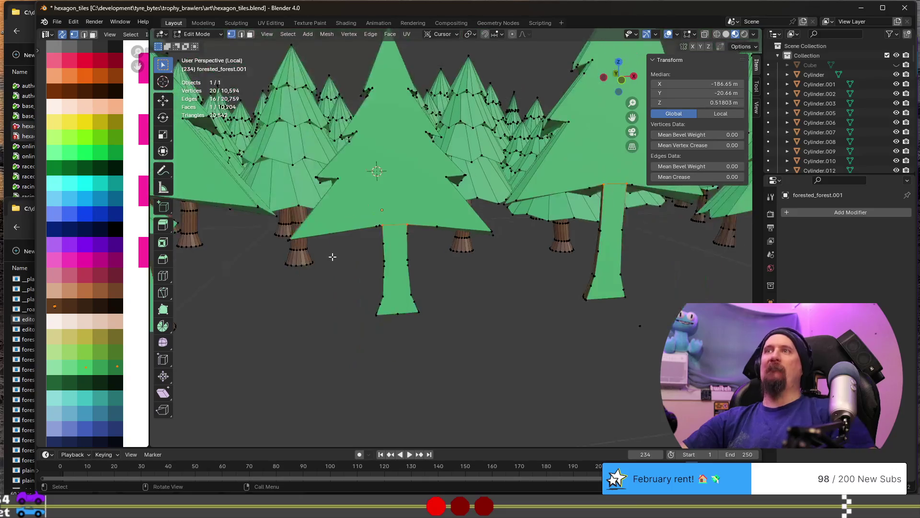
key("k")
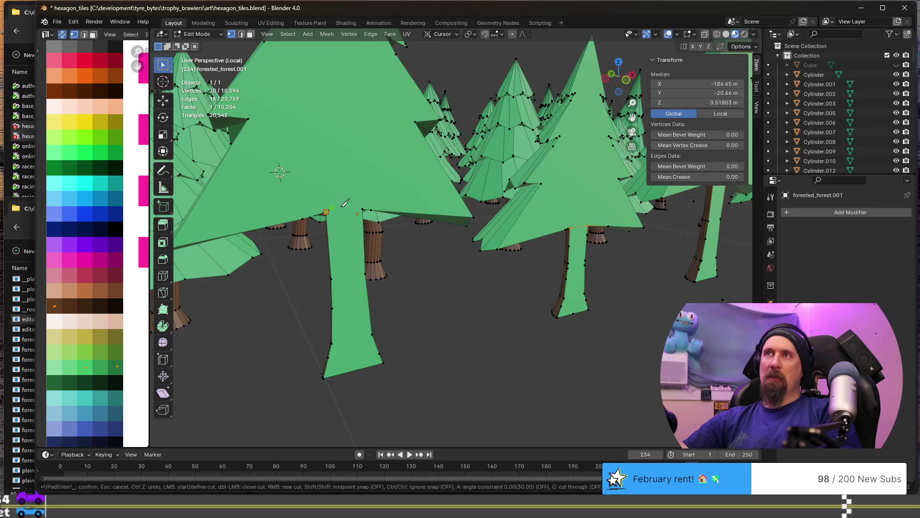
left_click(362, 209)
key("Return")
middle_click_drag(367, 202, 423, 242)
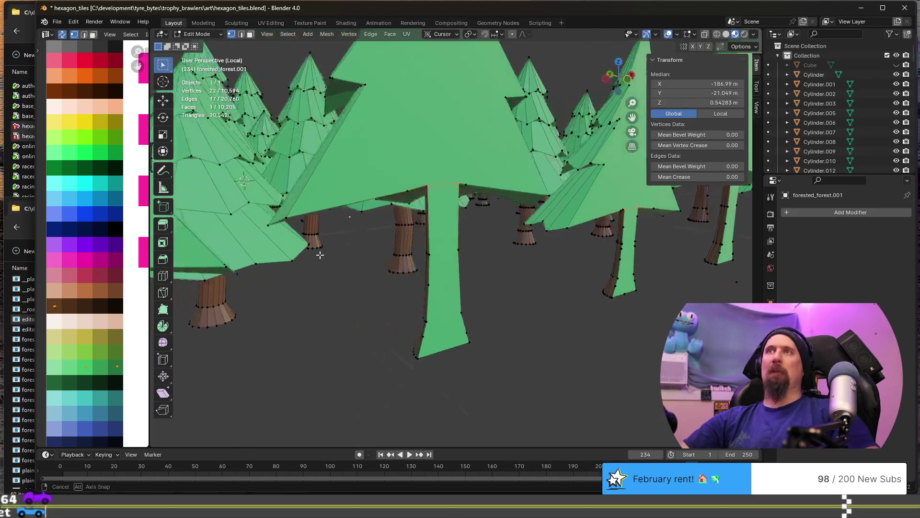
key("k")
left_click(473, 223)
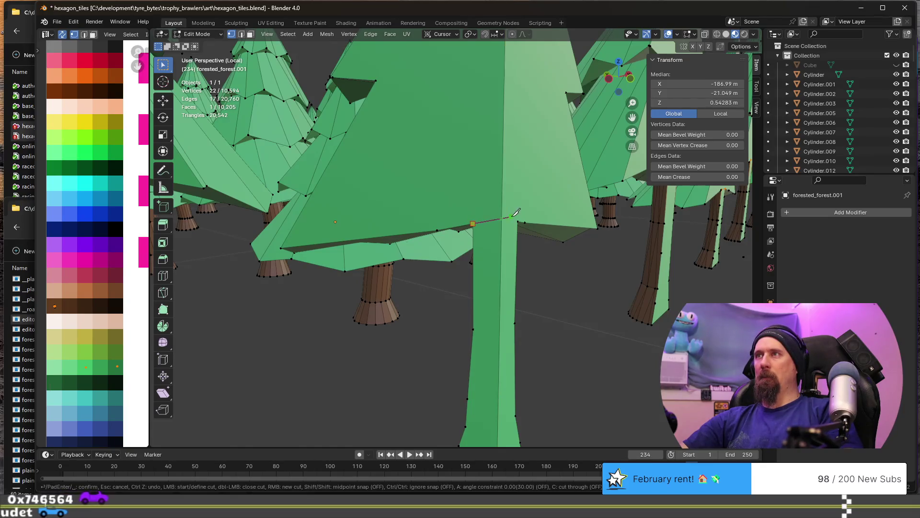
left_click(520, 219)
key("Return")
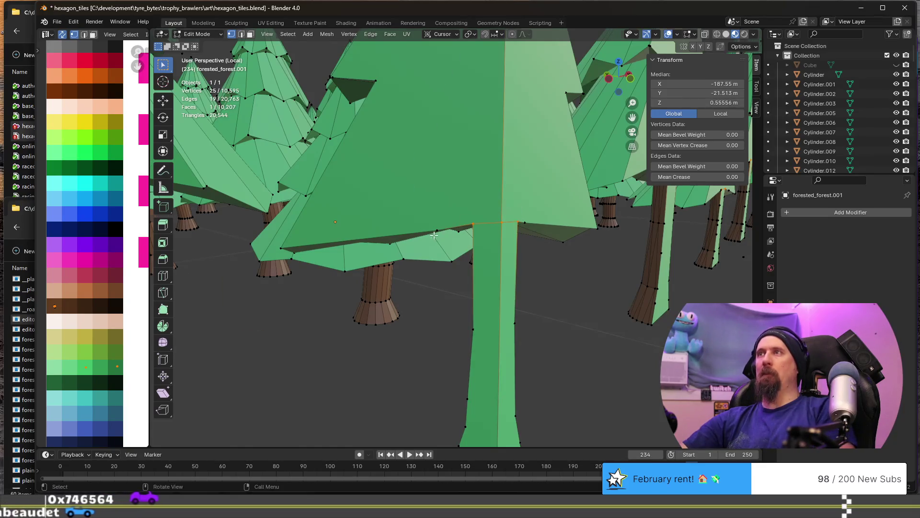
scroll(421, 239, "down", 5)
scroll(421, 239, "up", 3)
scroll(421, 239, "up", 2)
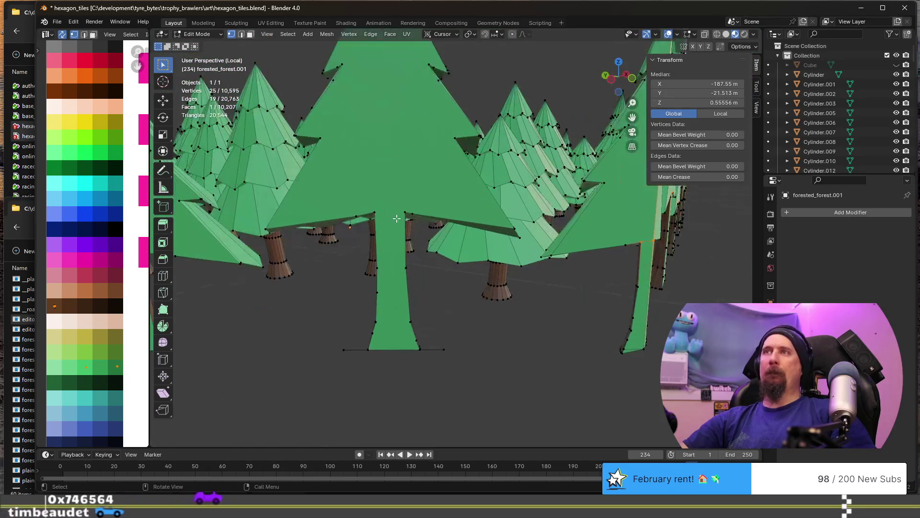
key("k")
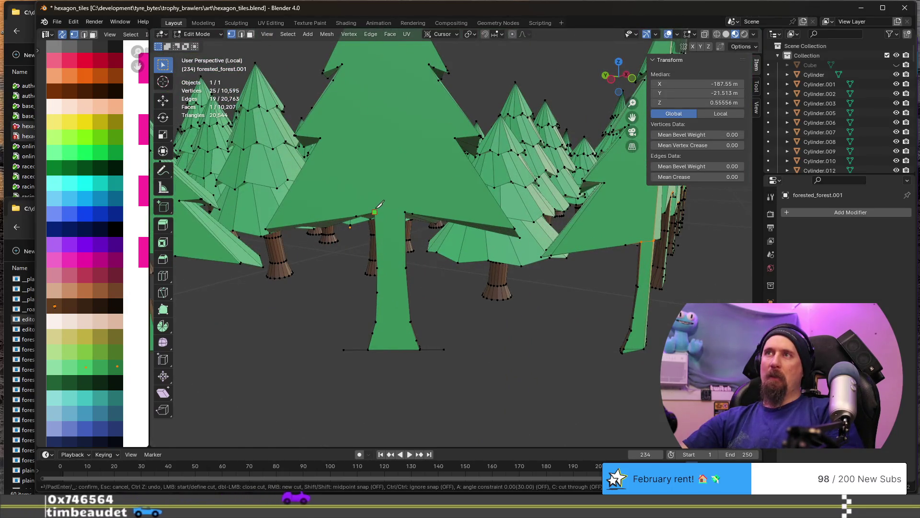
left_click(407, 209)
key("Return")
Cut five further trunk tops from the foliage and check the forest for remaining uncut trunks
middle_click_drag(406, 209, 380, 233)
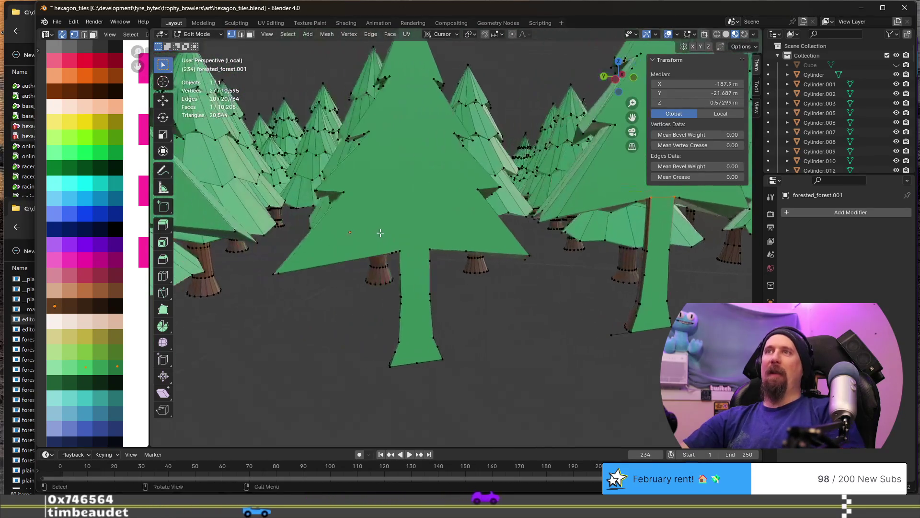
key("k")
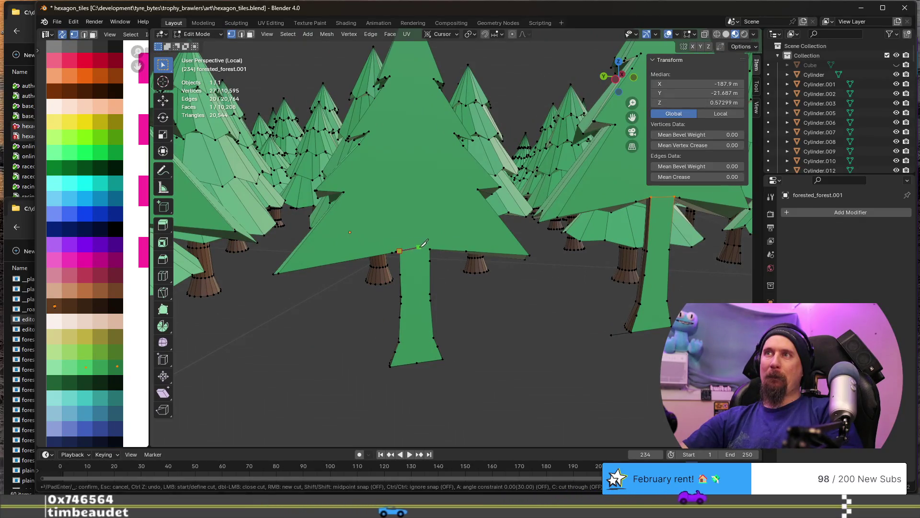
key("Return")
mouse_move(431, 245)
middle_mouse_down()
mouse_move(367, 276)
mouse_move(314, 163)
middle_mouse_up()
key("k")
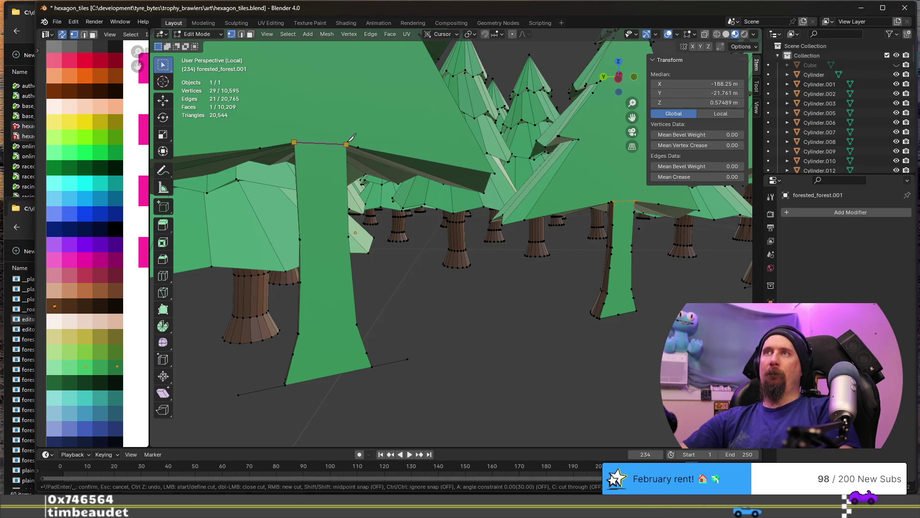
key("Return")
mouse_move(351, 138)
middle_mouse_down()
mouse_move(304, 211)
mouse_move(314, 189)
middle_mouse_up()
key("k")
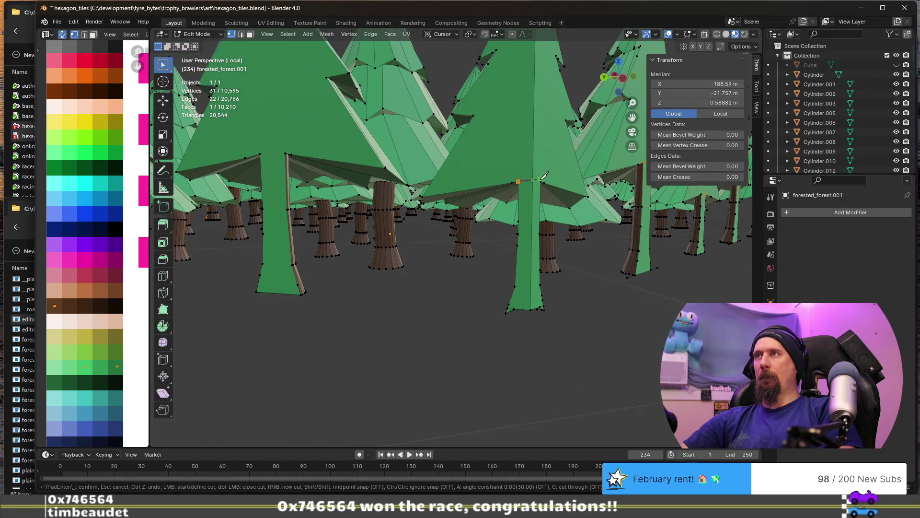
key("Return")
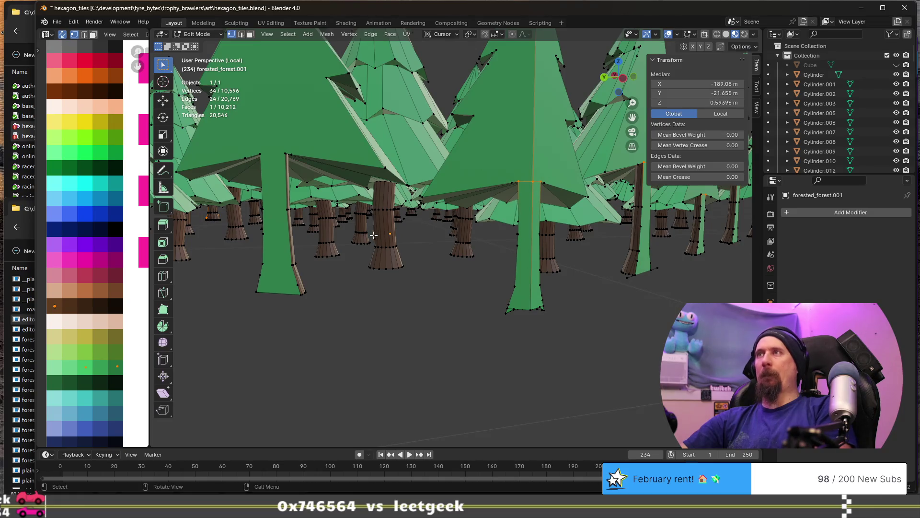
middle_click_drag(375, 235, 384, 231)
key("k")
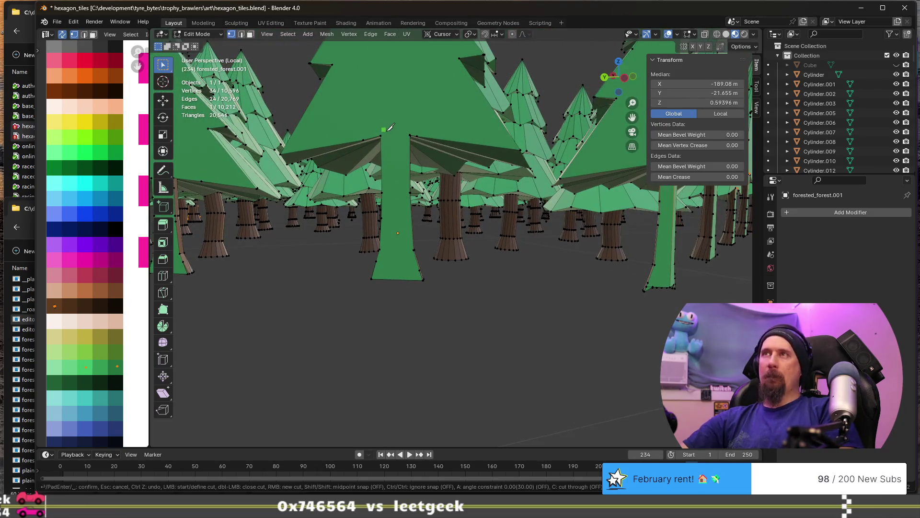
left_click(410, 135)
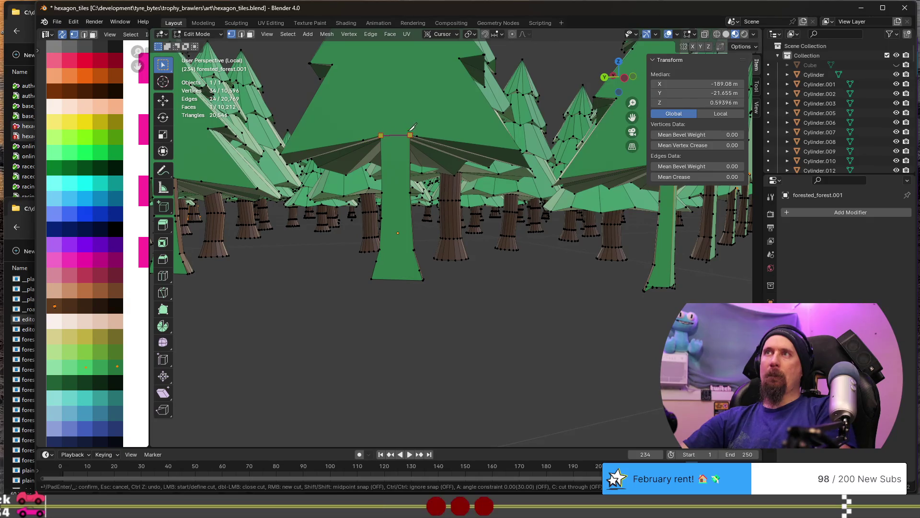
key("Return")
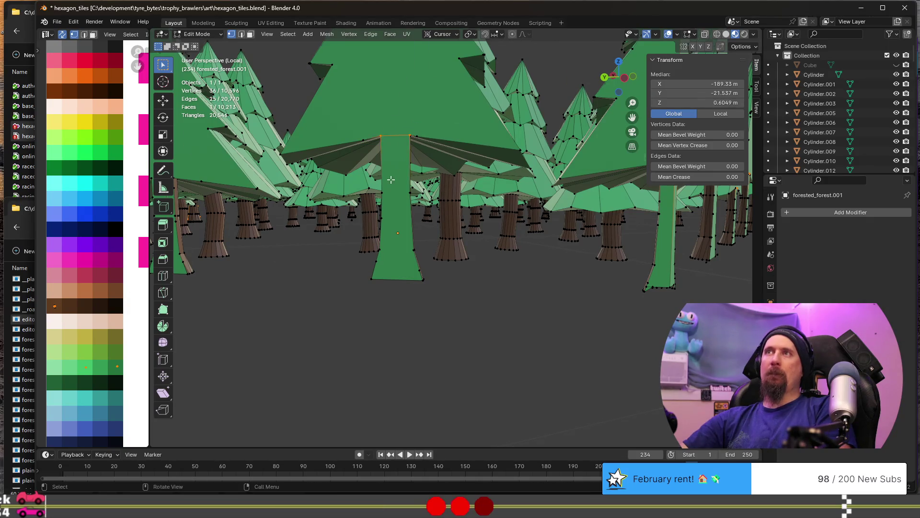
scroll(389, 184, "down", 5)
mouse_move(389, 193)
middle_mouse_down()
mouse_move(463, 223)
mouse_move(389, 240)
middle_mouse_up()
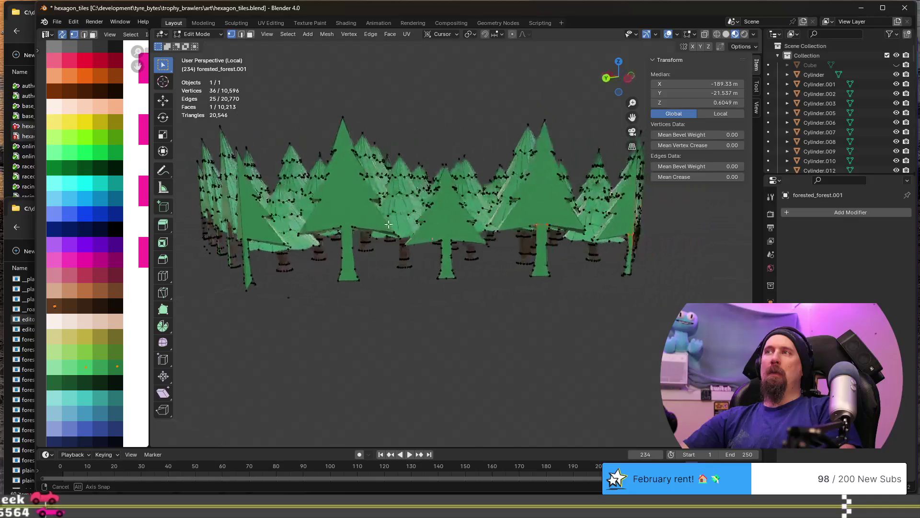
scroll(389, 240, "up", 2)
scroll(389, 240, "up", 3)
Knife-cut three more trunks across their tops at the canopy base
key("k")
left_click(382, 246)
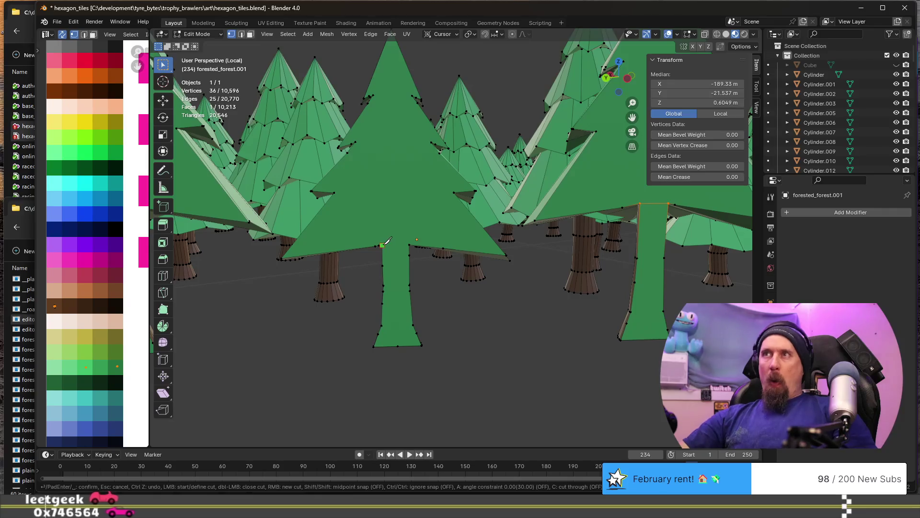
left_click(409, 245)
key("Return")
mouse_move(411, 242)
middle_mouse_down()
mouse_move(271, 245)
mouse_move(458, 138)
middle_mouse_up()
key("k")
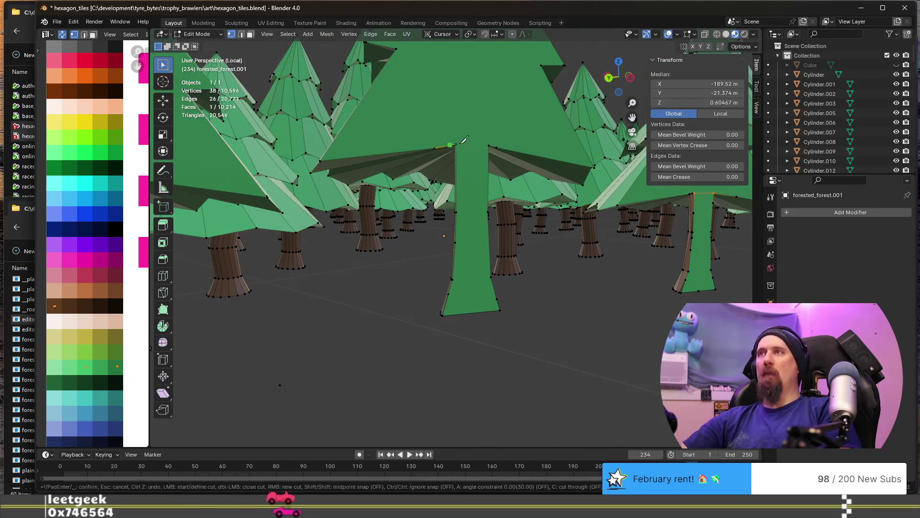
left_click(490, 144)
key("Return")
middle_click_drag(490, 145, 454, 176)
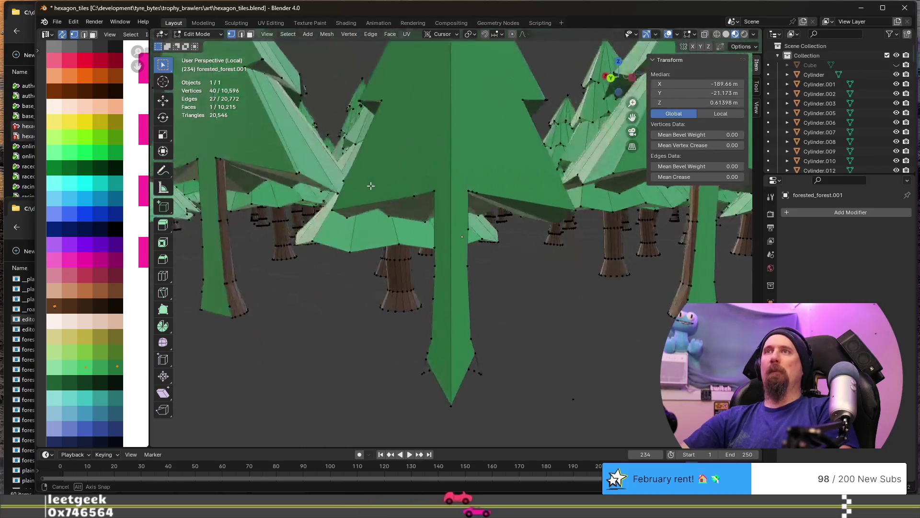
key("k")
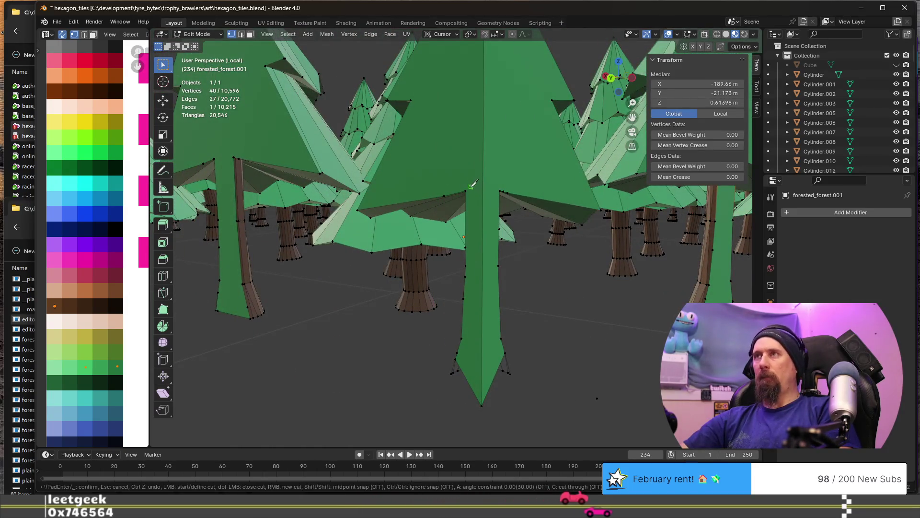
left_click(466, 189)
left_click(501, 190)
key("Return")
Cut the last two trunk tops, then in face mode select the first green trunk face
middle_click_drag(477, 192, 508, 194)
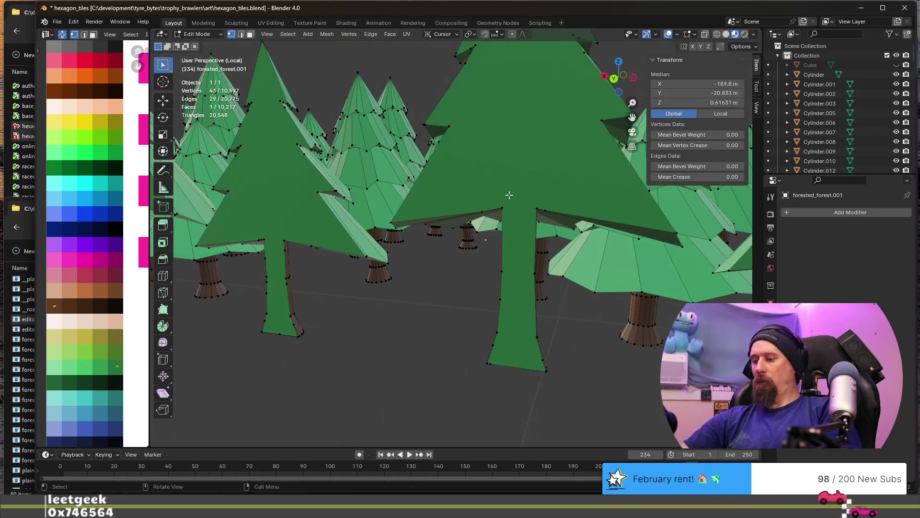
key("k")
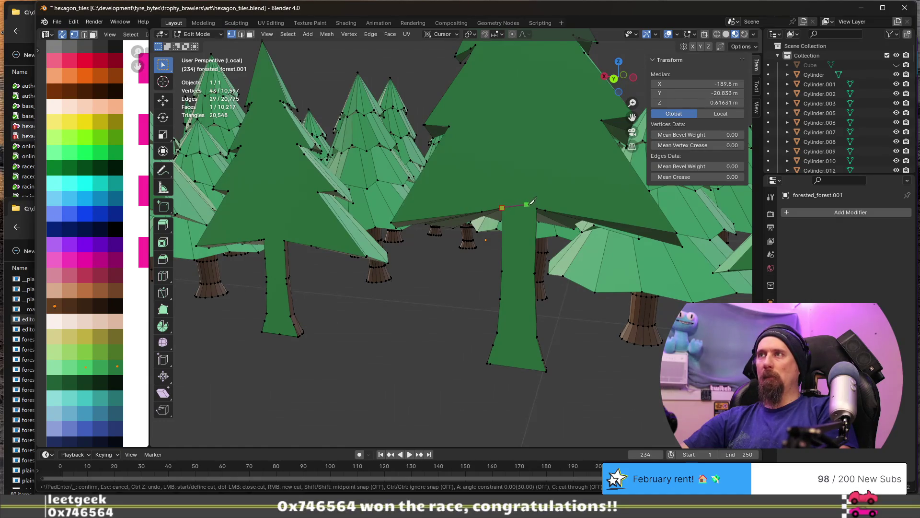
left_click(538, 207)
key("Return")
middle_click_drag(538, 208, 478, 213)
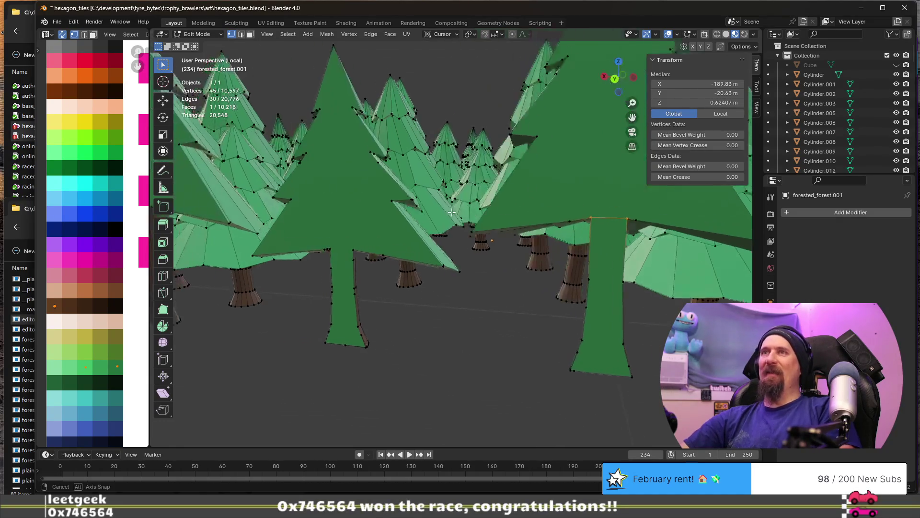
key("k")
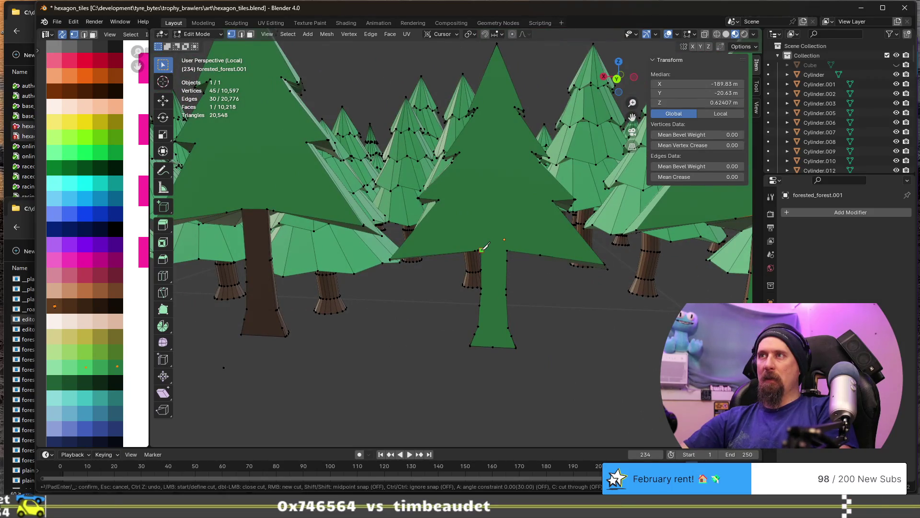
key("Return")
middle_click_drag(510, 244, 365, 248)
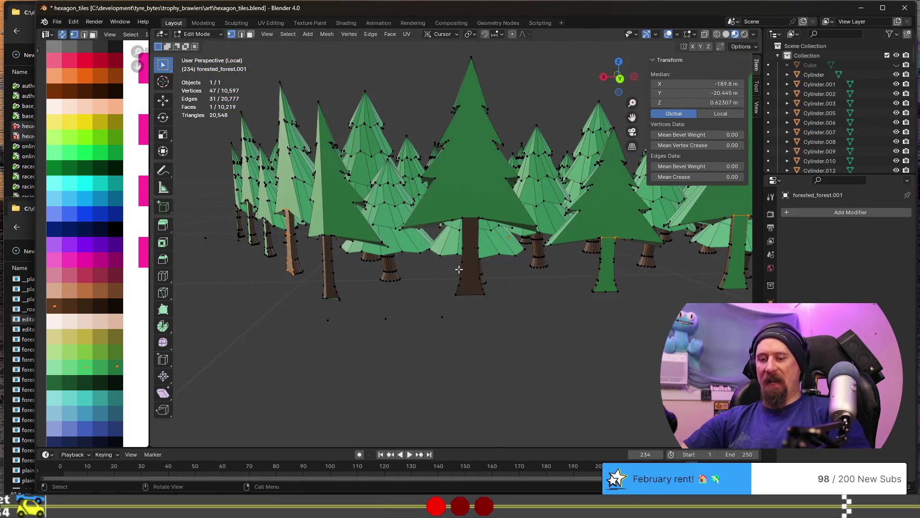
key("3")
left_click(602, 262)
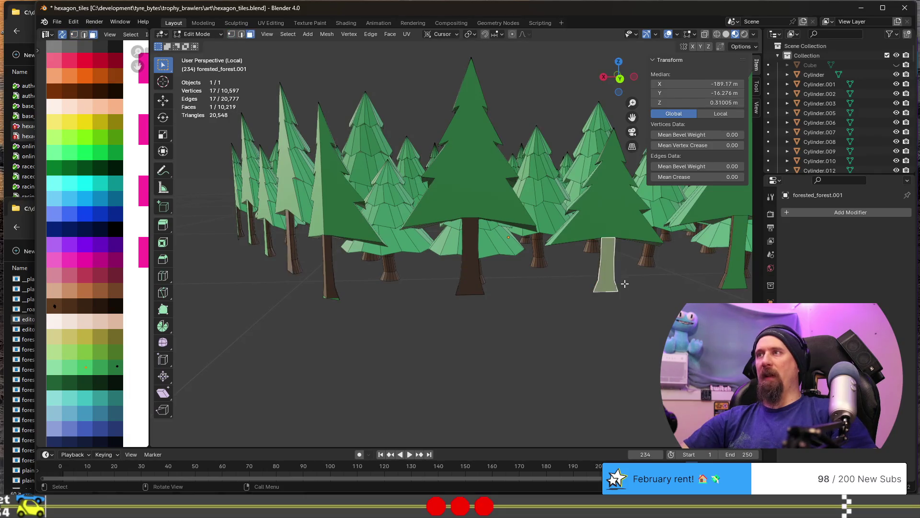
Shift-select ten more green trunk faces around the forest tile
middle_click_drag(627, 284, 410, 248)
left_click(419, 246, "shift")
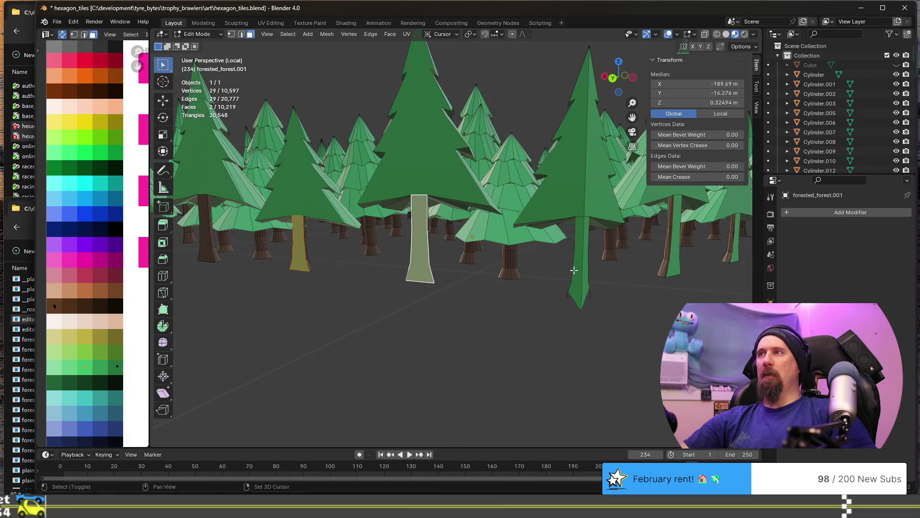
left_click(582, 269, "shift")
left_click(586, 274, "shift")
middle_click_drag(587, 273, 490, 276)
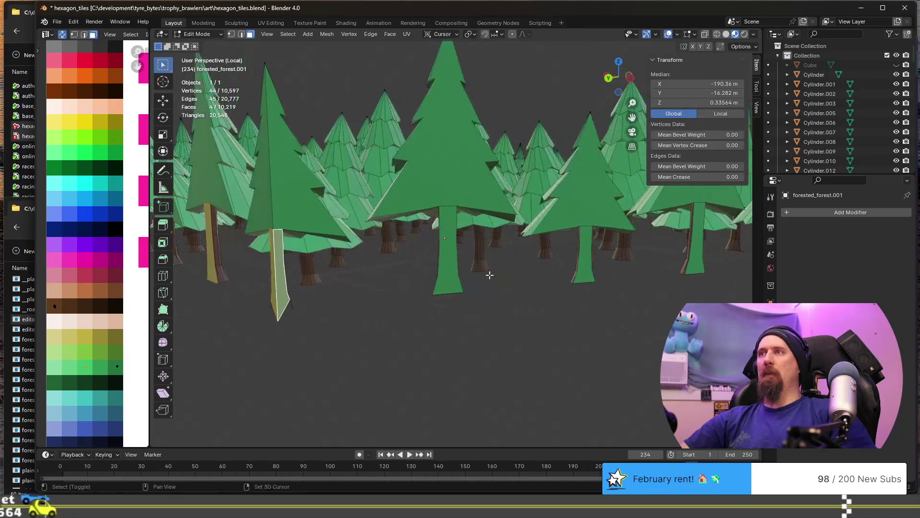
left_click(449, 269, "shift")
left_click(588, 263, "shift")
middle_click_drag(588, 263, 432, 281)
left_click(417, 281, "shift")
left_click(544, 294, "shift")
mouse_move(544, 294)
middle_mouse_down()
mouse_move(514, 302)
mouse_move(207, 286)
middle_mouse_up()
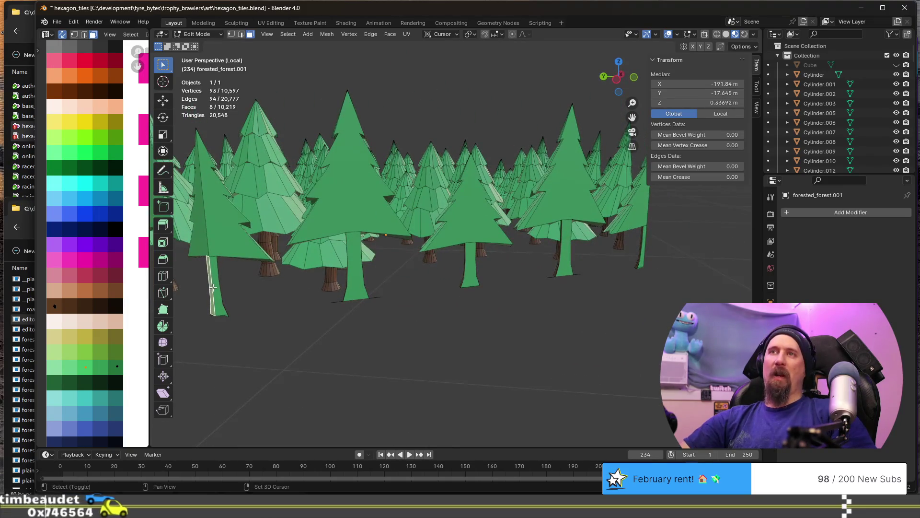
left_click(217, 291, "shift")
left_click(356, 270, "shift")
left_click(471, 268, "shift")
Add the remaining green trunk faces, bringing the selection to 25 faces
middle_click_drag(471, 267, 331, 277)
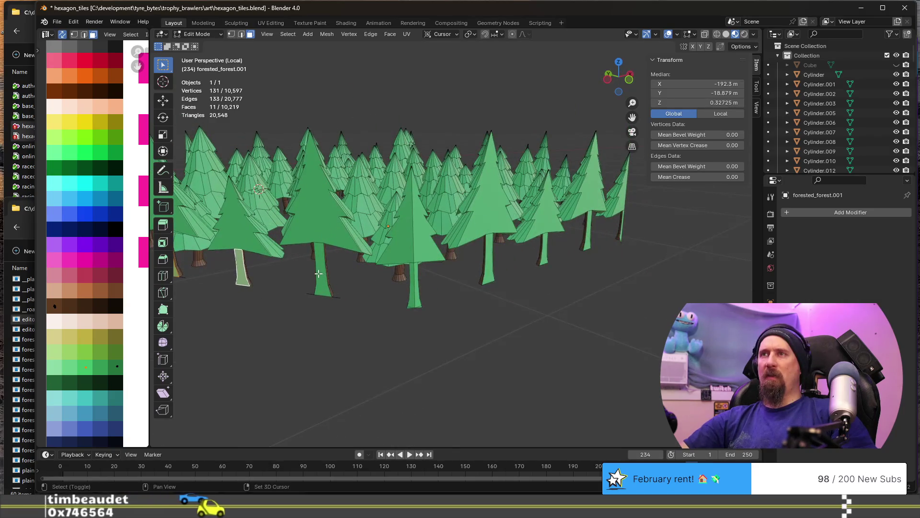
left_click(318, 274, "shift")
left_click(413, 276, "shift")
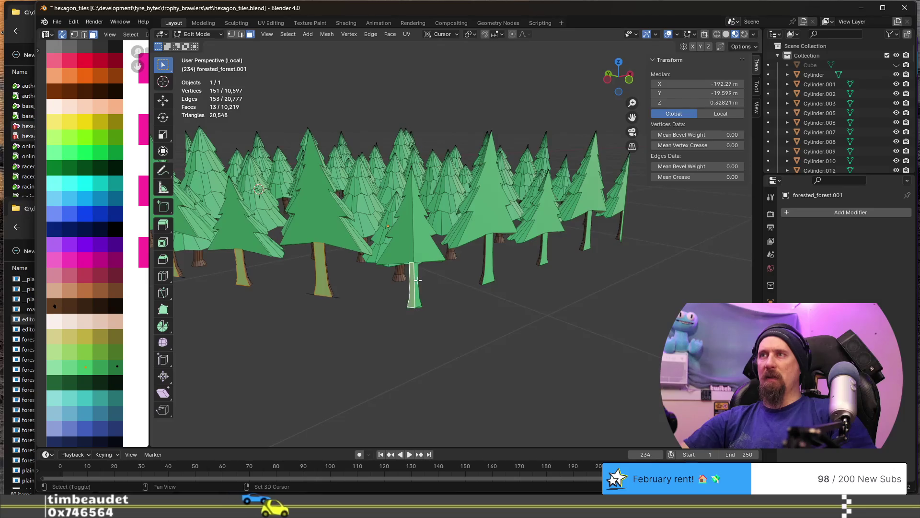
left_click(490, 254, "shift")
middle_click_drag(489, 254, 351, 277)
left_click(350, 278, "shift")
left_click(420, 274, "shift")
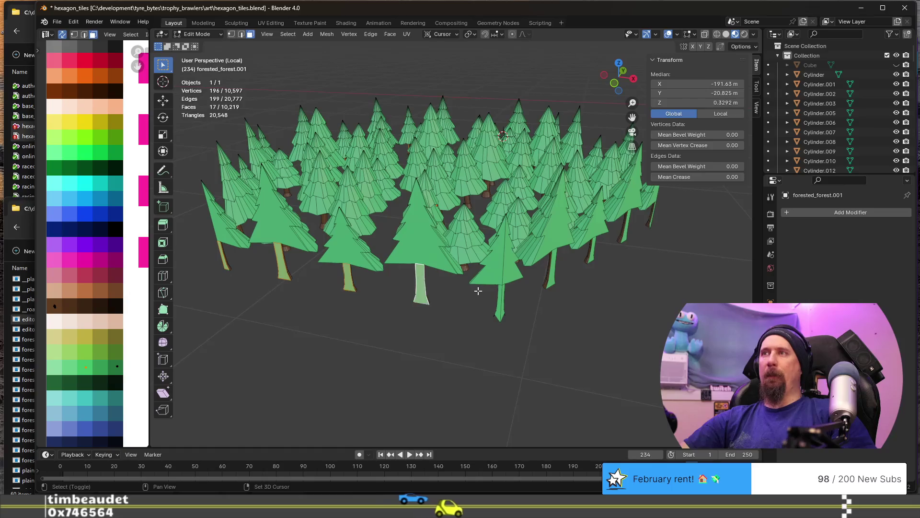
left_click(501, 304, "shift")
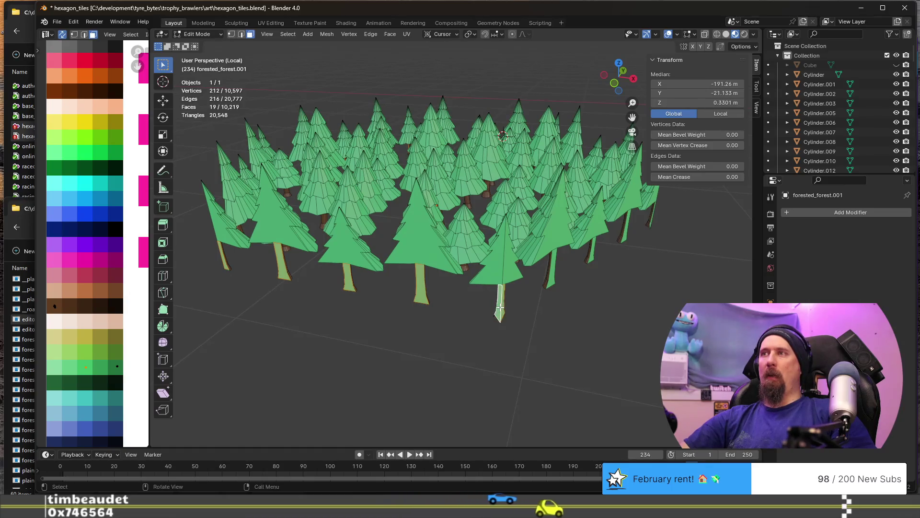
middle_click_drag(501, 309, 426, 267)
left_click(409, 242, "shift")
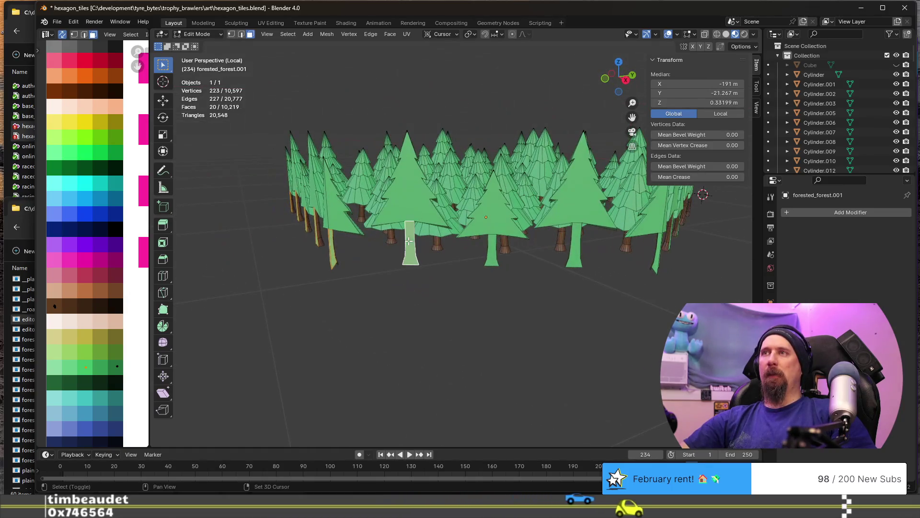
left_click(501, 250, "shift")
left_click(578, 245, "shift")
middle_click_drag(578, 245, 520, 287)
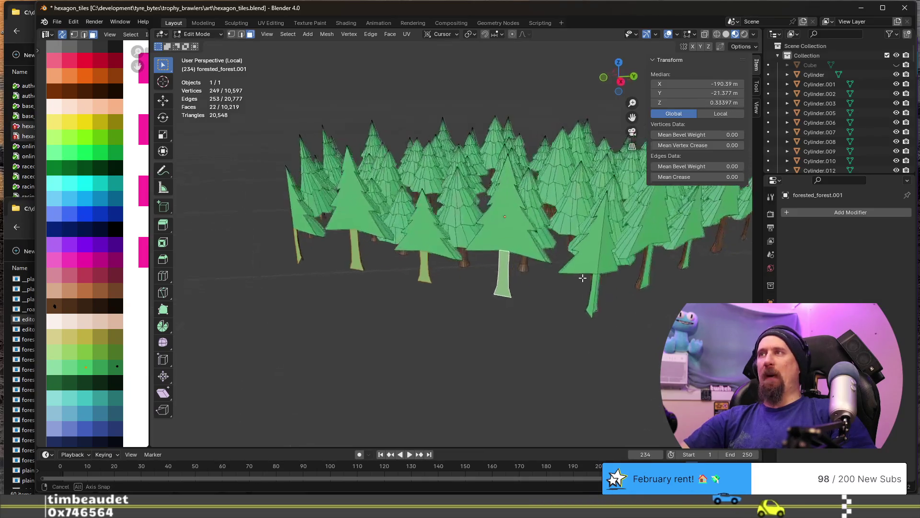
left_click(519, 288, "shift")
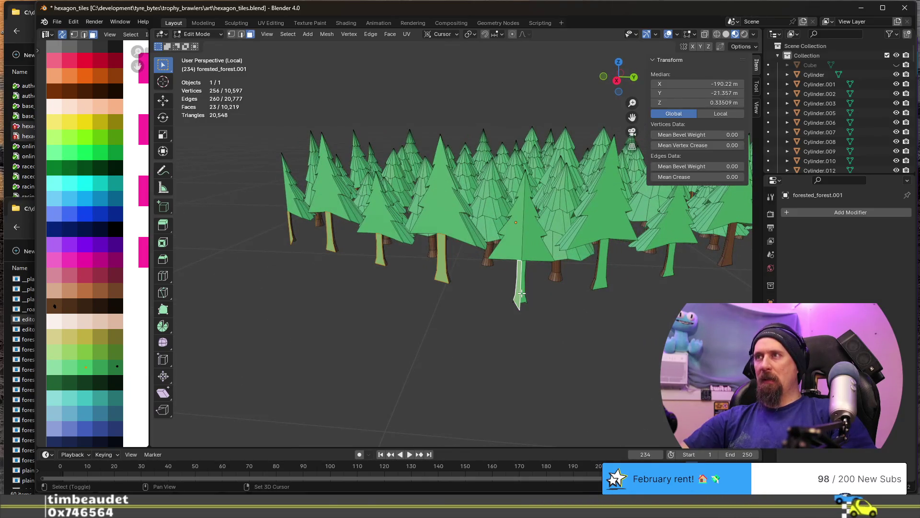
left_click(601, 264, "shift")
middle_click_drag(601, 265, 522, 279)
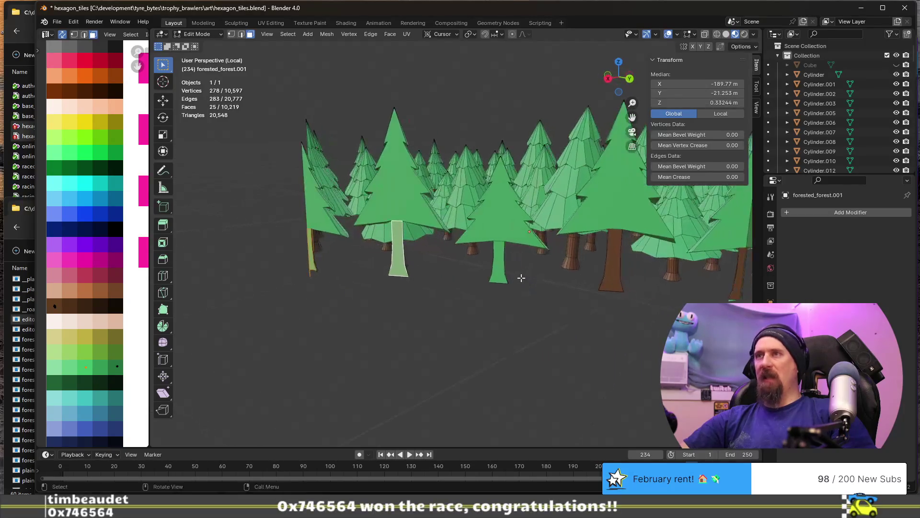
left_click(500, 260, "shift")
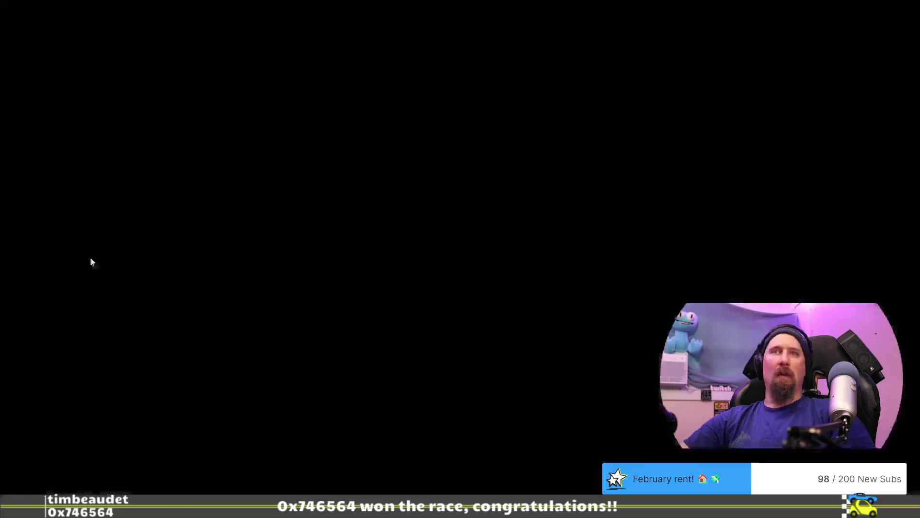
Move the selected trunks' UVs onto the brown palette swatch and verify they render brown
key("g")
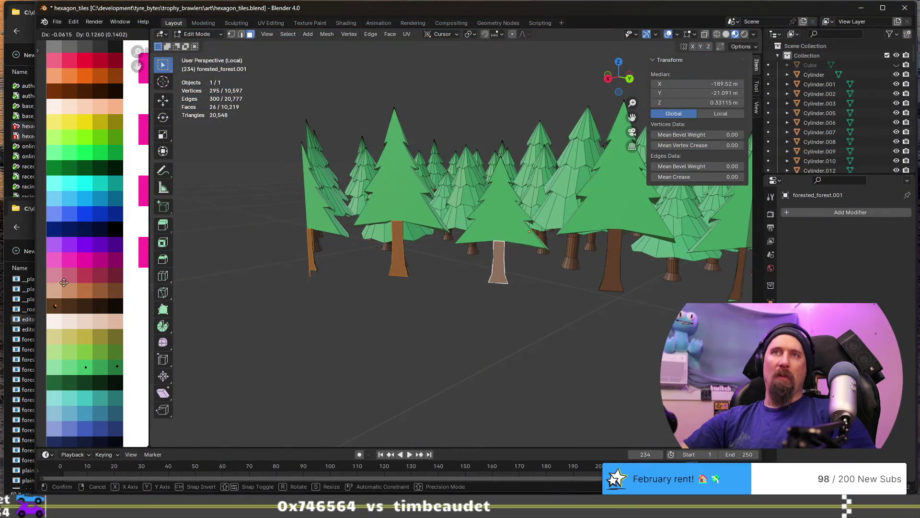
left_click(64, 282)
key("Tab")
scroll(391, 290, "down", 3)
mouse_move(370, 271)
middle_mouse_down()
mouse_move(575, 315)
mouse_move(471, 224)
middle_mouse_up()
key("Tab")
middle_click_drag(403, 240, 460, 242)
scroll(379, 266, "up", 3)
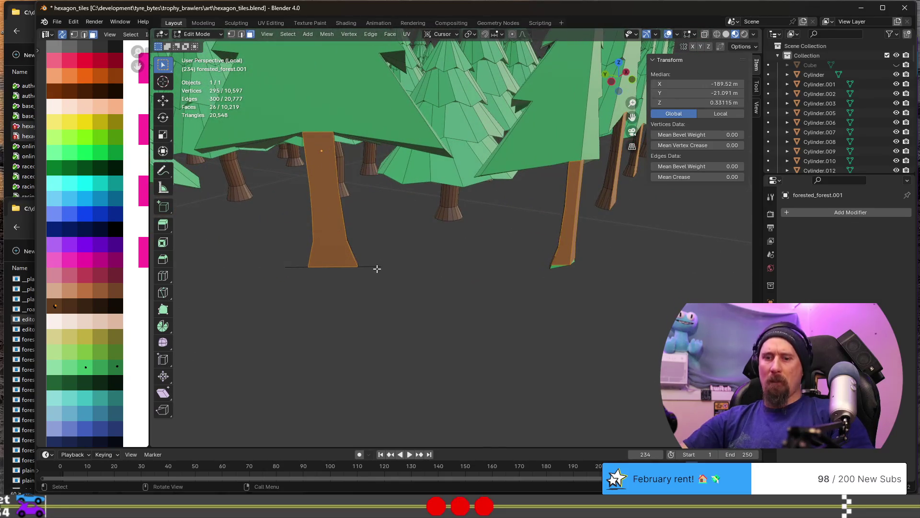
Delete the four stray edges left at the trunk bases, leaving 10,215 faces
left_click(376, 269)
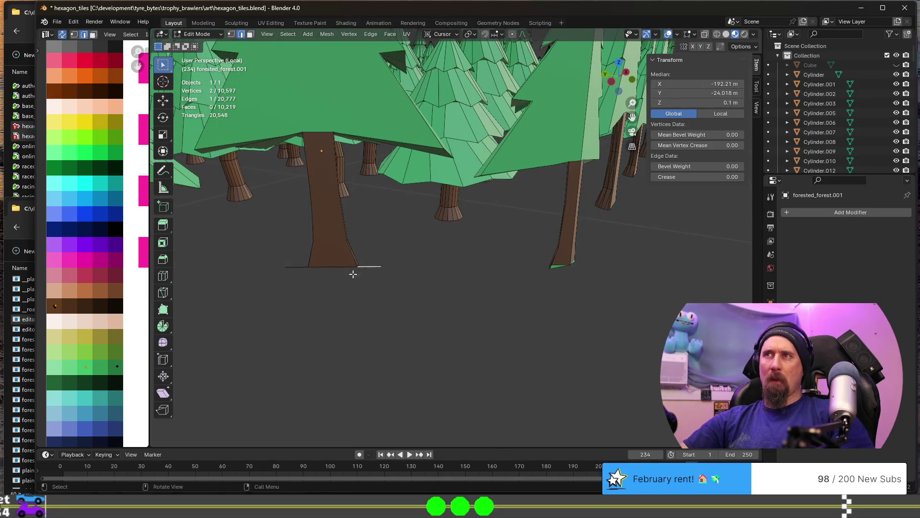
key("x")
left_click(290, 254)
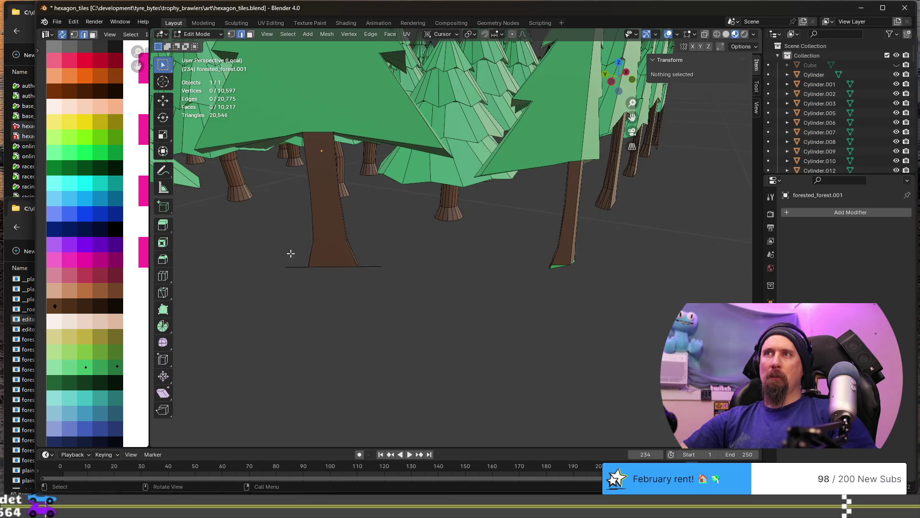
left_click(367, 264)
key("x")
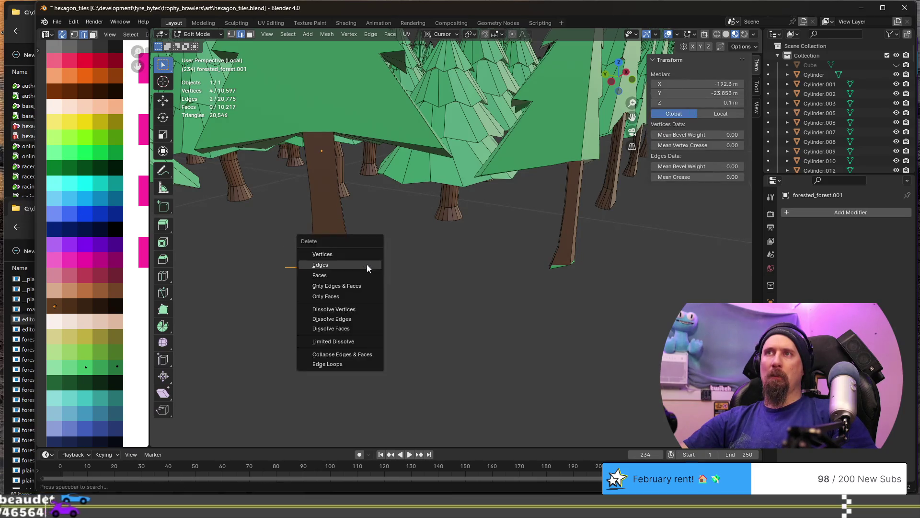
left_click(367, 264)
scroll(367, 264, "down", 5)
left_click(250, 246, "shift")
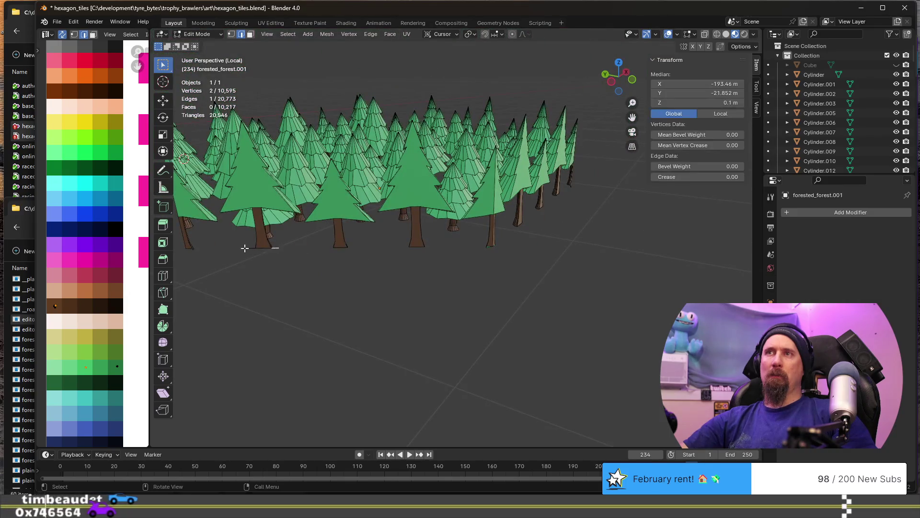
key("x")
left_click(250, 247)
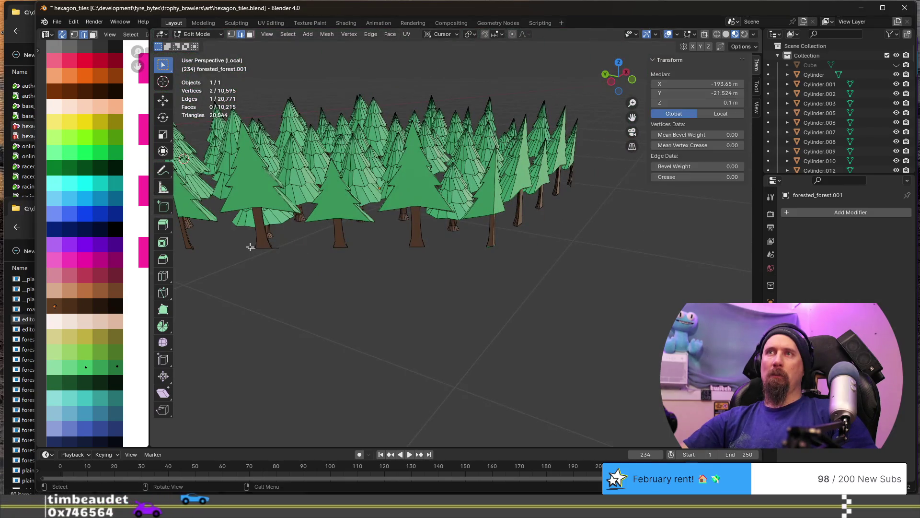
key("x")
left_click(285, 249)
middle_click_drag(286, 249, 392, 272)
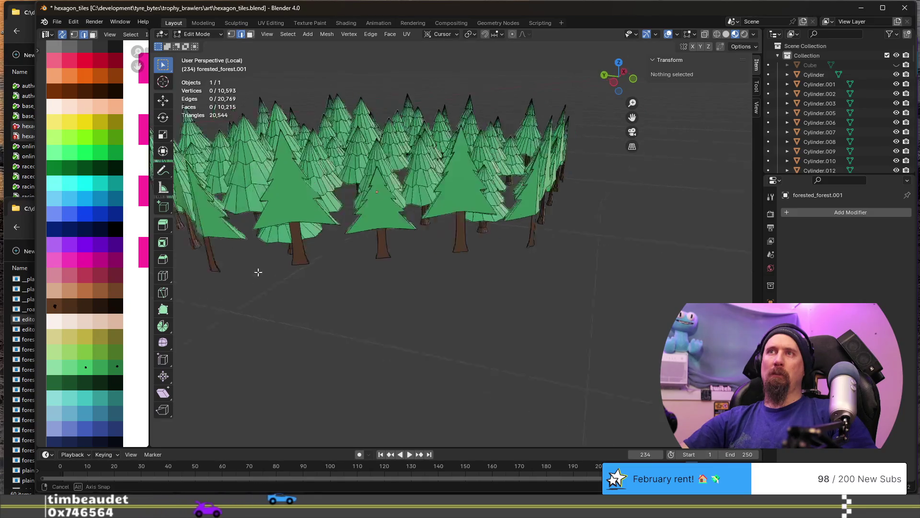